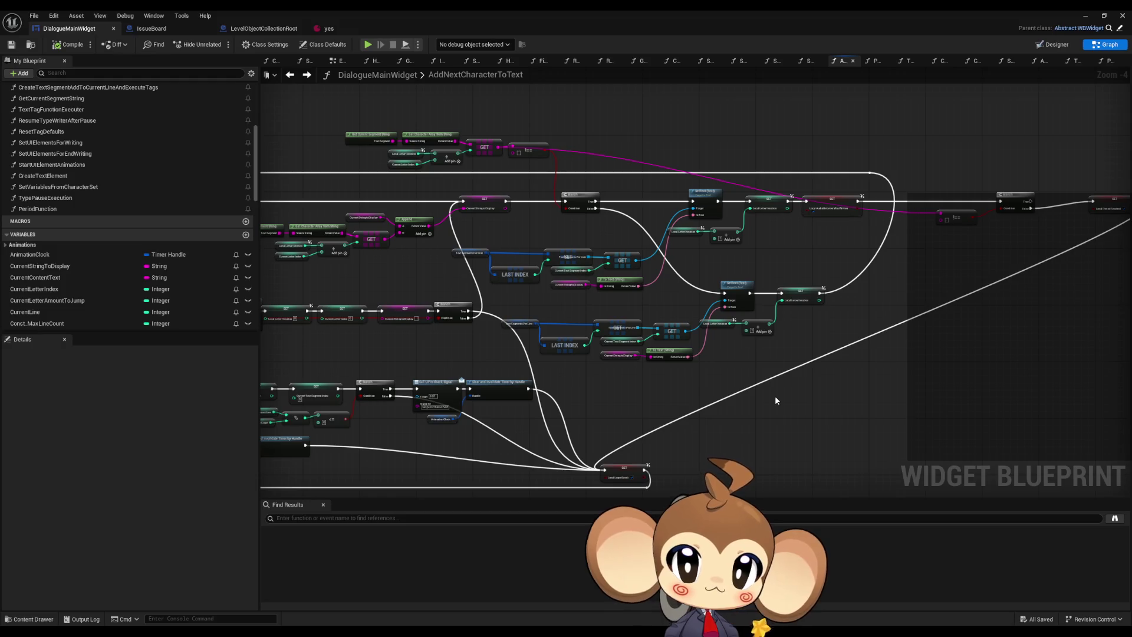
Step: Pan and zoom the AddNextCharacterToText graph to the branches feeding Period Function
{"action": "scroll", "coordinate": [461, 132], "scroll_direction": "up", "scroll_amount": 4}
{"action": "mouse_move", "coordinate": [361, 158]}
{"action": "left_mouse_down"}
{"action": "mouse_move", "coordinate": [452, 162]}
{"action": "mouse_move", "coordinate": [452, 207]}
{"action": "left_mouse_up"}
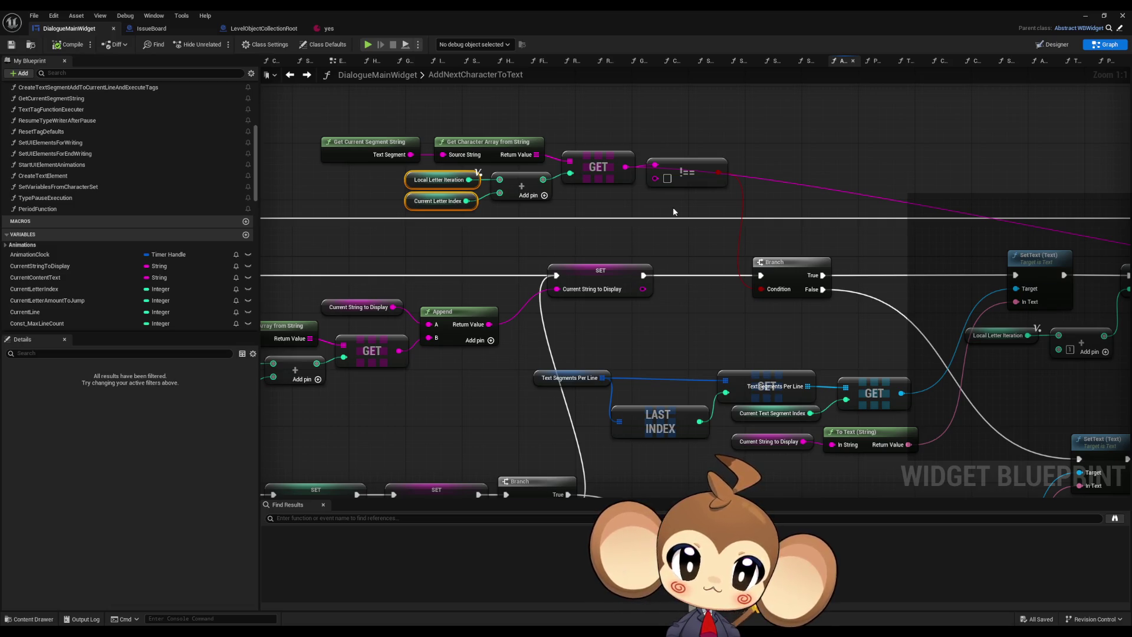
{"action": "scroll", "coordinate": [678, 216], "scroll_direction": "down", "scroll_amount": 6}
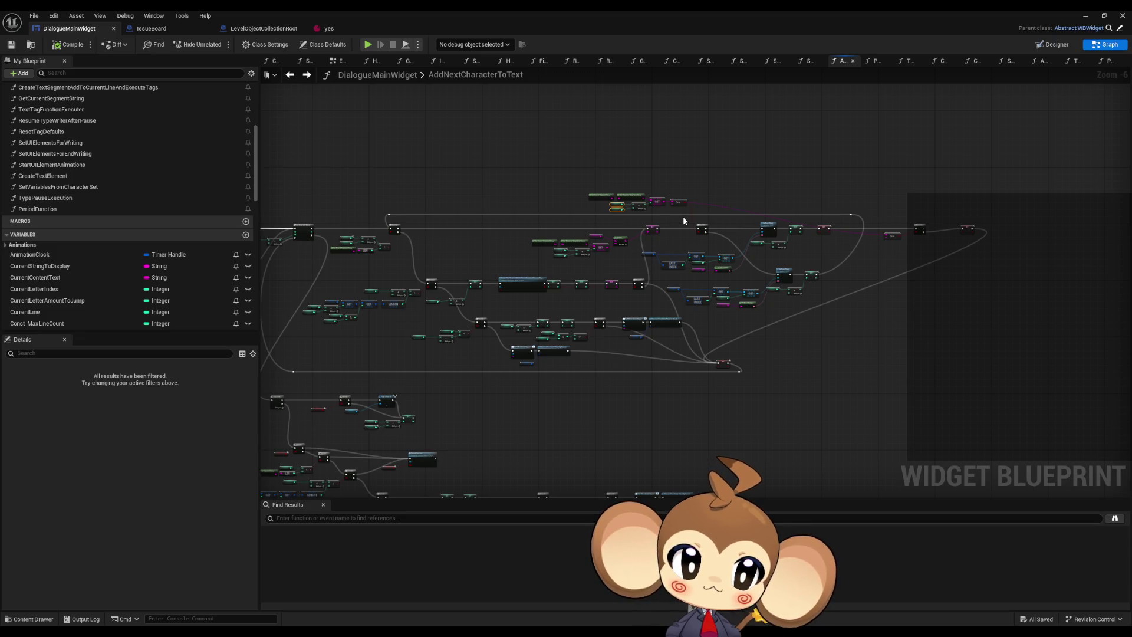
{"action": "scroll", "coordinate": [683, 217], "scroll_direction": "up", "scroll_amount": 3}
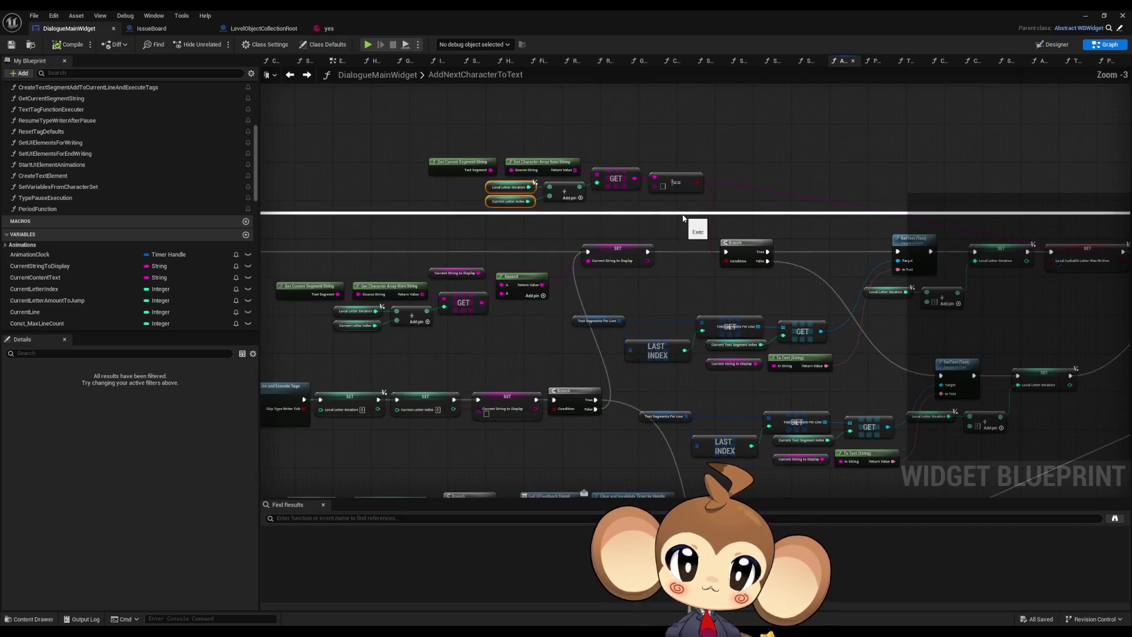
{"action": "left_click_drag", "start_coordinate": [674, 210], "coordinate": [671, 214]}
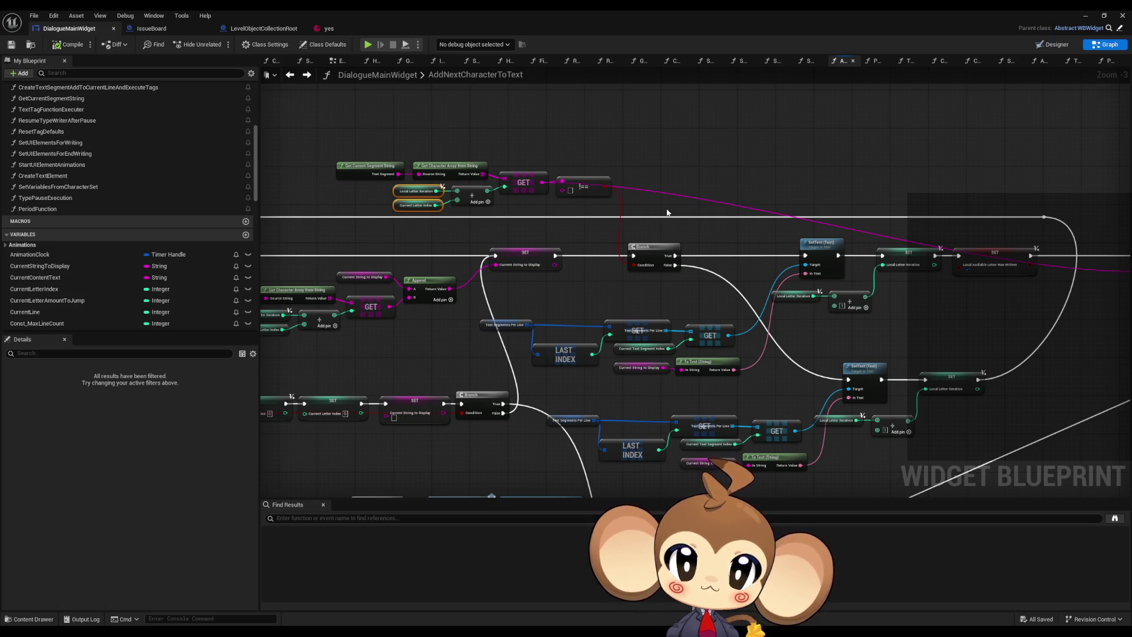
{"action": "scroll", "coordinate": [668, 212], "scroll_direction": "down", "scroll_amount": 2}
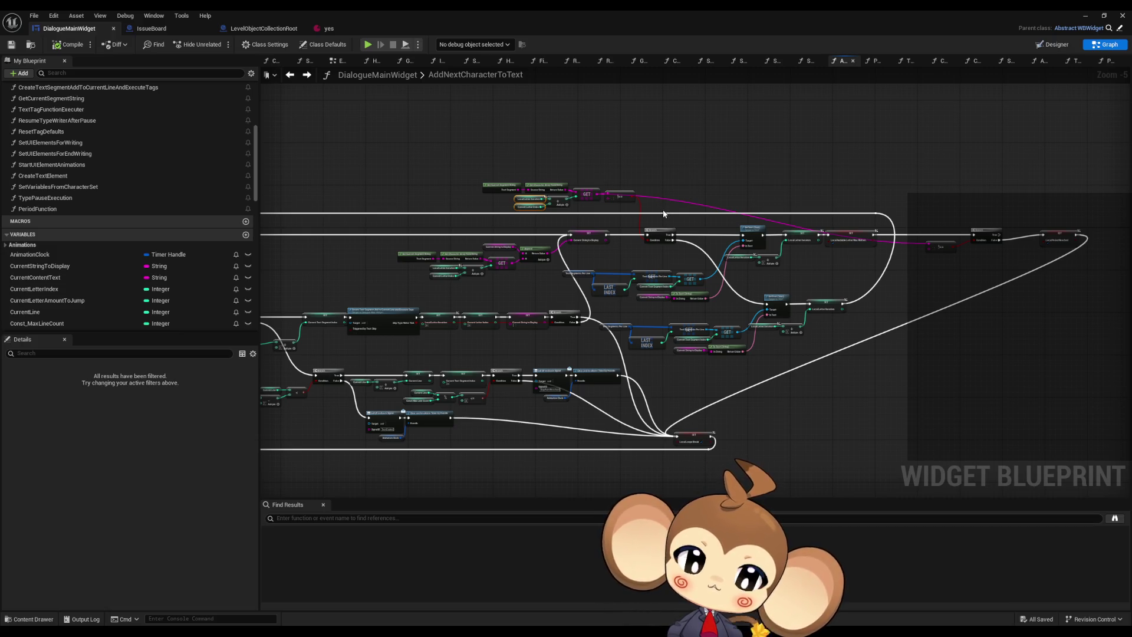
{"action": "scroll", "coordinate": [661, 212], "scroll_direction": "up", "scroll_amount": 3}
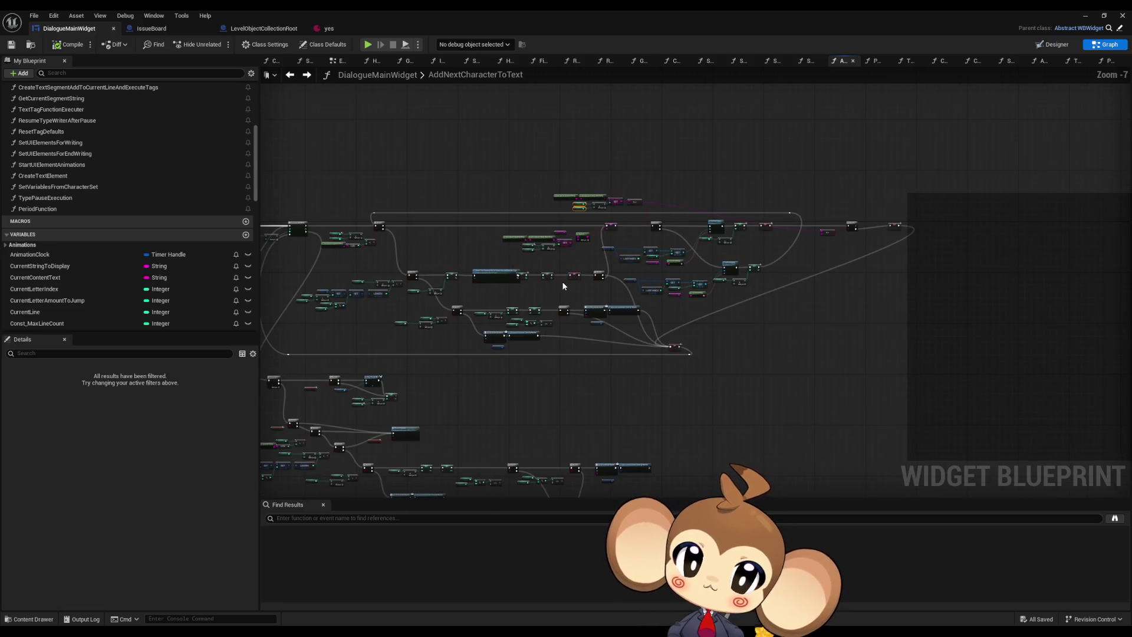
{"action": "left_click_drag", "start_coordinate": [503, 211], "coordinate": [541, 233]}
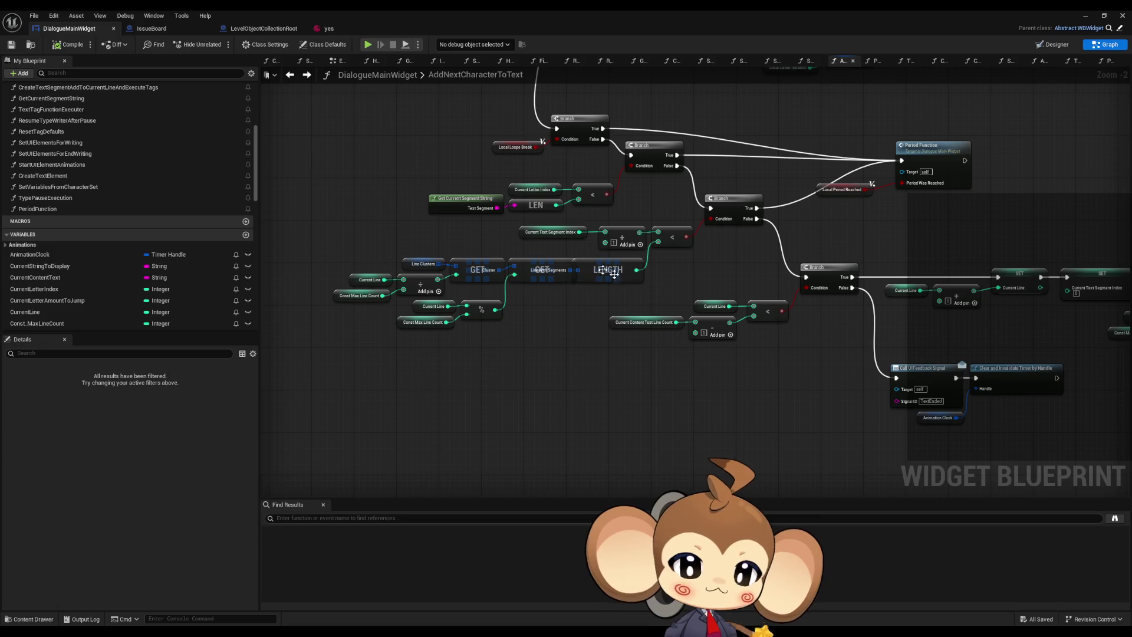
{"action": "left_click_drag", "start_coordinate": [559, 347], "coordinate": [553, 353]}
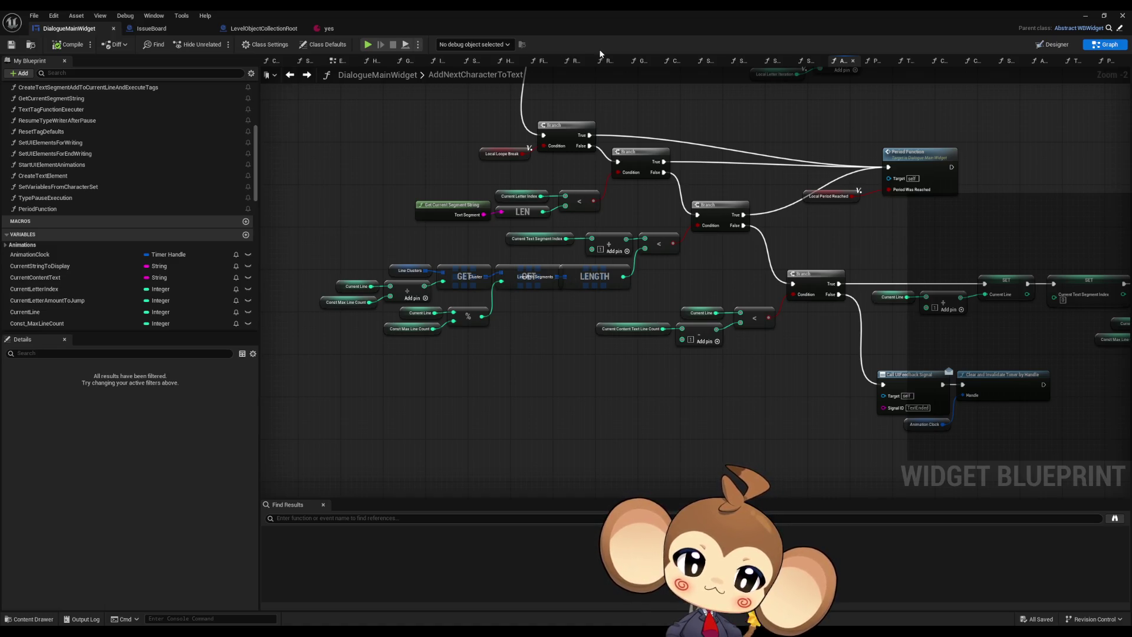
Step: Select the Local Loope Break getter to show its variable settings in Details
{"action": "scroll", "coordinate": [498, 146], "scroll_direction": "up", "scroll_amount": 2}
{"action": "left_click", "coordinate": [504, 157]}
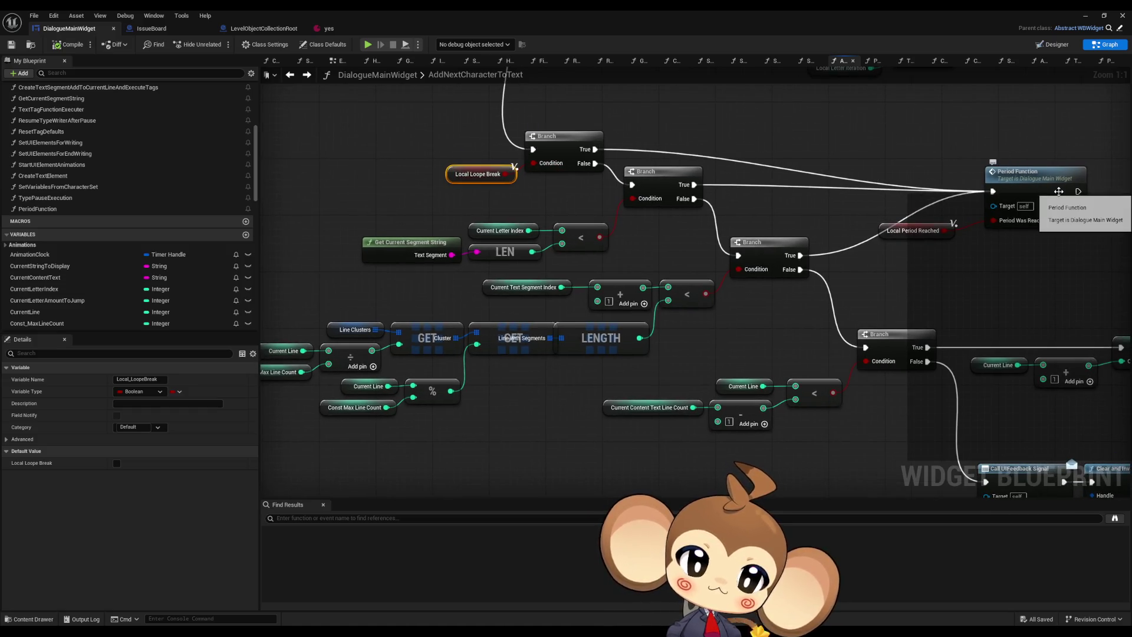
{"action": "scroll", "coordinate": [747, 263], "scroll_direction": "down", "scroll_amount": 5}
{"action": "scroll", "coordinate": [455, 369], "scroll_direction": "down", "scroll_amount": 1}
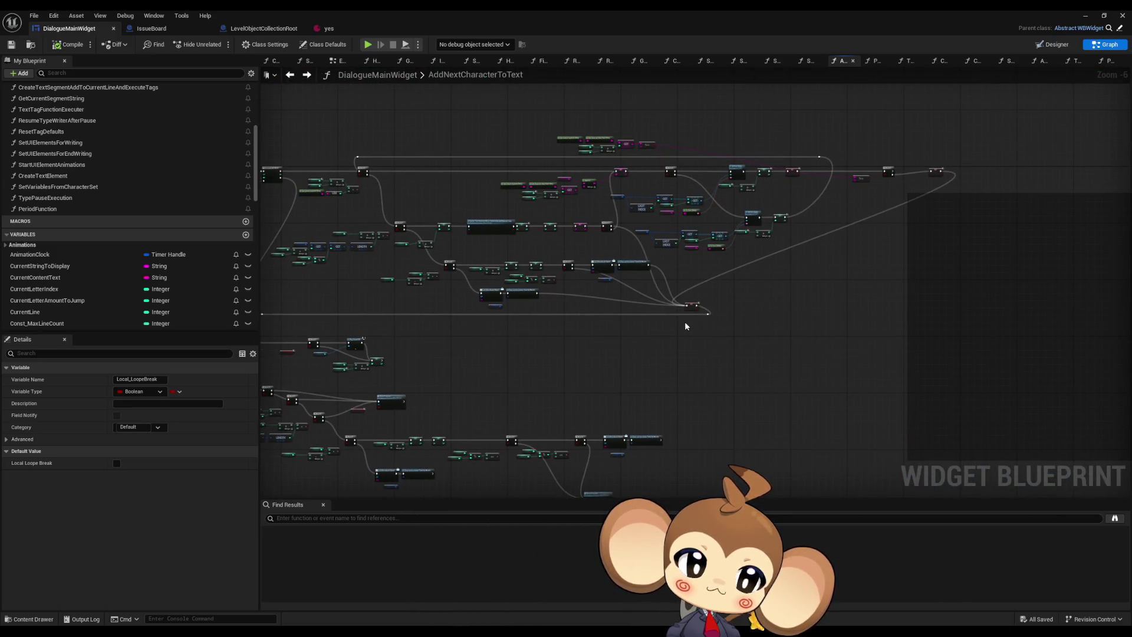
{"action": "scroll", "coordinate": [685, 321], "scroll_direction": "up", "scroll_amount": 5}
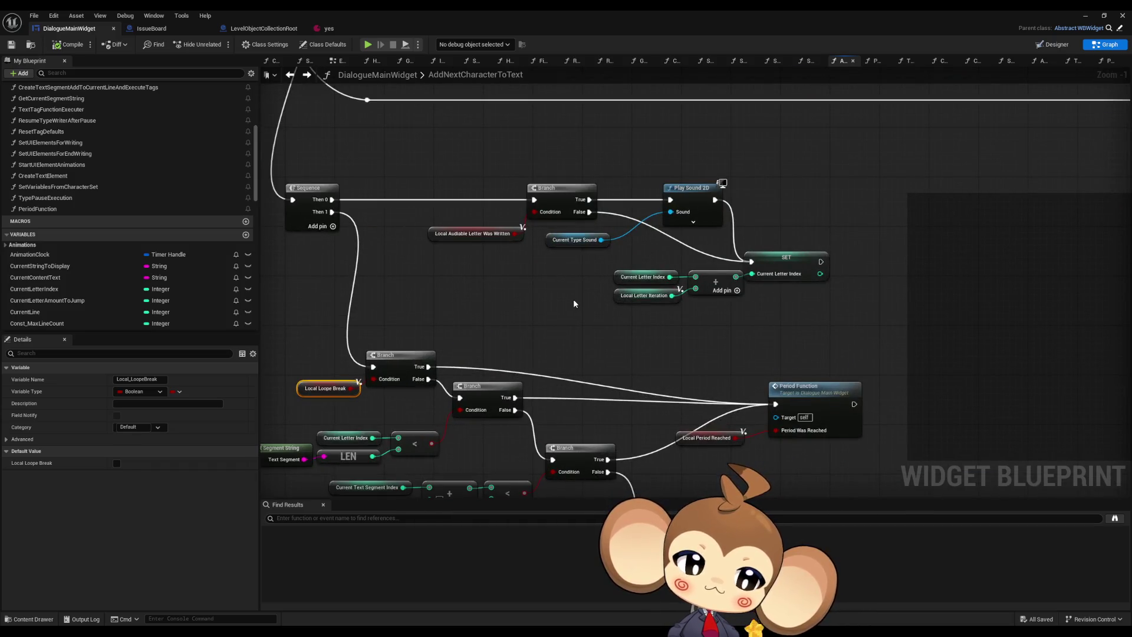
Step: Box-select the Local Loope Break node together with its Branch
{"action": "left_click_drag", "start_coordinate": [514, 296], "coordinate": [627, 207]}
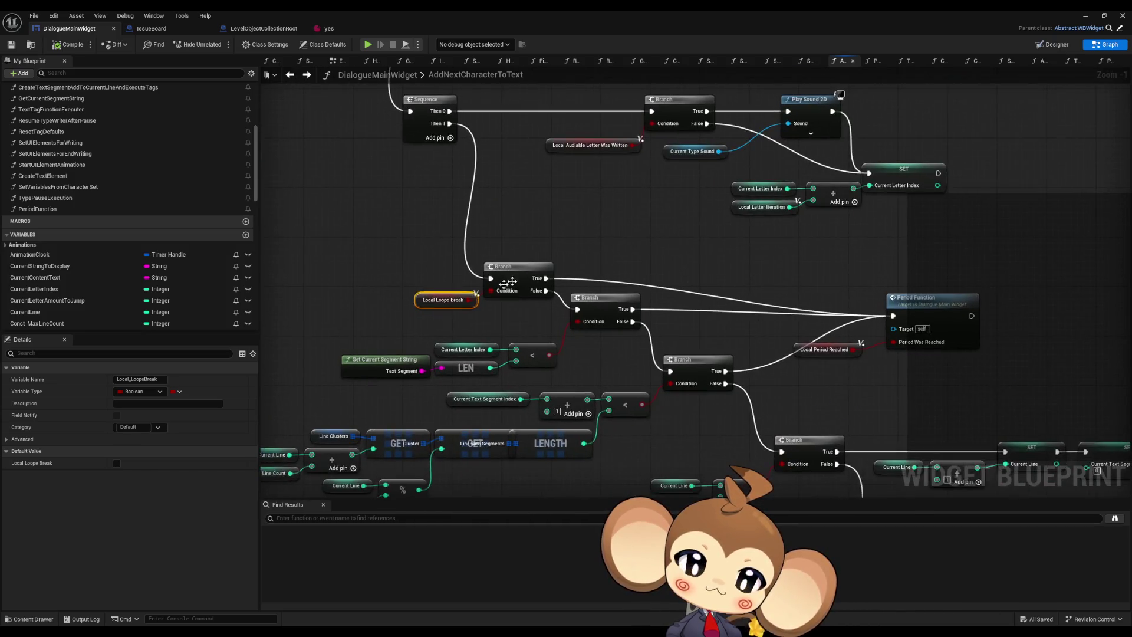
{"action": "mouse_move", "coordinate": [390, 247]}
{"action": "left_mouse_down"}
{"action": "mouse_move", "coordinate": [447, 281]}
{"action": "mouse_move", "coordinate": [493, 282]}
{"action": "left_mouse_up"}
{"action": "left_click_drag", "start_coordinate": [668, 254], "coordinate": [614, 211]}
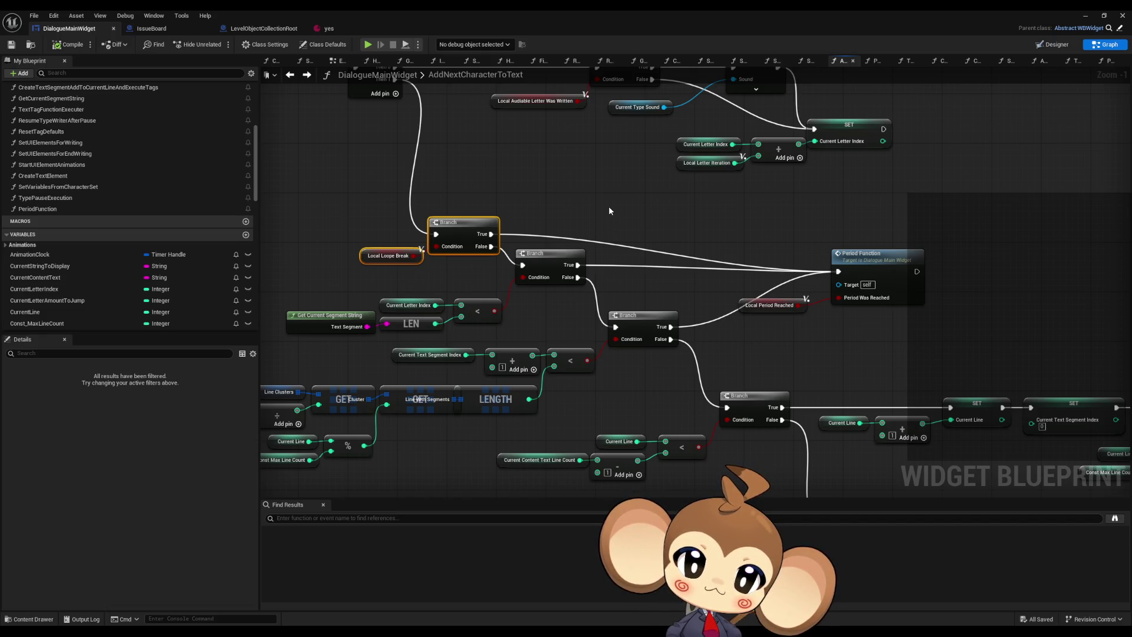
{"action": "scroll", "coordinate": [607, 206], "scroll_direction": "down", "scroll_amount": 8}
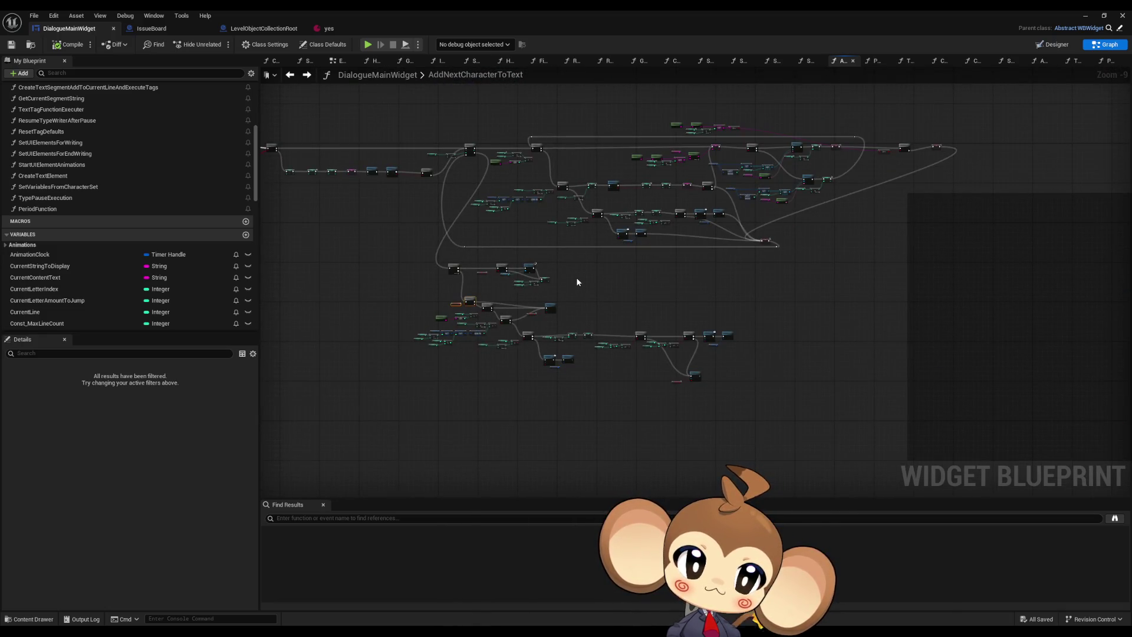
{"action": "scroll", "coordinate": [499, 287], "scroll_direction": "up", "scroll_amount": 1}
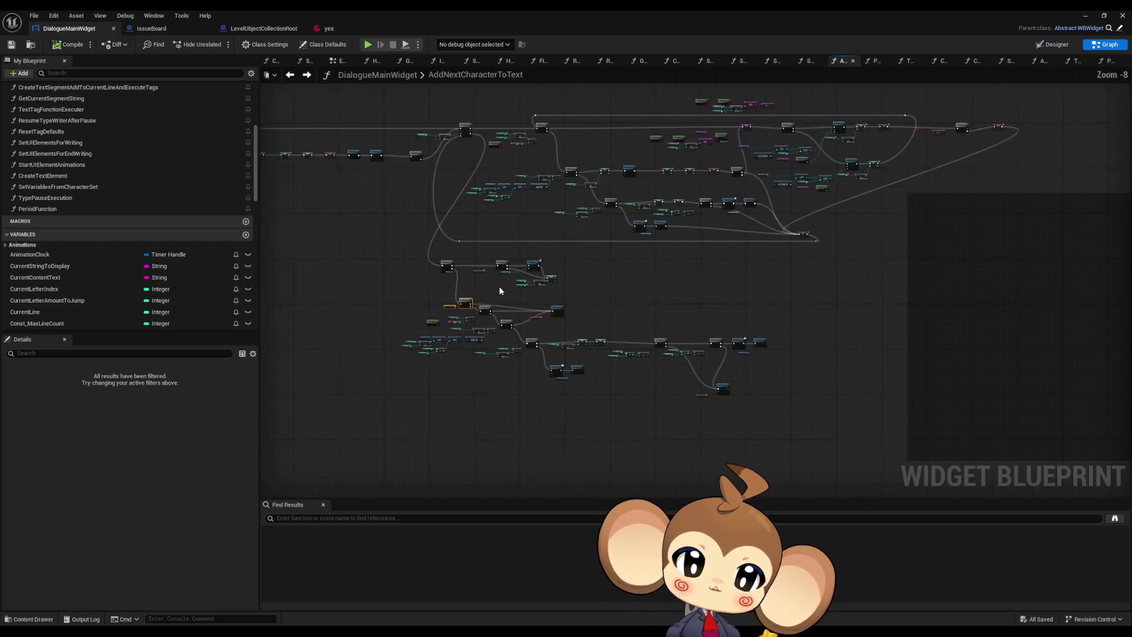
{"action": "scroll", "coordinate": [499, 290], "scroll_direction": "up", "scroll_amount": 4}
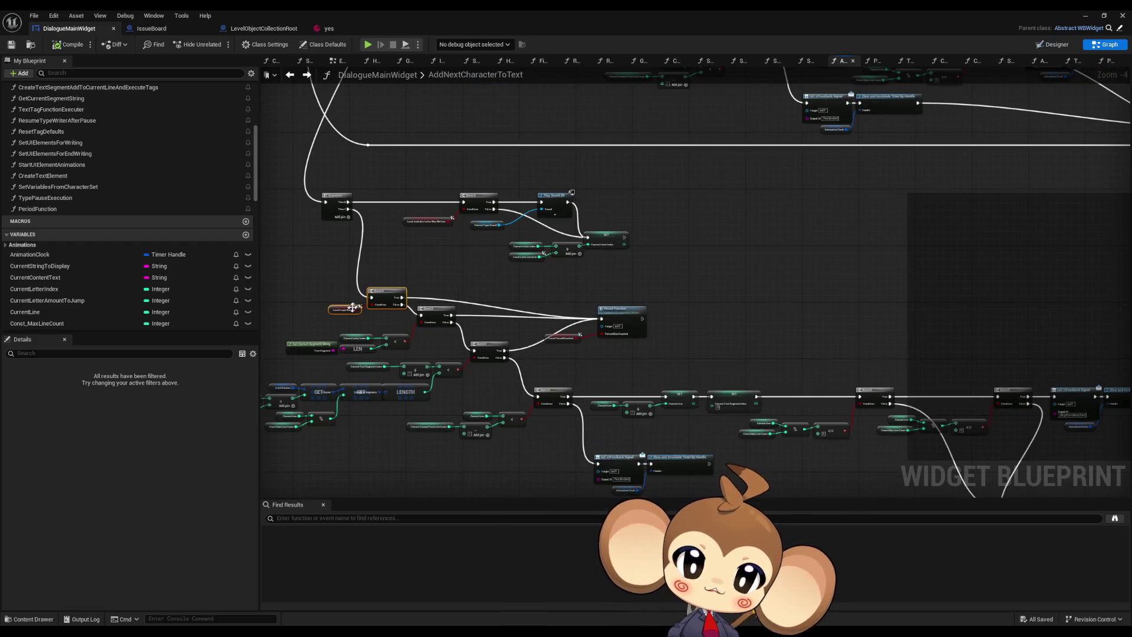
{"action": "scroll", "coordinate": [353, 307], "scroll_direction": "down", "scroll_amount": 1}
Step: Look over the letter-writing node network, then minimize the Blueprint editor
{"action": "mouse_move", "coordinate": [348, 313]}
{"action": "left_mouse_down"}
{"action": "mouse_move", "coordinate": [810, 215]}
{"action": "mouse_move", "coordinate": [813, 136]}
{"action": "left_mouse_up"}
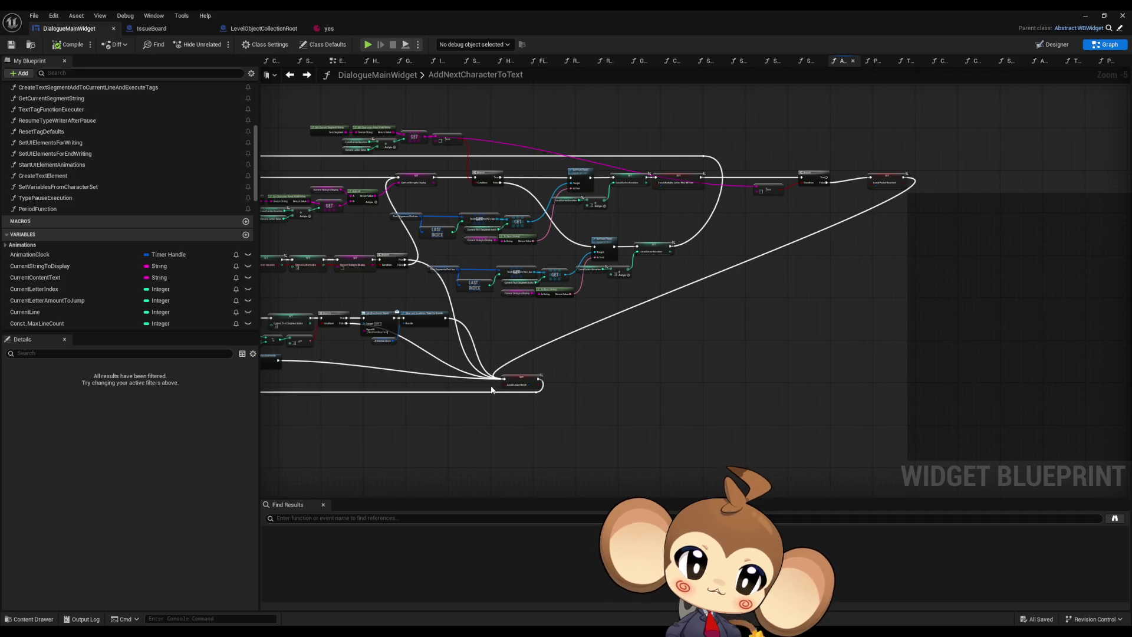
{"action": "left_click_drag", "start_coordinate": [490, 389], "coordinate": [668, 382]}
{"action": "scroll", "coordinate": [445, 324], "scroll_direction": "up", "scroll_amount": 4}
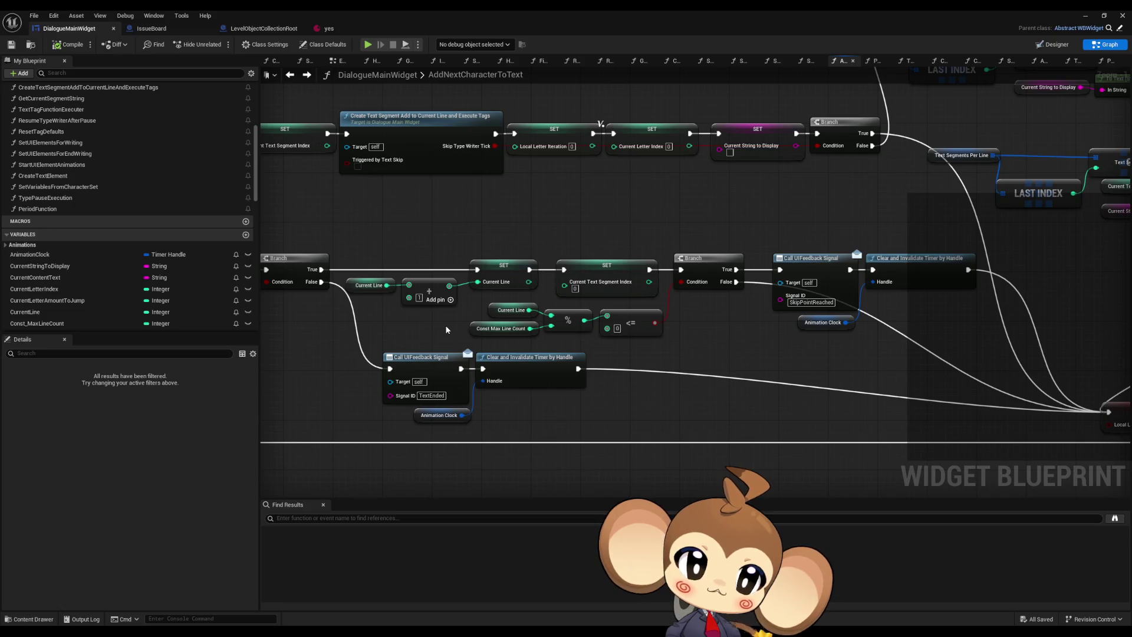
{"action": "scroll", "coordinate": [444, 325], "scroll_direction": "down", "scroll_amount": 4}
{"action": "left_click_drag", "start_coordinate": [445, 324], "coordinate": [522, 319]}
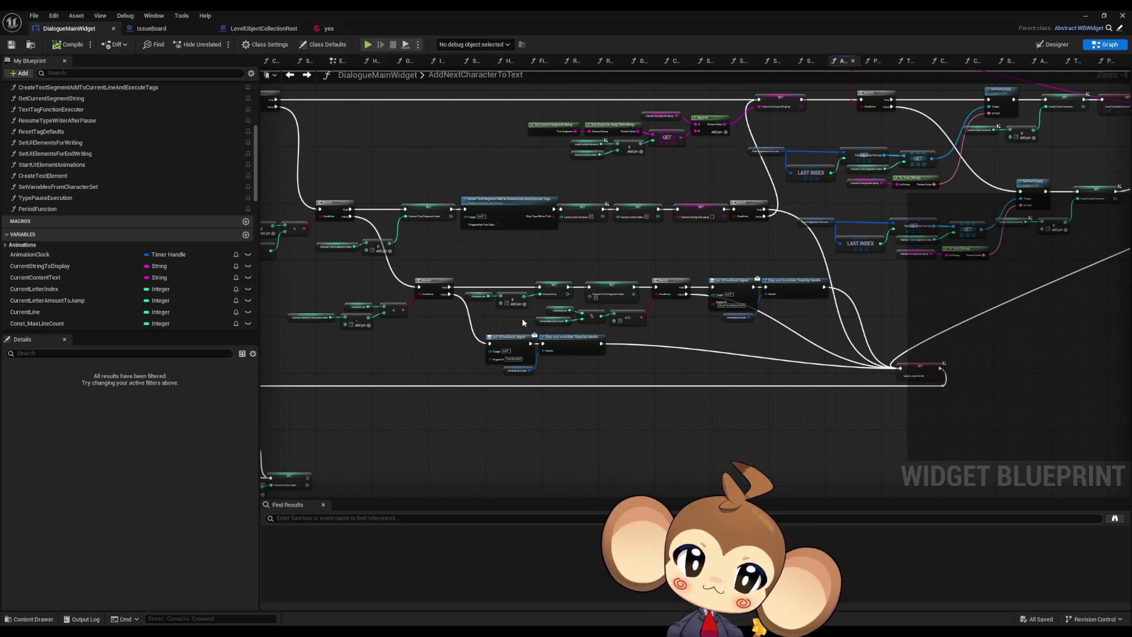
{"action": "mouse_move", "coordinate": [618, 258]}
{"action": "left_mouse_down"}
{"action": "mouse_move", "coordinate": [466, 296]}
{"action": "mouse_move", "coordinate": [548, 275]}
{"action": "left_mouse_up"}
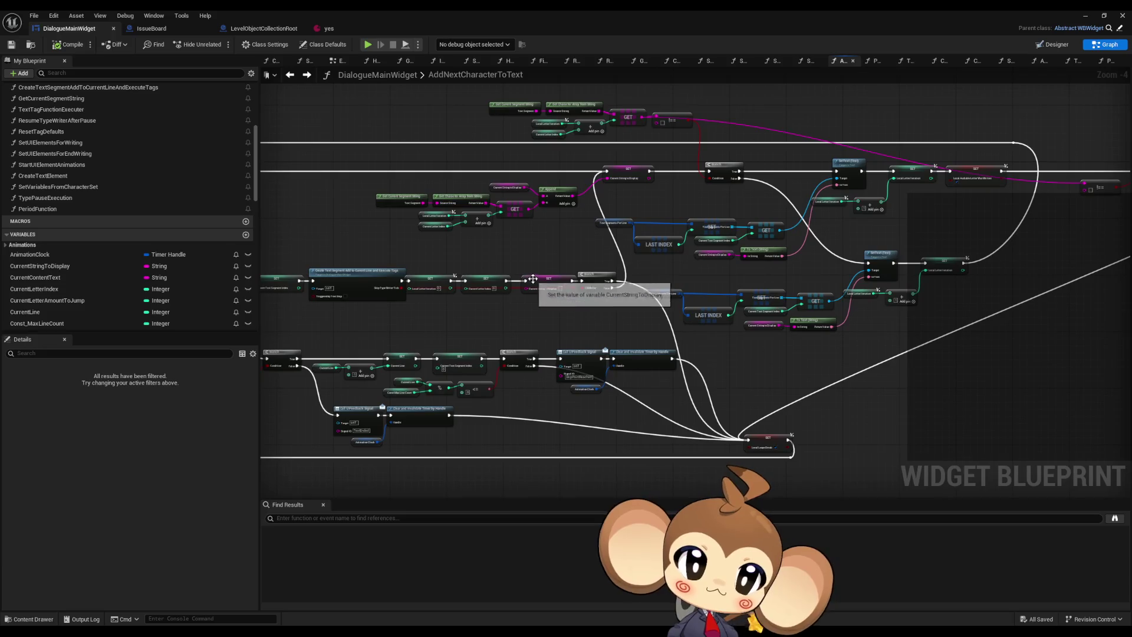
{"action": "left_click_drag", "start_coordinate": [716, 281], "coordinate": [619, 305]}
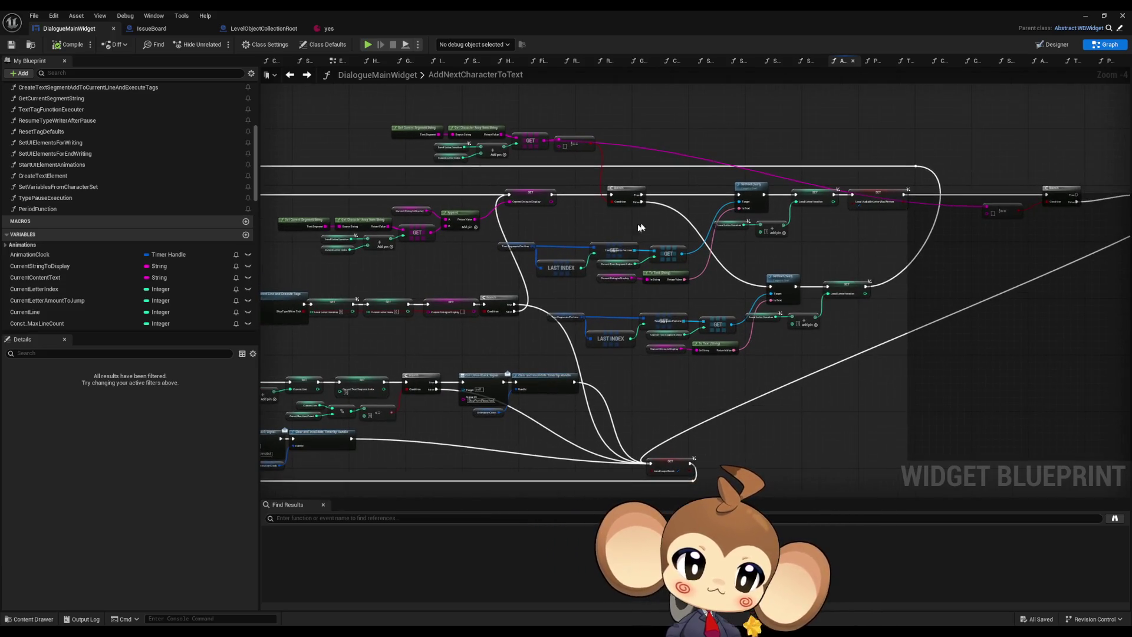
{"action": "mouse_move", "coordinate": [746, 260]}
{"action": "left_mouse_down"}
{"action": "mouse_move", "coordinate": [714, 267]}
{"action": "mouse_move", "coordinate": [675, 254]}
{"action": "left_mouse_up"}
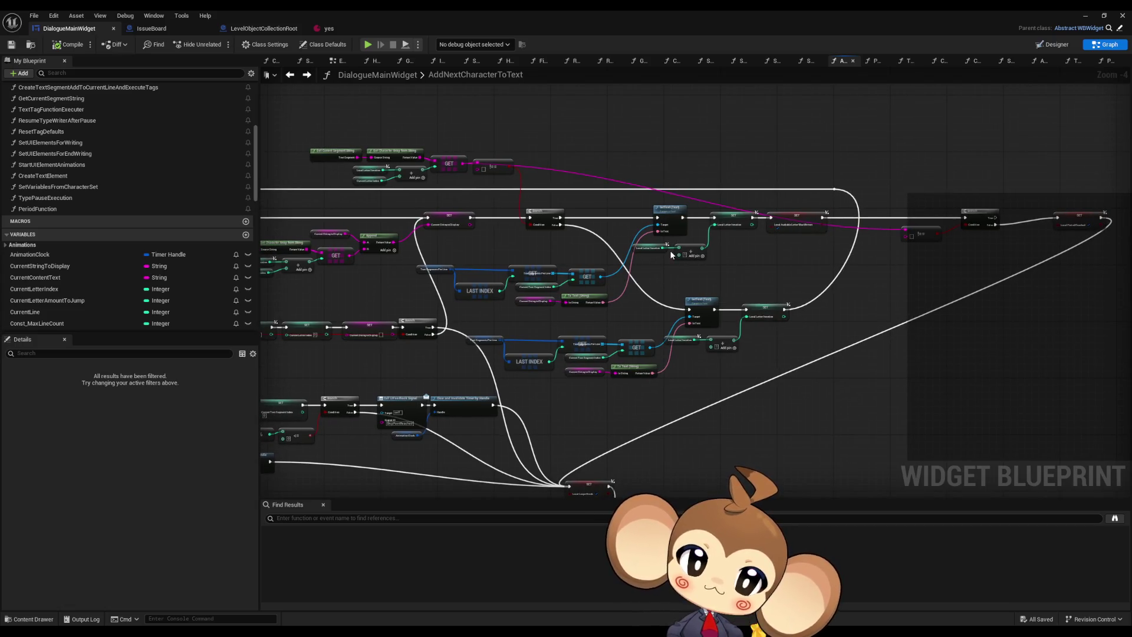
{"action": "scroll", "coordinate": [672, 255], "scroll_direction": "down", "scroll_amount": 4}
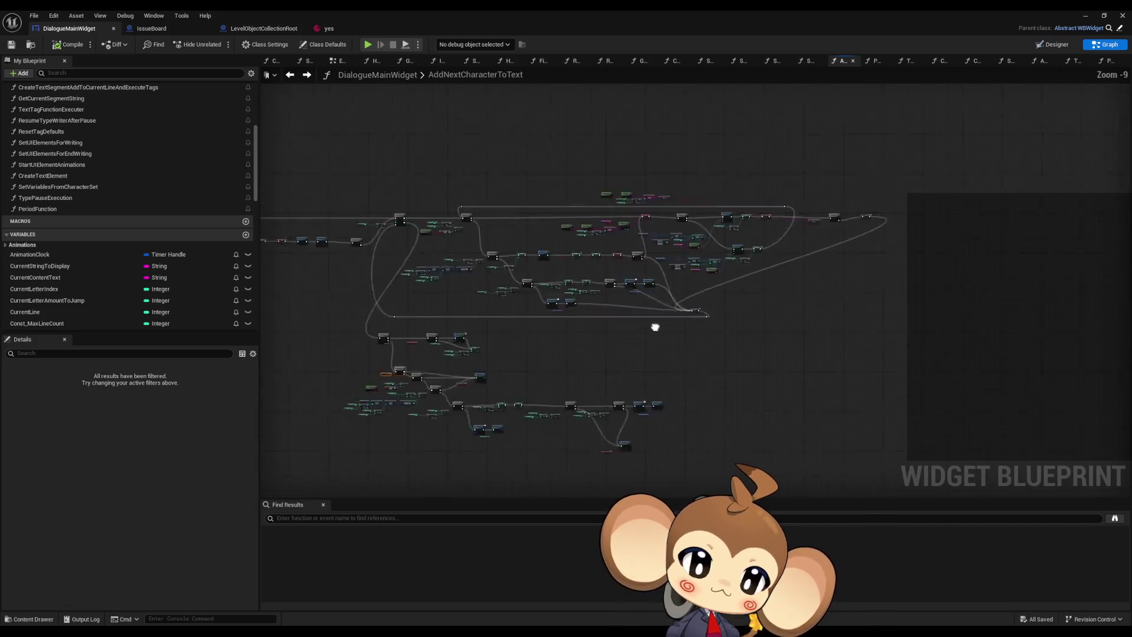
{"action": "left_click", "coordinate": [1085, 15]}
Step: Play the level, skip the title screen, Load Game to watch the dialogue, then stop
{"action": "left_click", "coordinate": [219, 44]}
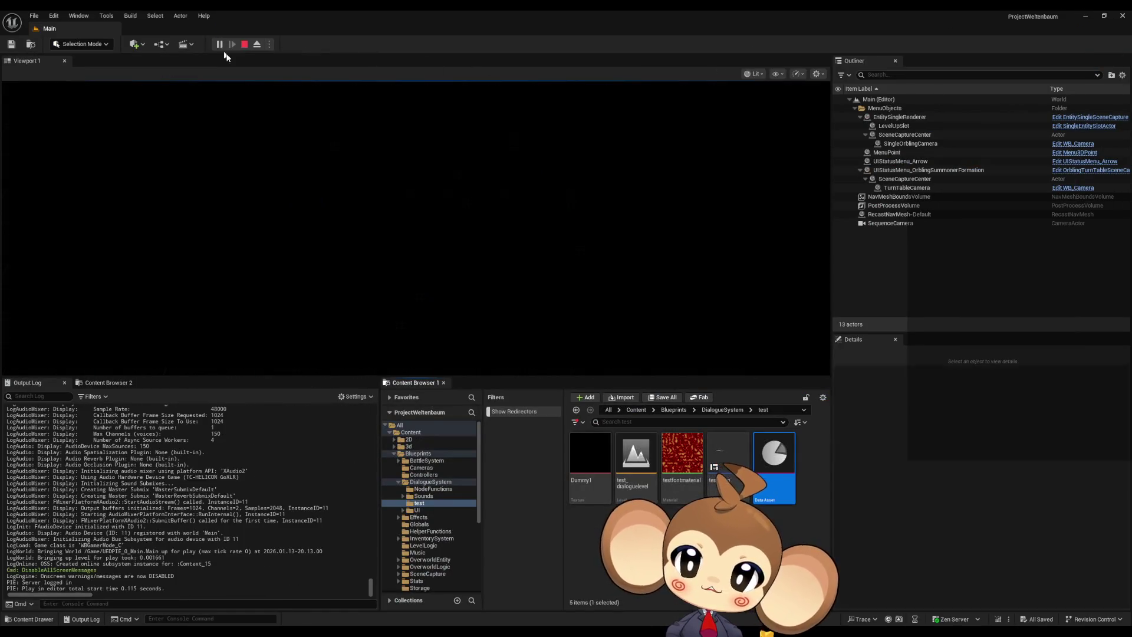
{"action": "key", "text": "space"}
{"action": "left_click", "coordinate": [151, 322]}
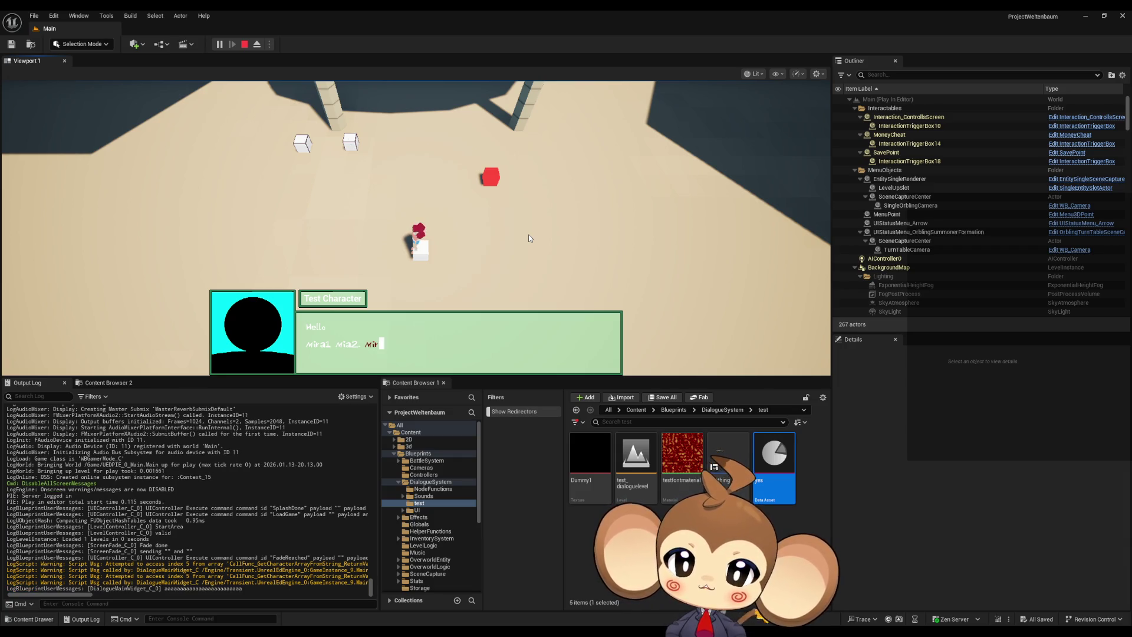
{"action": "left_click", "coordinate": [245, 44]}
Step: Switch back through the level editor to the DialogueMainWidget blueprint window
{"action": "mouse_move", "coordinate": [390, 624]}
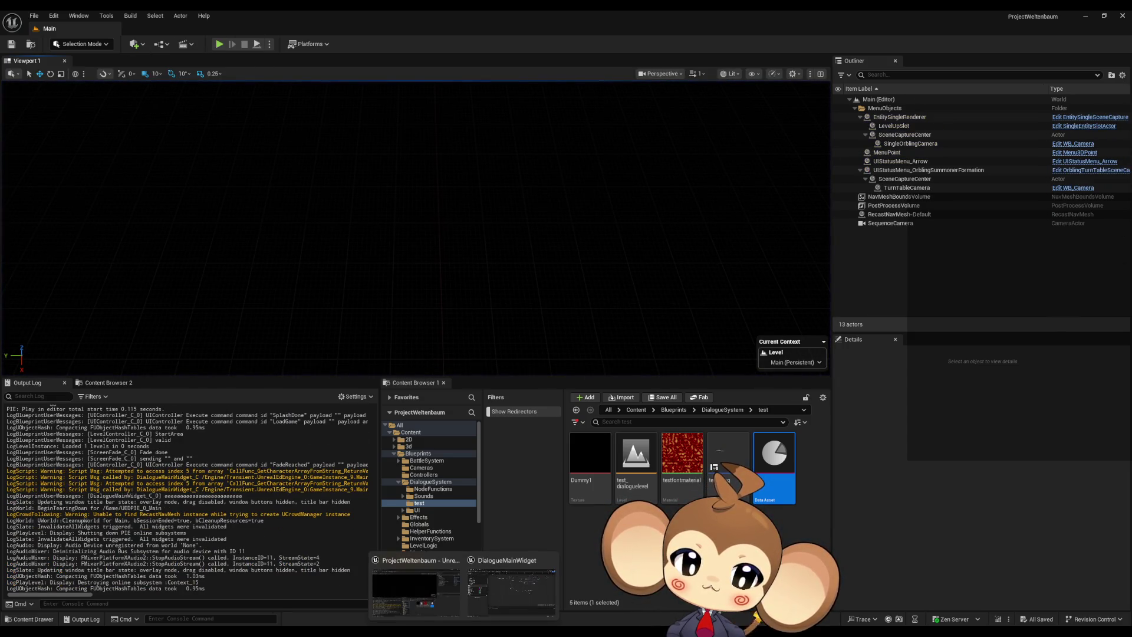
{"action": "left_click", "coordinate": [432, 606]}
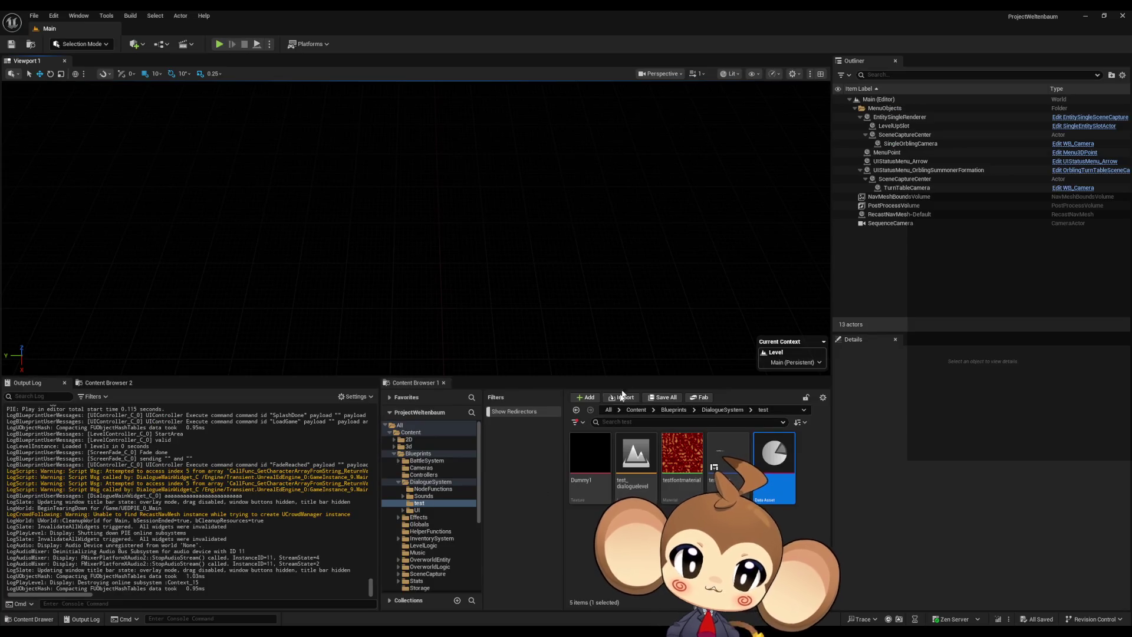
{"action": "left_click", "coordinate": [498, 600]}
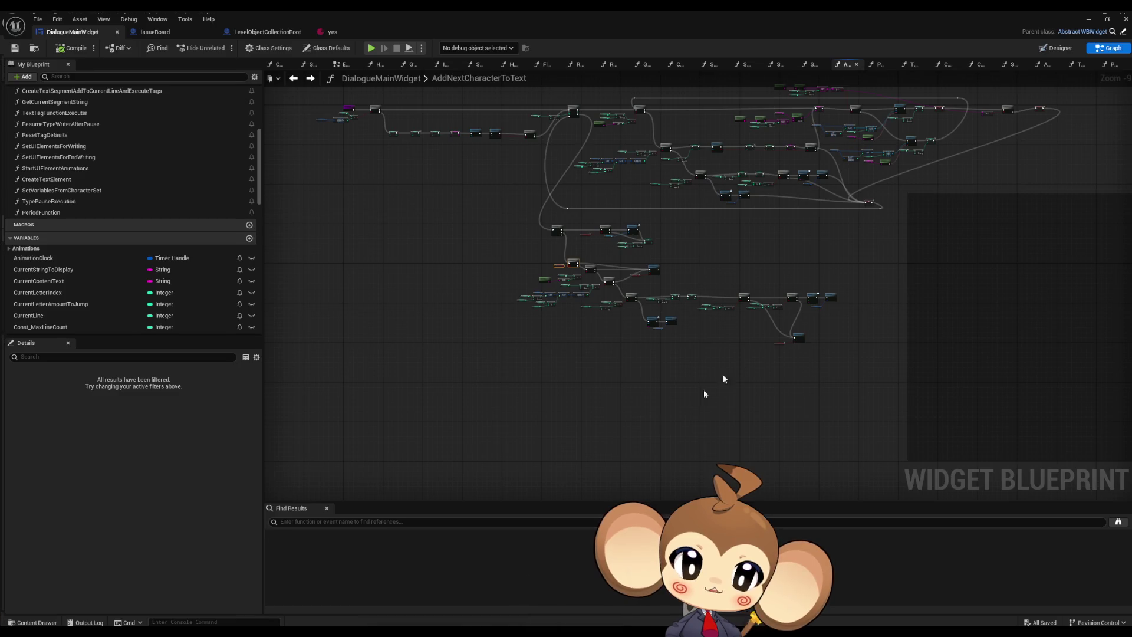
Step: Break the exec link from SET Local Audible Letter Was Written to the period Branch
{"action": "scroll", "coordinate": [703, 354], "scroll_direction": "up", "scroll_amount": 3}
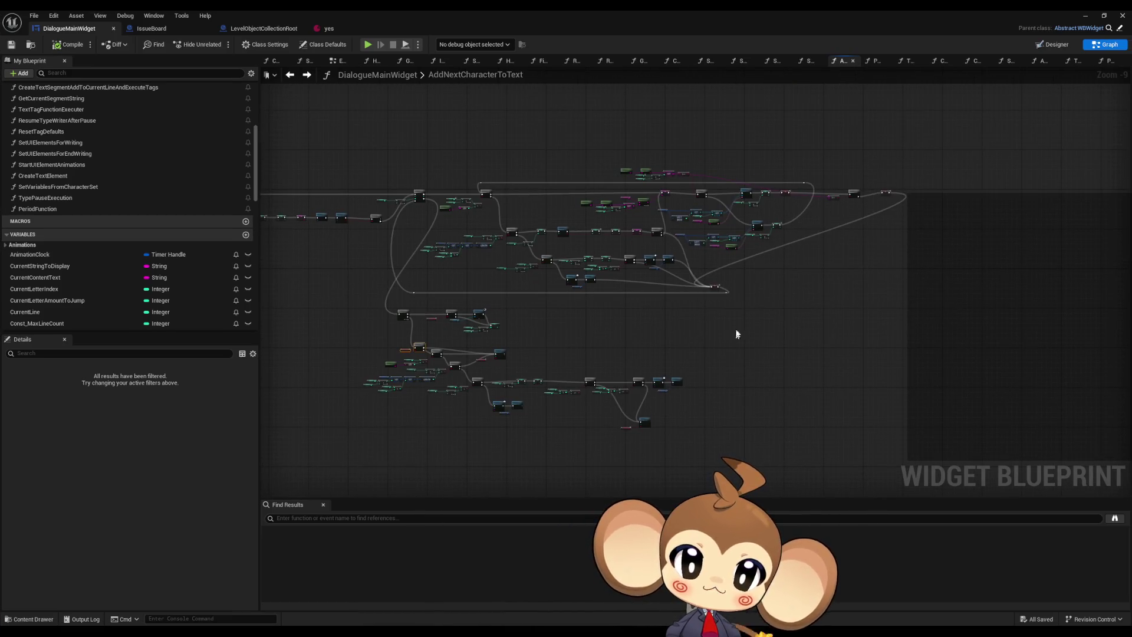
{"action": "scroll", "coordinate": [771, 204], "scroll_direction": "up", "scroll_amount": 4}
{"action": "scroll", "coordinate": [770, 203], "scroll_direction": "up", "scroll_amount": 3}
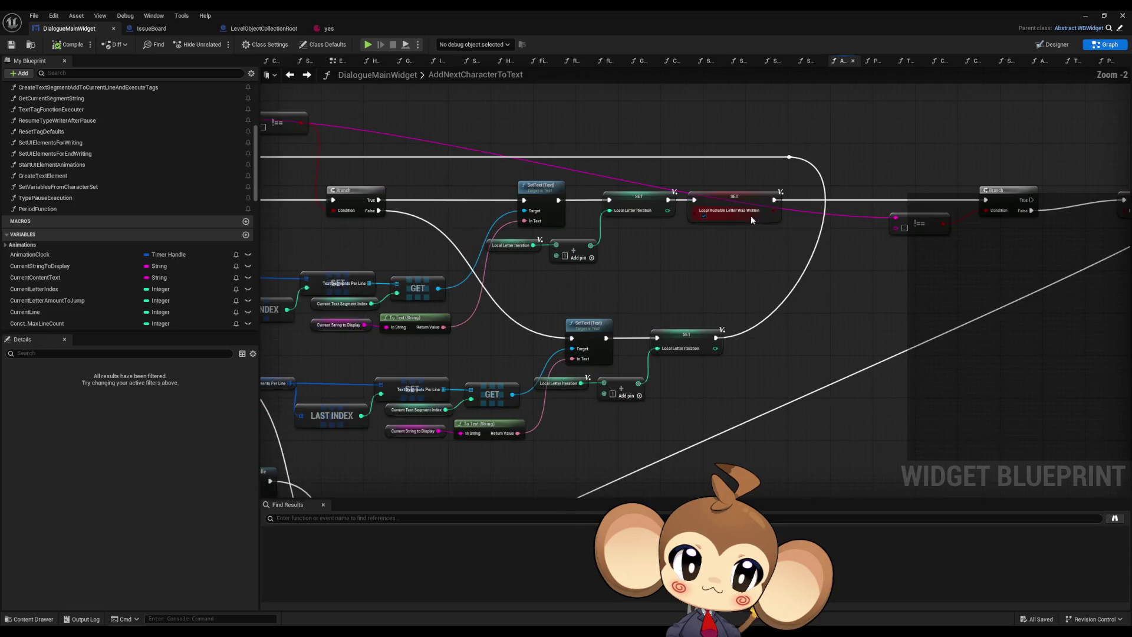
{"action": "left_click_drag", "start_coordinate": [873, 237], "coordinate": [757, 242]}
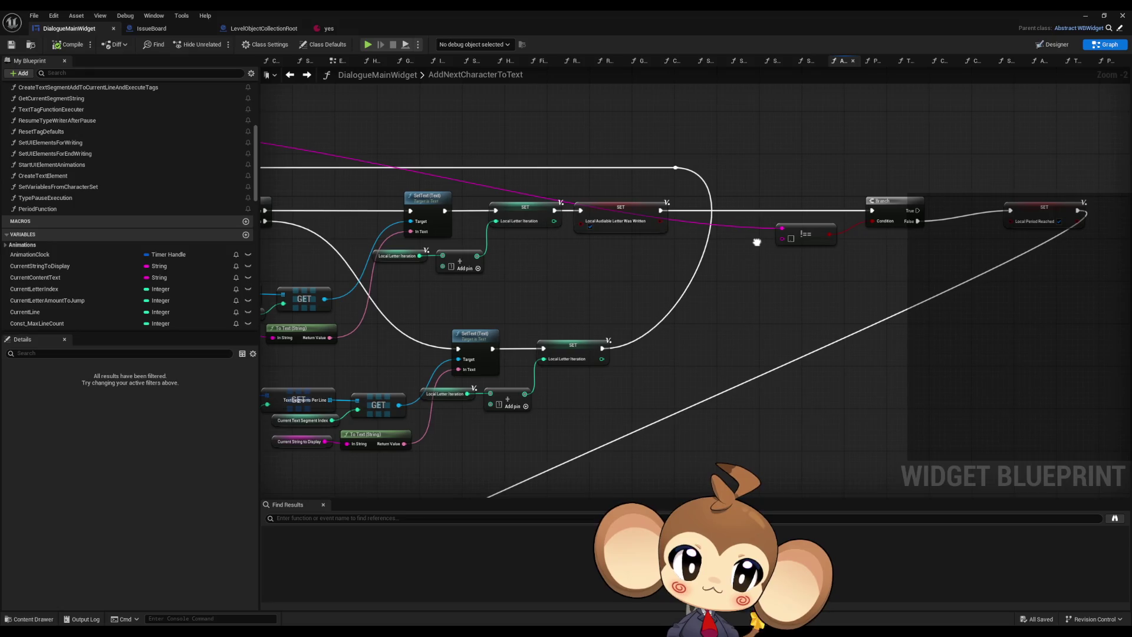
{"action": "left_click", "coordinate": [661, 210], "text": "alt"}
{"action": "left_click", "coordinate": [1086, 16]}
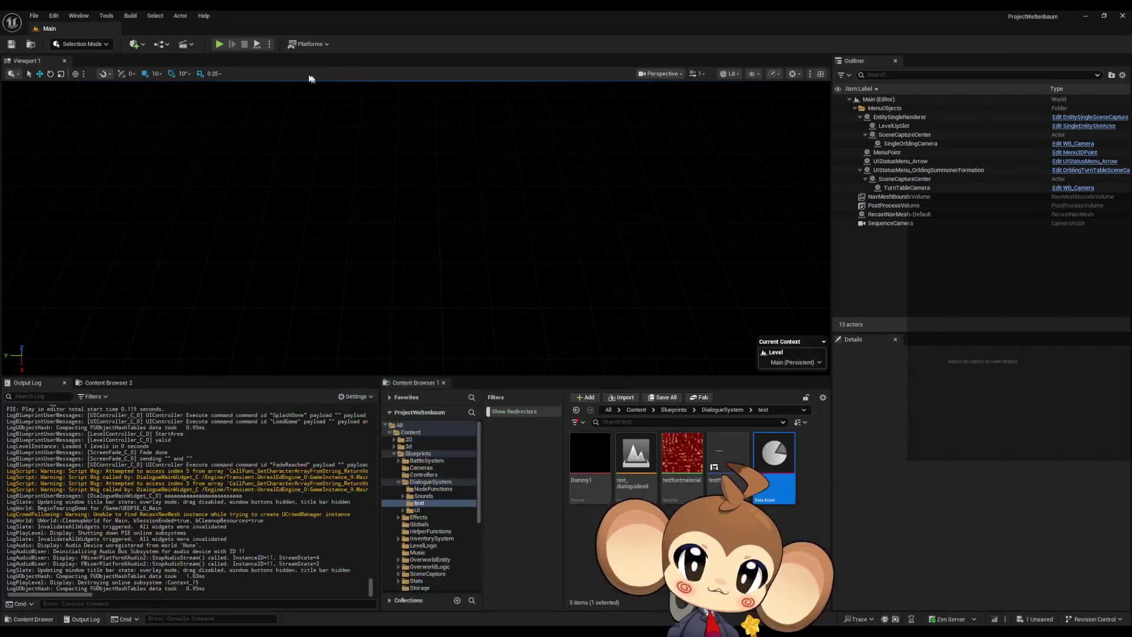
Step: Save, Load Game in play mode to watch the dialogue type out, then stop
{"action": "key", "text": "ctrl+s"}
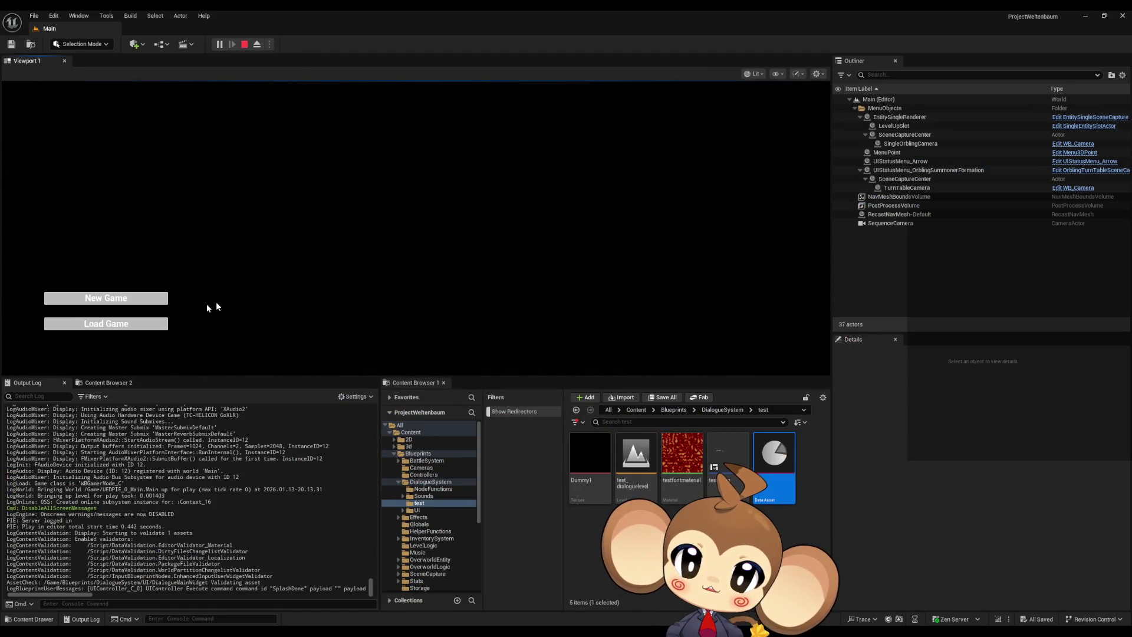
{"action": "left_click", "coordinate": [156, 323]}
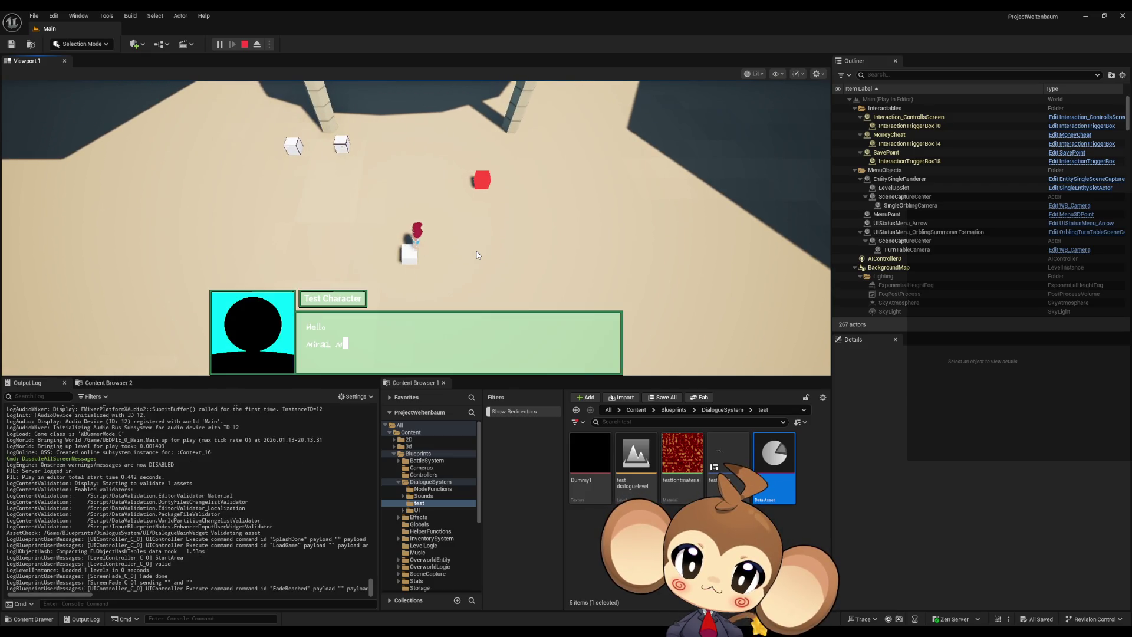
{"action": "left_click", "coordinate": [244, 44]}
{"action": "left_click", "coordinate": [506, 608]}
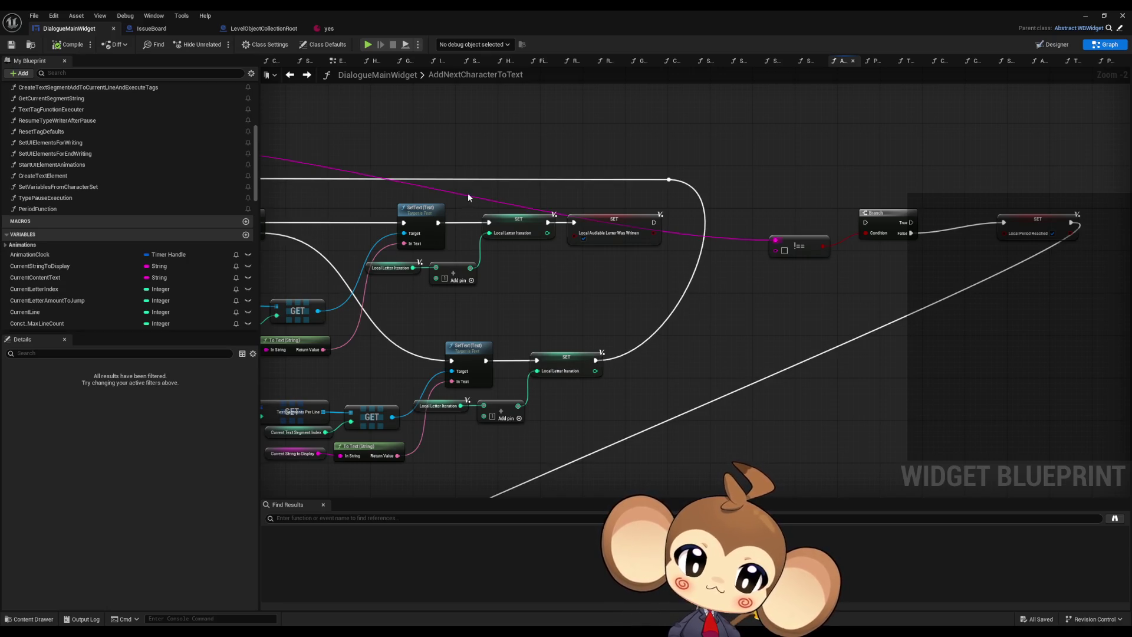
{"action": "left_click", "coordinate": [516, 231]}
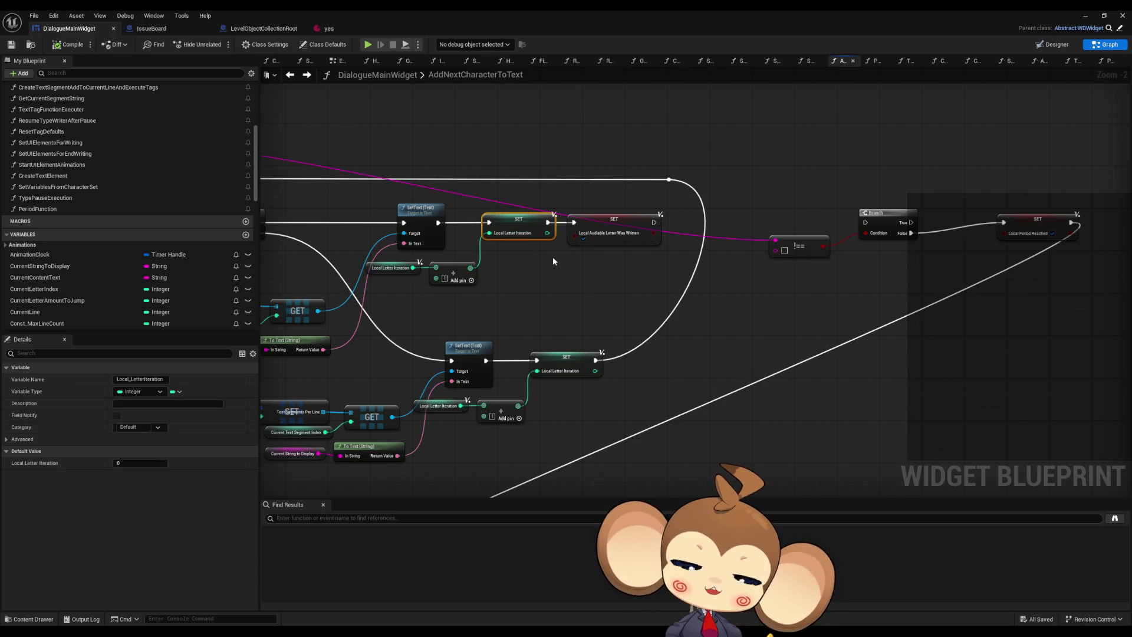
{"action": "mouse_move", "coordinate": [553, 260]}
{"action": "left_mouse_down"}
{"action": "mouse_move", "coordinate": [897, 305]}
{"action": "mouse_move", "coordinate": [744, 330]}
{"action": "left_mouse_up"}
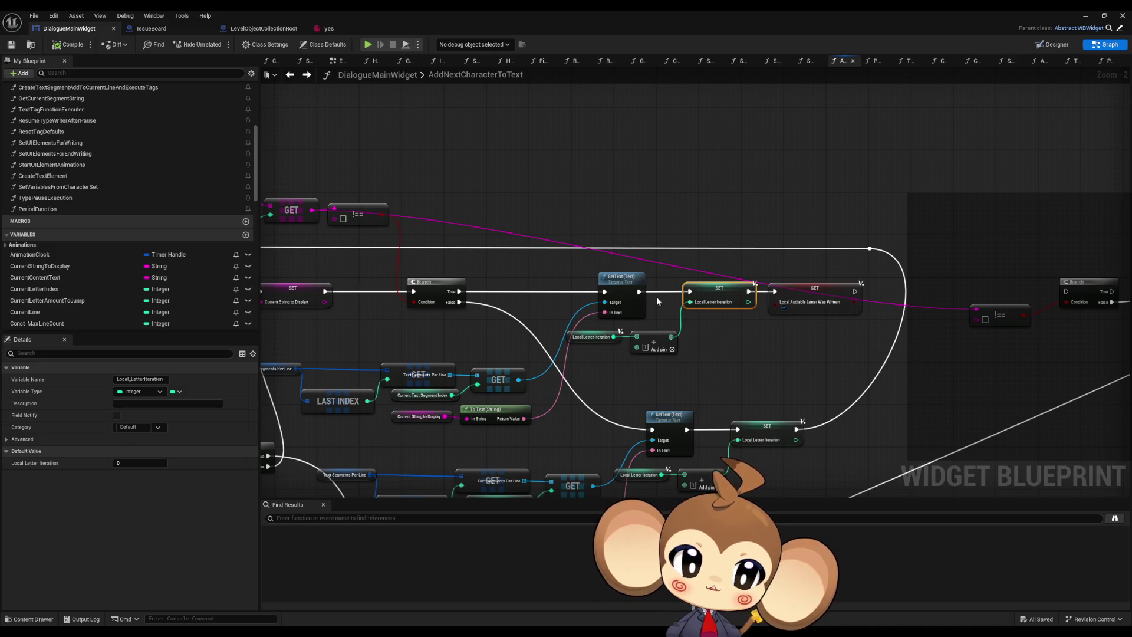
{"action": "left_click_drag", "start_coordinate": [689, 307], "coordinate": [632, 301]}
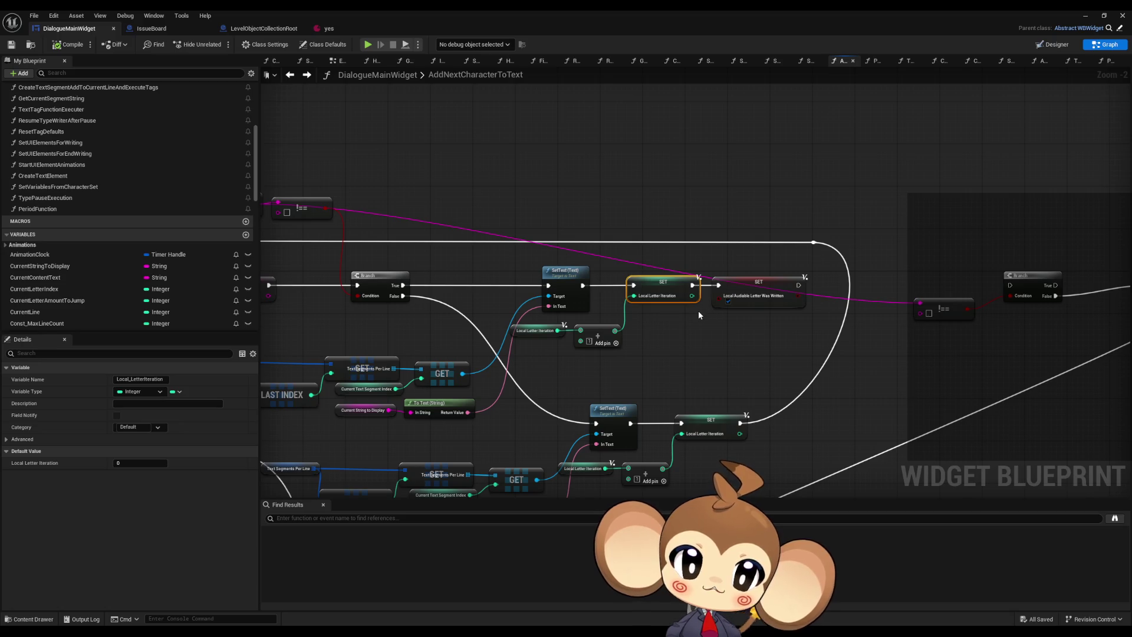
{"action": "left_click_drag", "start_coordinate": [699, 311], "coordinate": [837, 305]}
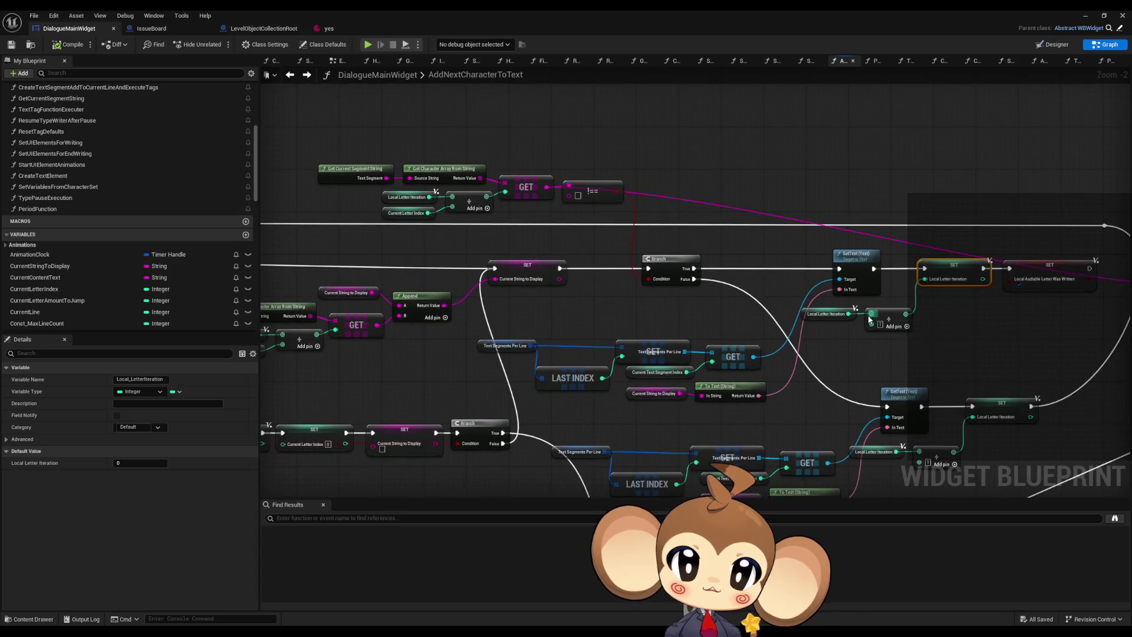
{"action": "mouse_move", "coordinate": [927, 332]}
{"action": "left_mouse_down"}
{"action": "mouse_move", "coordinate": [944, 331]}
{"action": "mouse_move", "coordinate": [727, 331]}
{"action": "left_mouse_up"}
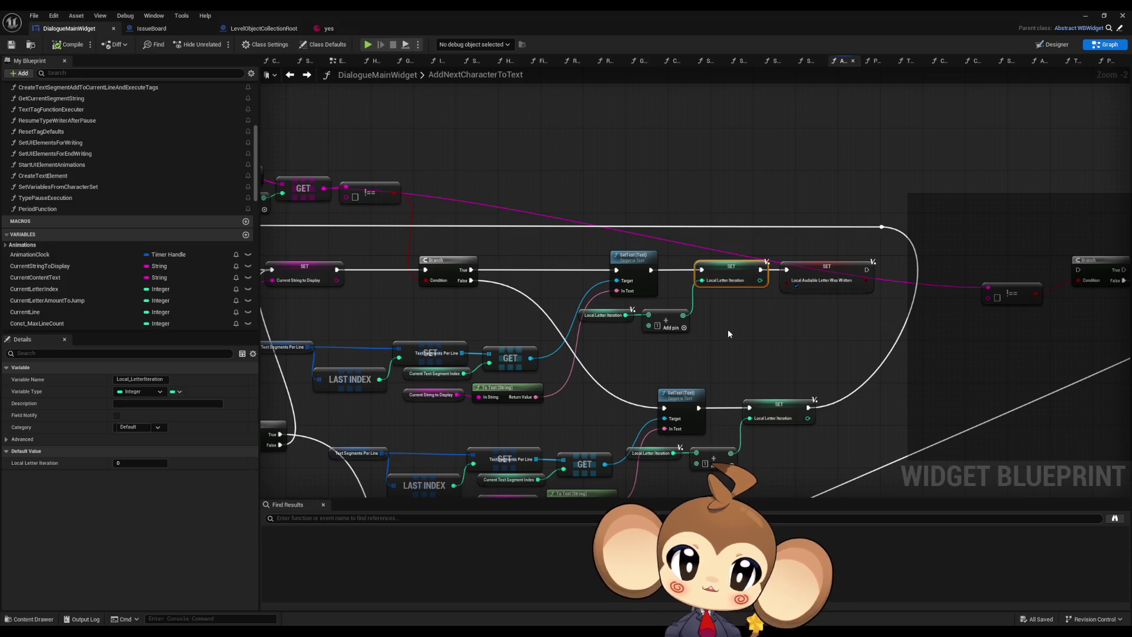
{"action": "left_click_drag", "start_coordinate": [728, 334], "coordinate": [590, 334]}
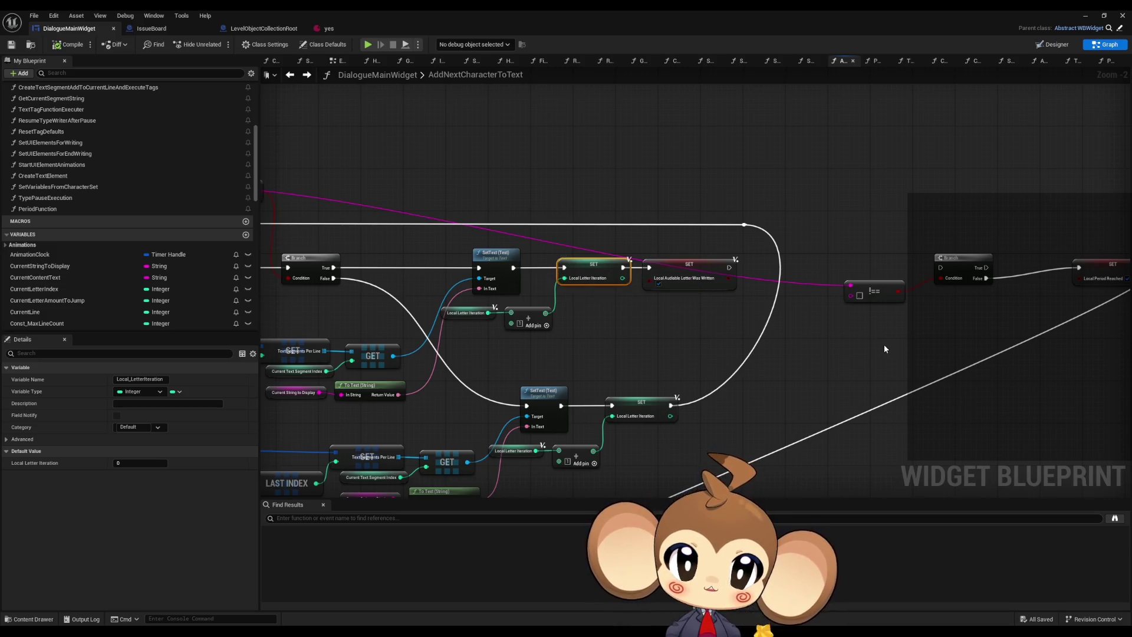
{"action": "mouse_move", "coordinate": [772, 202]}
{"action": "left_mouse_down"}
{"action": "mouse_move", "coordinate": [925, 303]}
{"action": "mouse_move", "coordinate": [1062, 298]}
{"action": "mouse_move", "coordinate": [1027, 265]}
{"action": "left_mouse_up"}
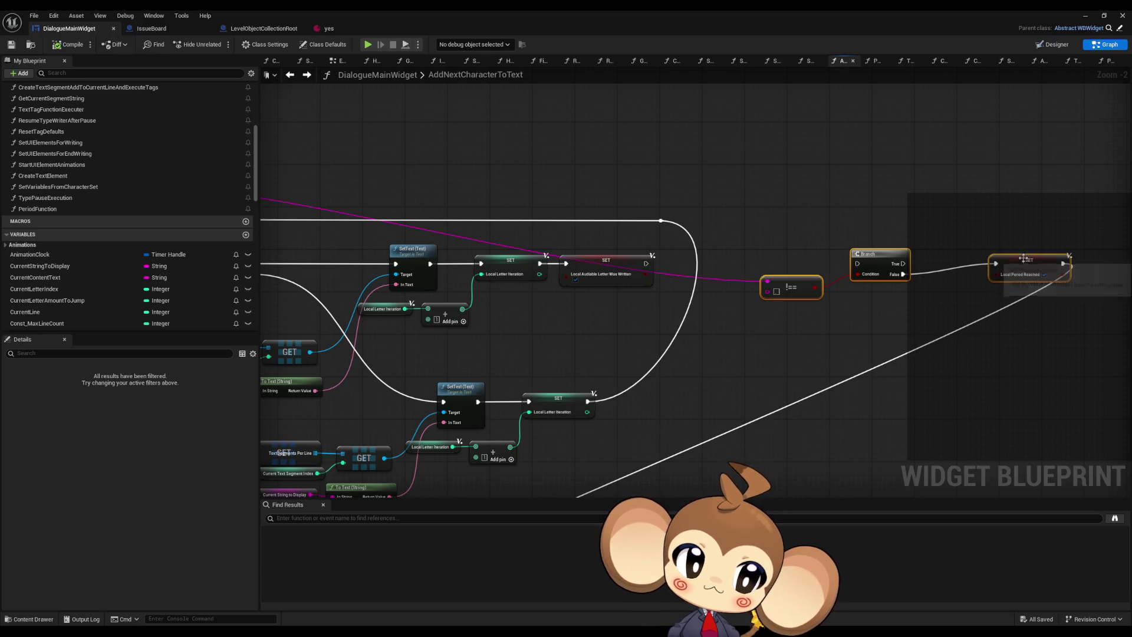
{"action": "scroll", "coordinate": [914, 350], "scroll_direction": "down", "scroll_amount": 4}
{"action": "scroll", "coordinate": [627, 416], "scroll_direction": "up", "scroll_amount": 4}
{"action": "left_click", "coordinate": [630, 348]}
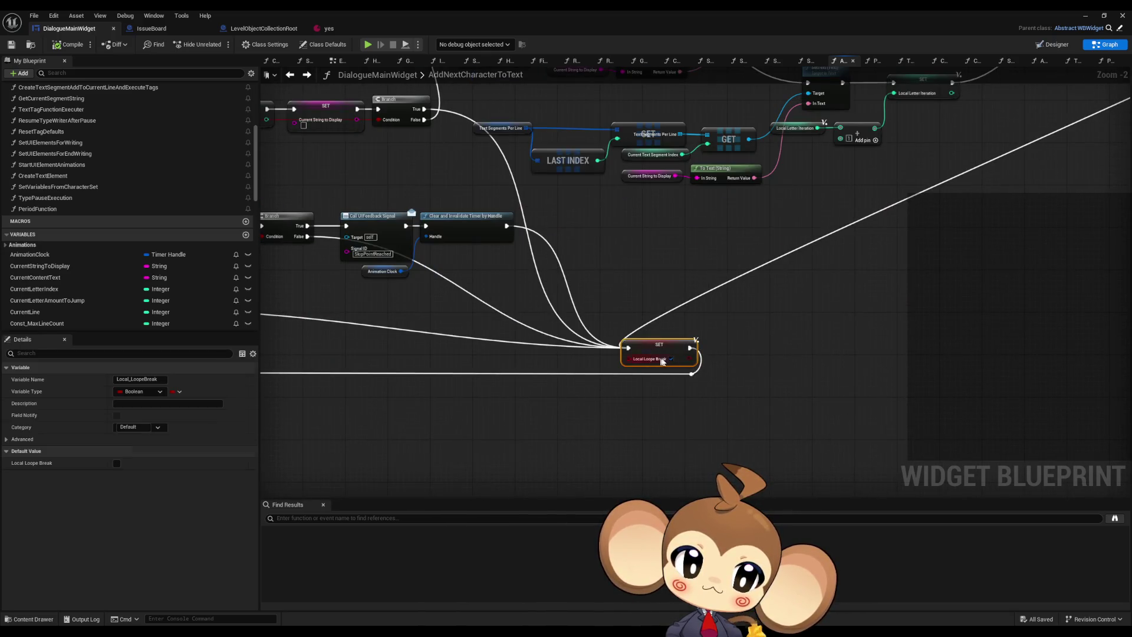
{"action": "scroll", "coordinate": [826, 303], "scroll_direction": "down", "scroll_amount": 3}
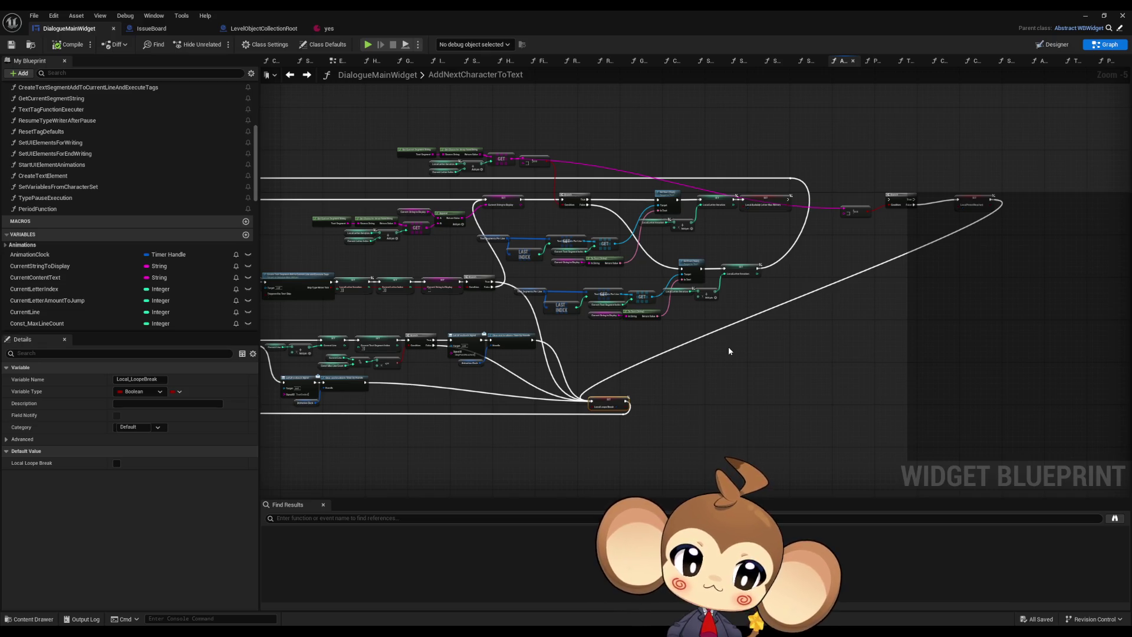
{"action": "mouse_move", "coordinate": [588, 328]}
{"action": "left_mouse_down"}
{"action": "mouse_move", "coordinate": [858, 192]}
{"action": "mouse_move", "coordinate": [455, 298]}
{"action": "mouse_move", "coordinate": [538, 263]}
{"action": "mouse_move", "coordinate": [318, 444]}
{"action": "left_mouse_up"}
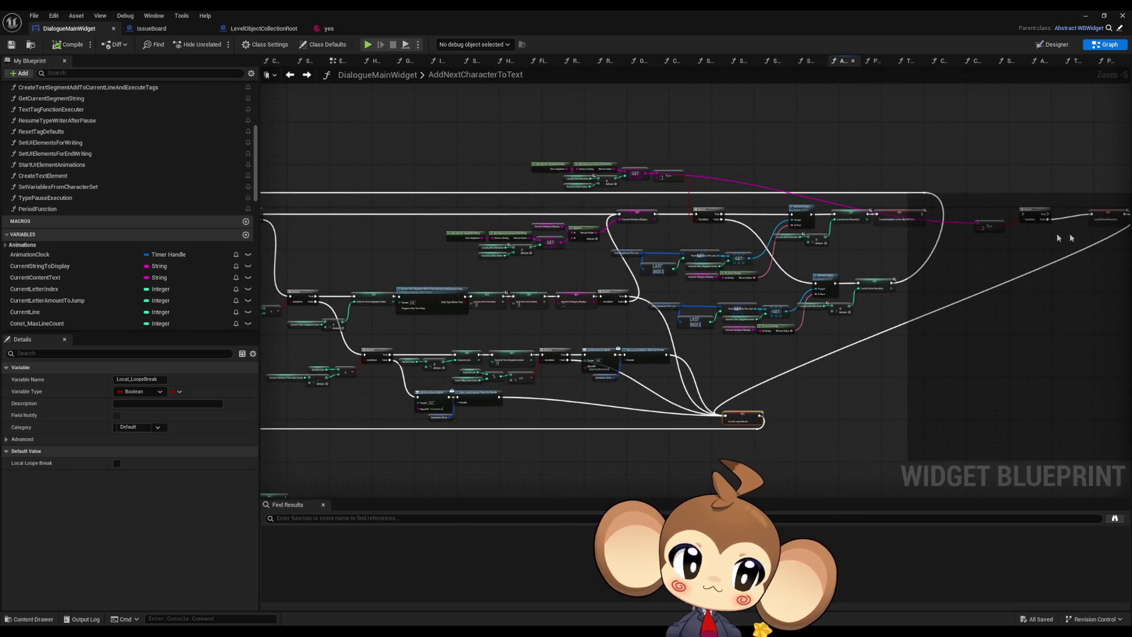
{"action": "scroll", "coordinate": [1120, 216], "scroll_direction": "up", "scroll_amount": 2}
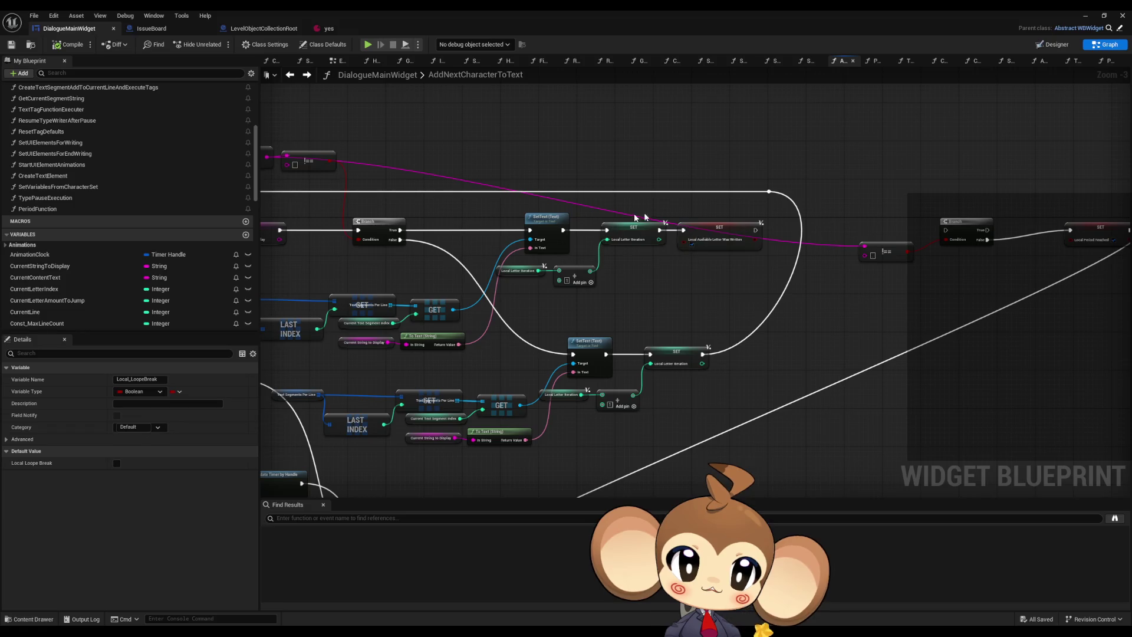
{"action": "left_click_drag", "start_coordinate": [953, 244], "coordinate": [737, 251]}
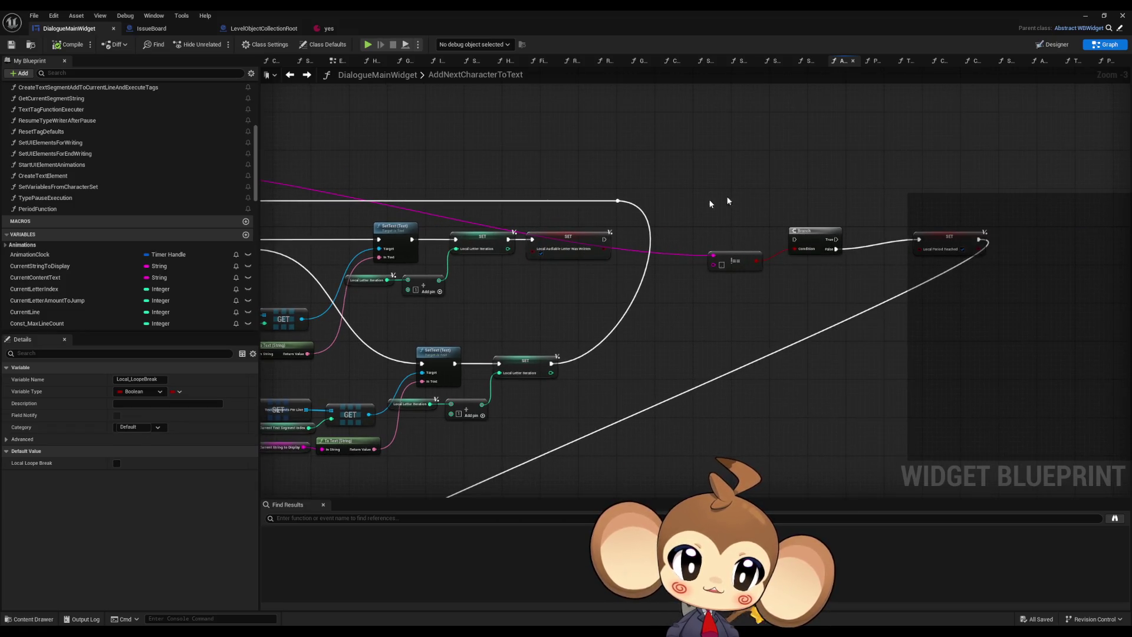
{"action": "scroll", "coordinate": [781, 282], "scroll_direction": "down", "scroll_amount": 1}
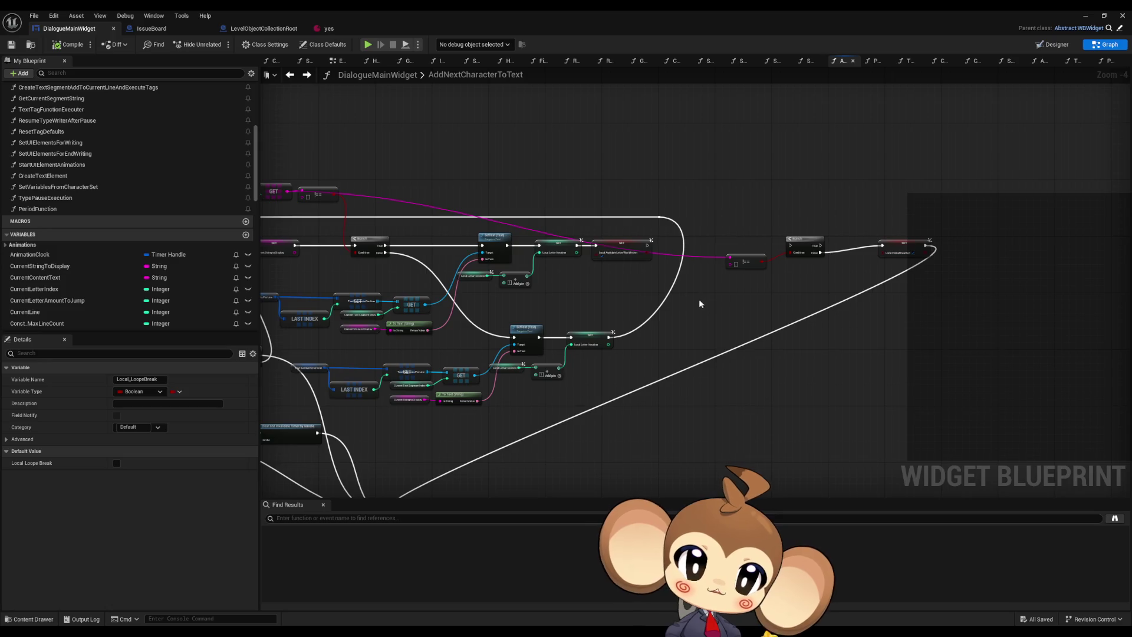
{"action": "scroll", "coordinate": [583, 258], "scroll_direction": "up", "scroll_amount": 4}
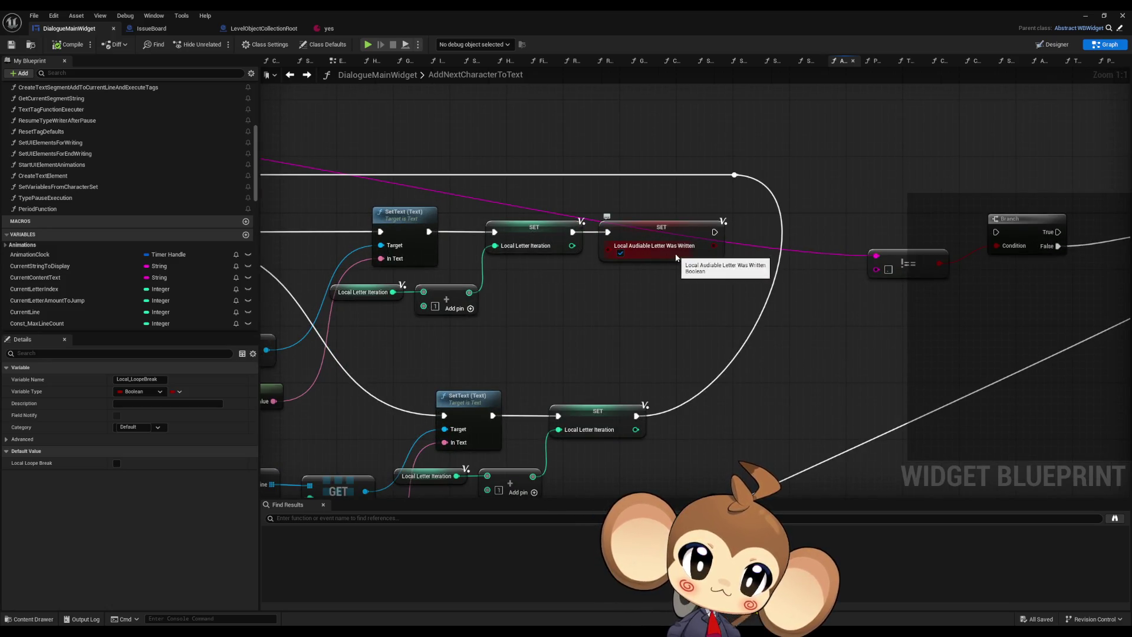
{"action": "scroll", "coordinate": [673, 254], "scroll_direction": "down", "scroll_amount": 5}
{"action": "left_click_drag", "start_coordinate": [640, 284], "coordinate": [934, 240]}
{"action": "scroll", "coordinate": [496, 345], "scroll_direction": "up", "scroll_amount": 4}
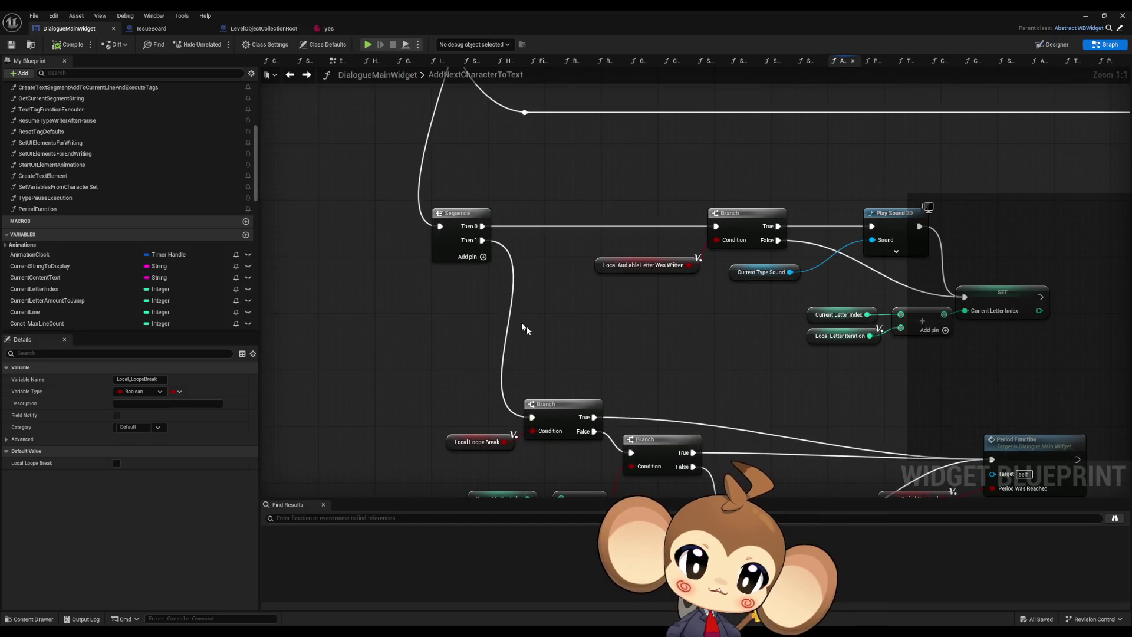
{"action": "left_click_drag", "start_coordinate": [637, 439], "coordinate": [602, 281]}
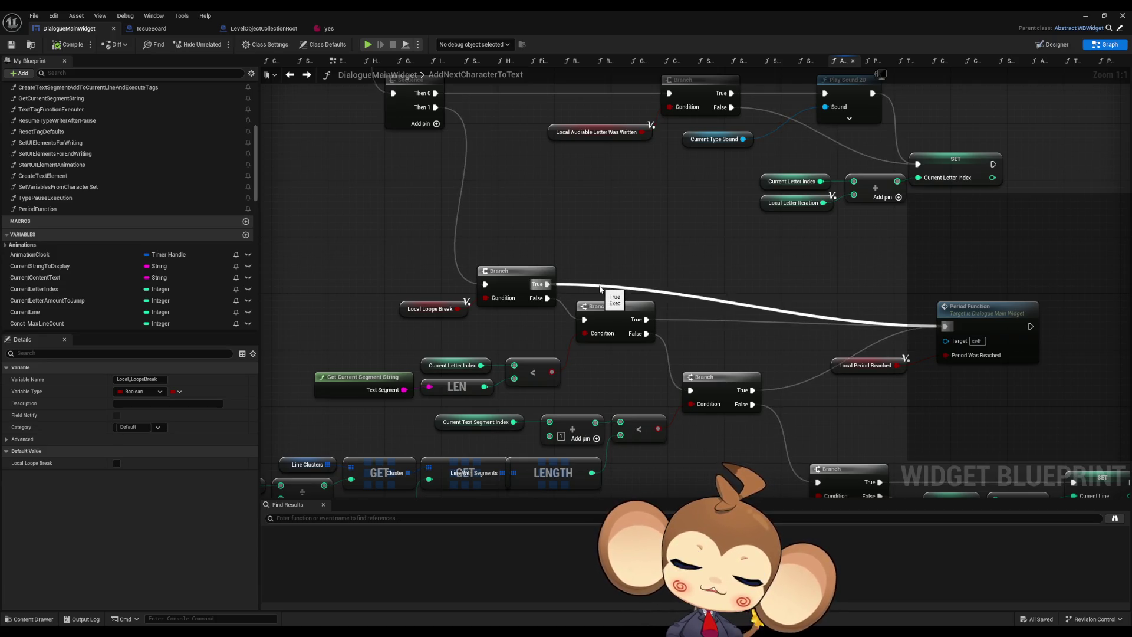
{"action": "scroll", "coordinate": [562, 329], "scroll_direction": "down", "scroll_amount": 4}
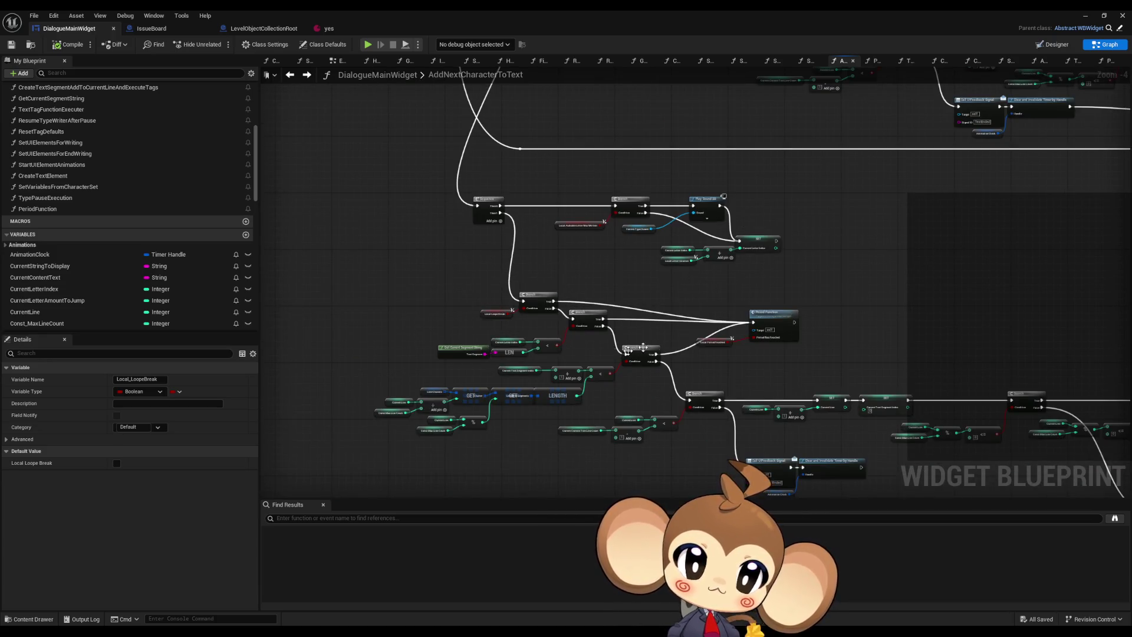
{"action": "mouse_move", "coordinate": [558, 349]}
{"action": "left_mouse_down"}
{"action": "mouse_move", "coordinate": [776, 417]}
{"action": "mouse_move", "coordinate": [733, 311]}
{"action": "mouse_move", "coordinate": [739, 350]}
{"action": "left_mouse_up"}
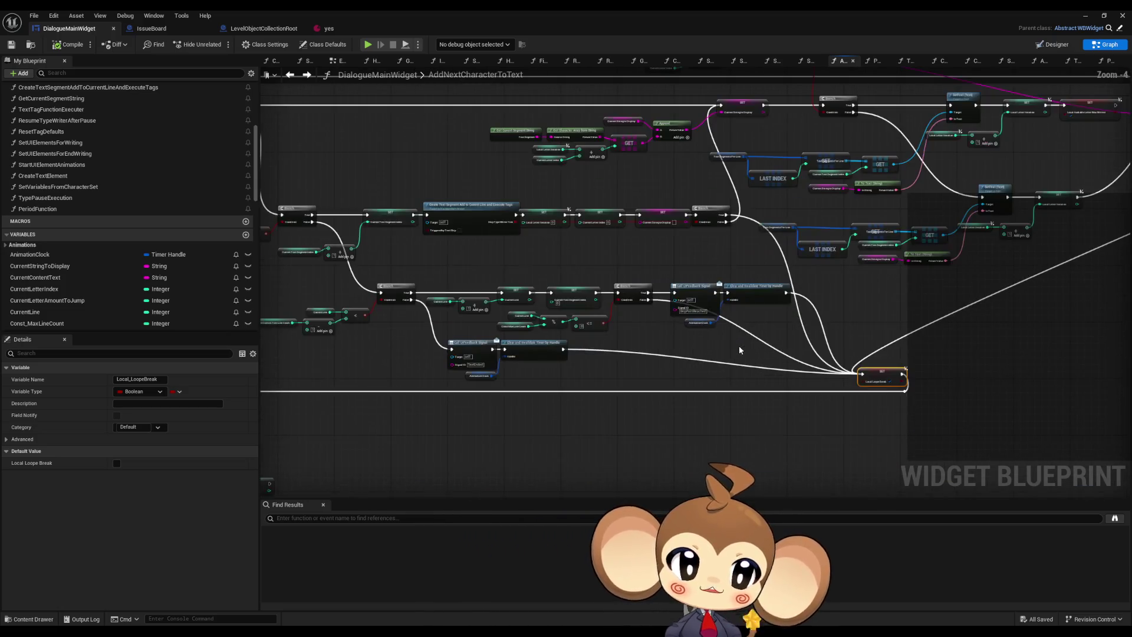
{"action": "scroll", "coordinate": [736, 352], "scroll_direction": "up", "scroll_amount": 2}
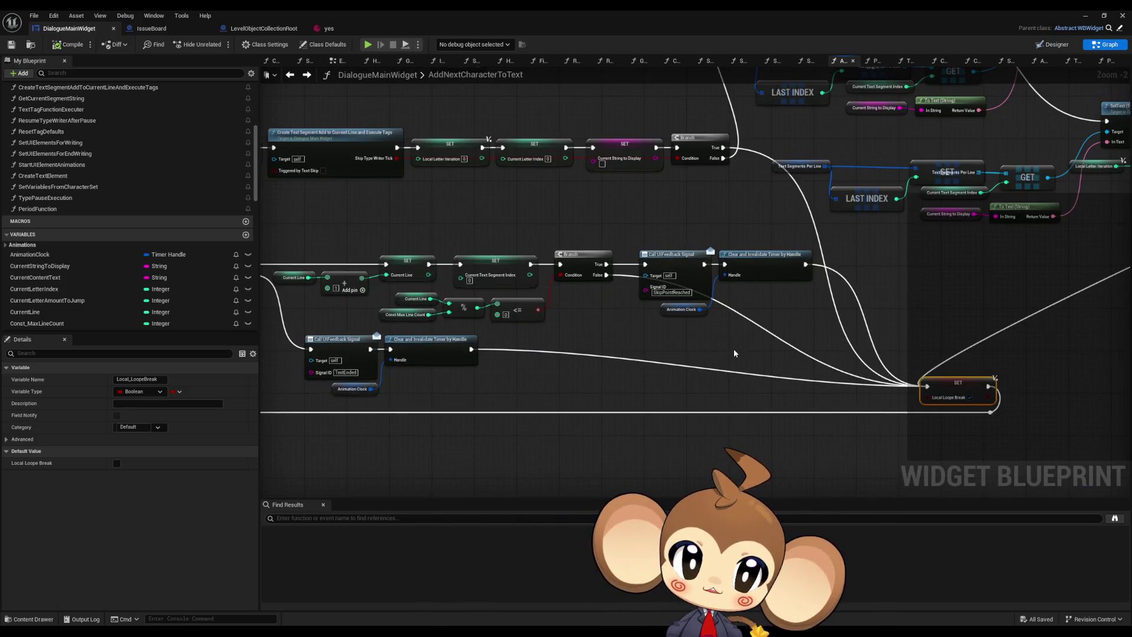
{"action": "scroll", "coordinate": [735, 311], "scroll_direction": "down", "scroll_amount": 4}
{"action": "scroll", "coordinate": [537, 458], "scroll_direction": "up", "scroll_amount": 3}
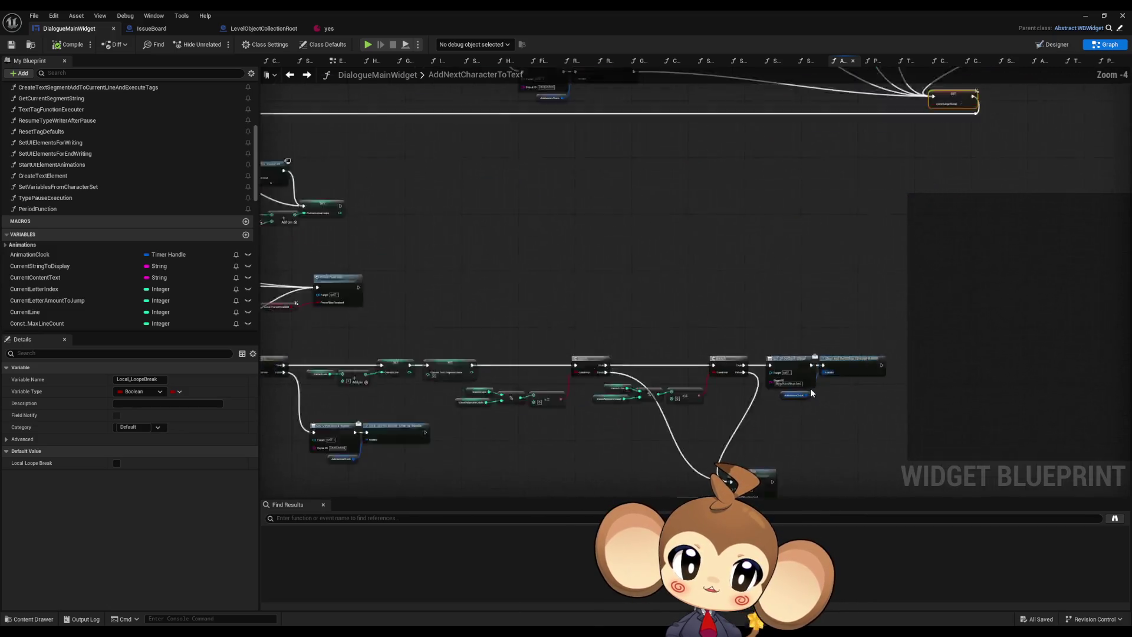
{"action": "scroll", "coordinate": [797, 377], "scroll_direction": "up", "scroll_amount": 2}
{"action": "scroll", "coordinate": [796, 377], "scroll_direction": "down", "scroll_amount": 4}
{"action": "scroll", "coordinate": [734, 333], "scroll_direction": "up", "scroll_amount": 2}
{"action": "scroll", "coordinate": [735, 333], "scroll_direction": "up", "scroll_amount": 2}
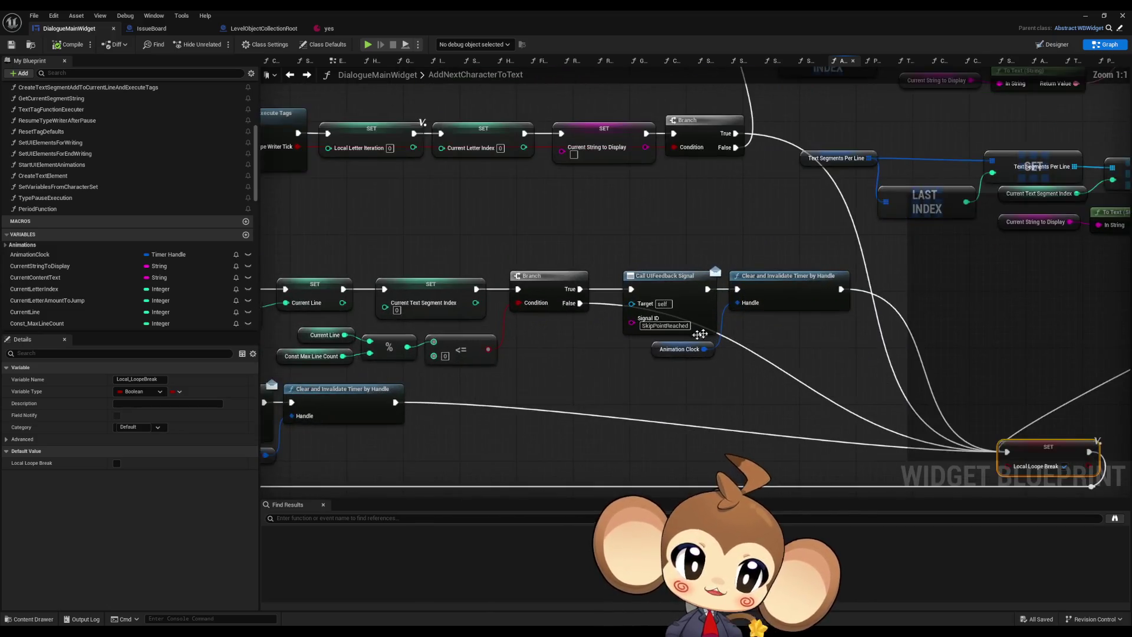
{"action": "scroll", "coordinate": [778, 212], "scroll_direction": "up", "scroll_amount": 2}
{"action": "left_click", "coordinate": [789, 217]}
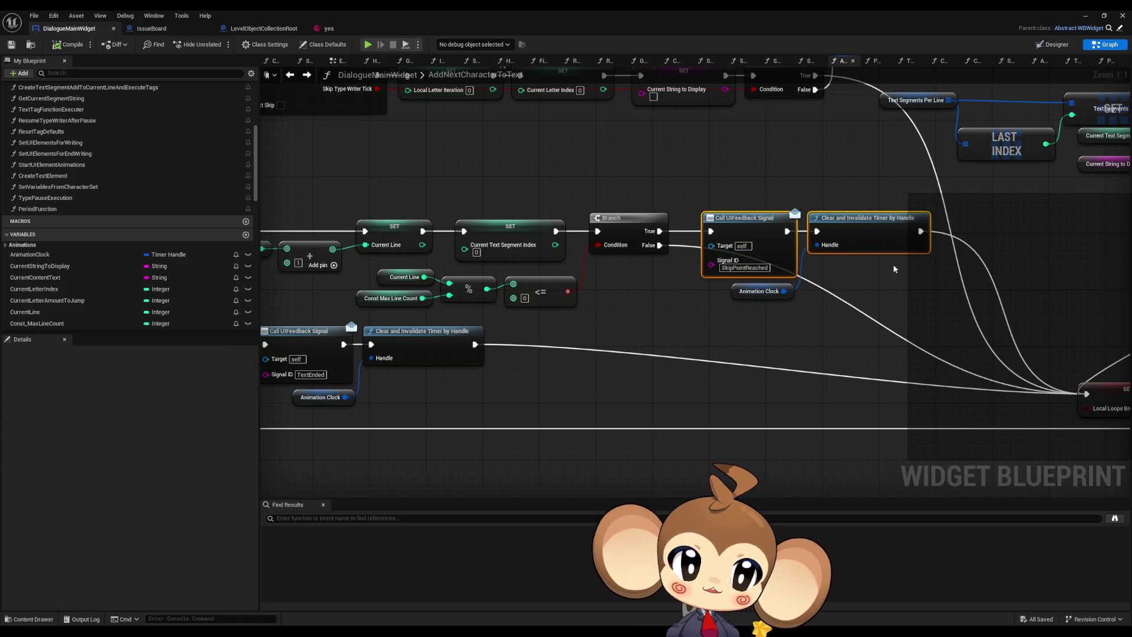
{"action": "left_click_drag", "start_coordinate": [861, 290], "coordinate": [917, 394]}
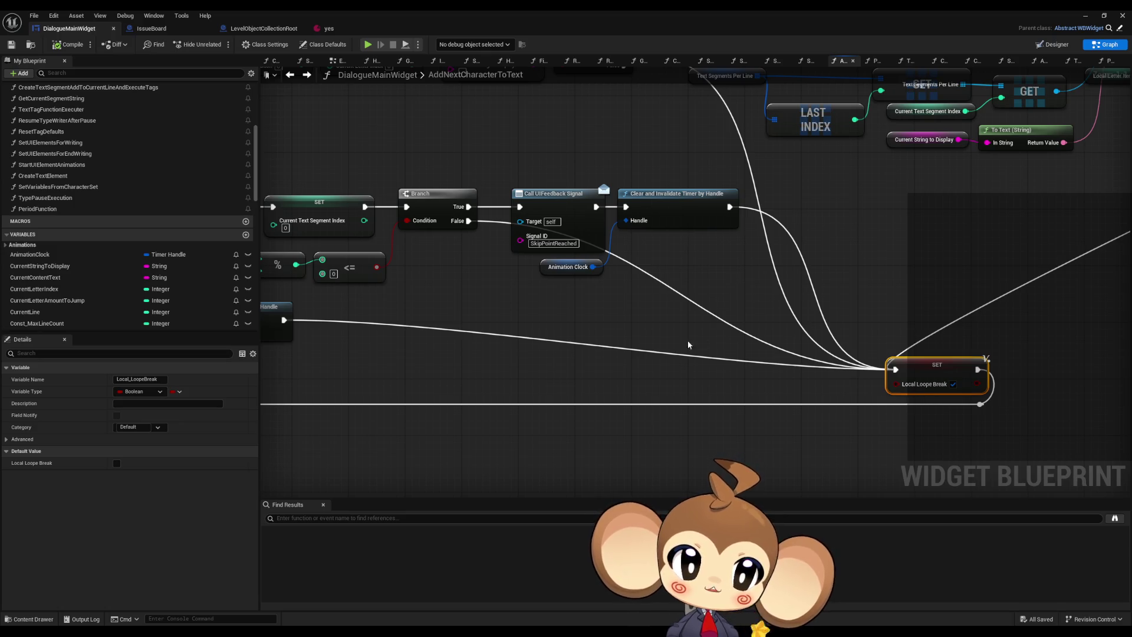
{"action": "scroll", "coordinate": [672, 309], "scroll_direction": "down", "scroll_amount": 2}
{"action": "scroll", "coordinate": [661, 265], "scroll_direction": "up", "scroll_amount": 1}
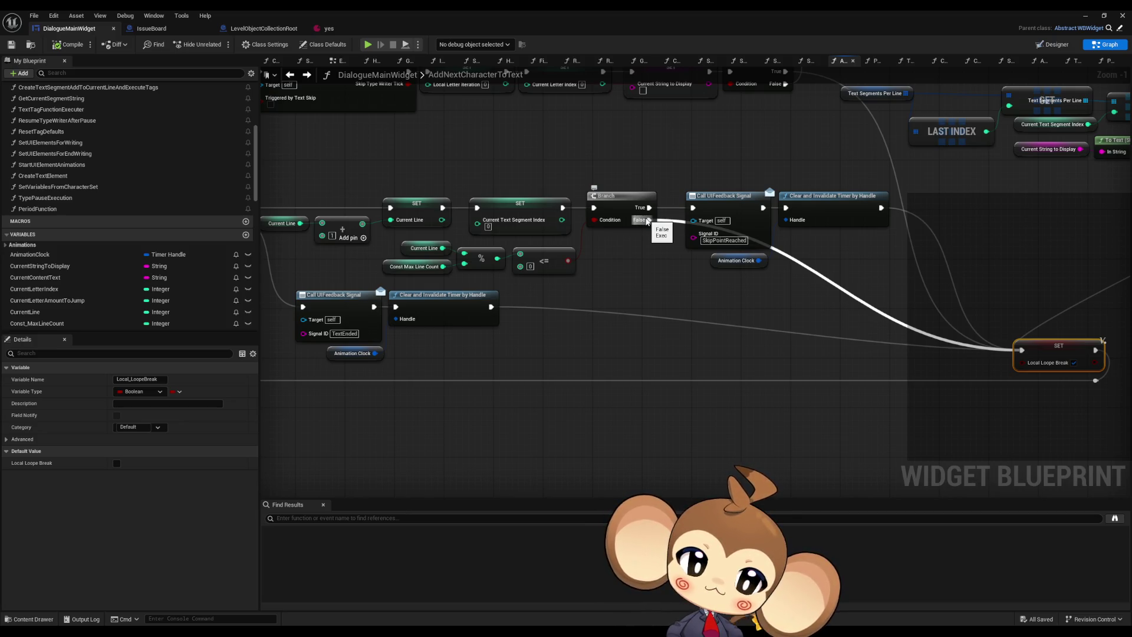
{"action": "scroll", "coordinate": [647, 221], "scroll_direction": "down", "scroll_amount": 3}
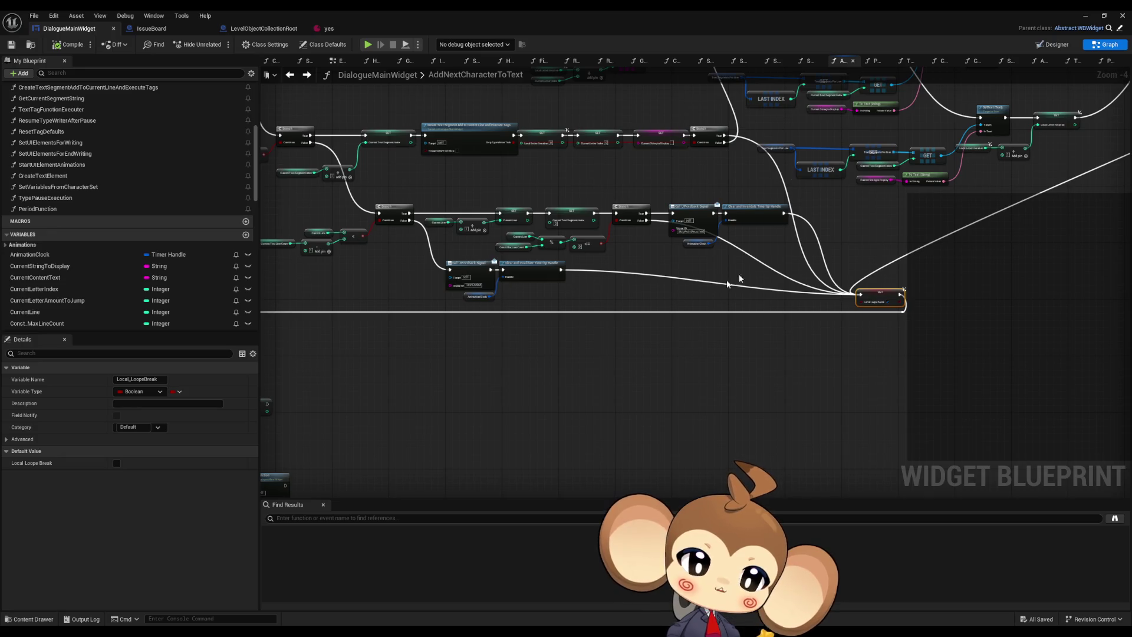
{"action": "scroll", "coordinate": [740, 279], "scroll_direction": "down", "scroll_amount": 4}
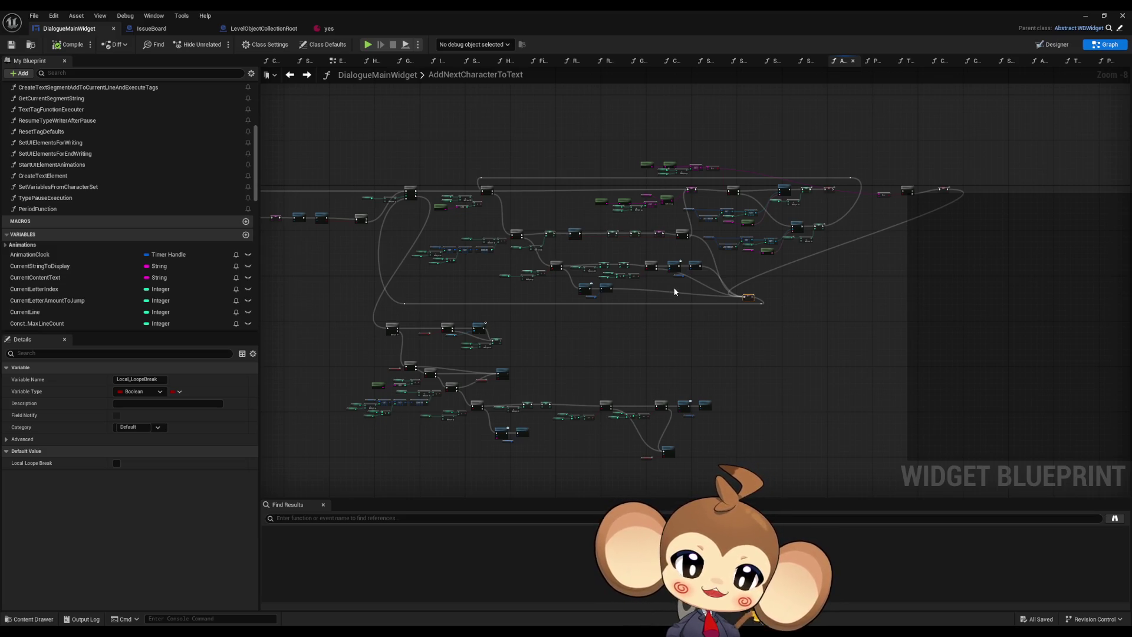
{"action": "scroll", "coordinate": [427, 182], "scroll_direction": "up", "scroll_amount": 4}
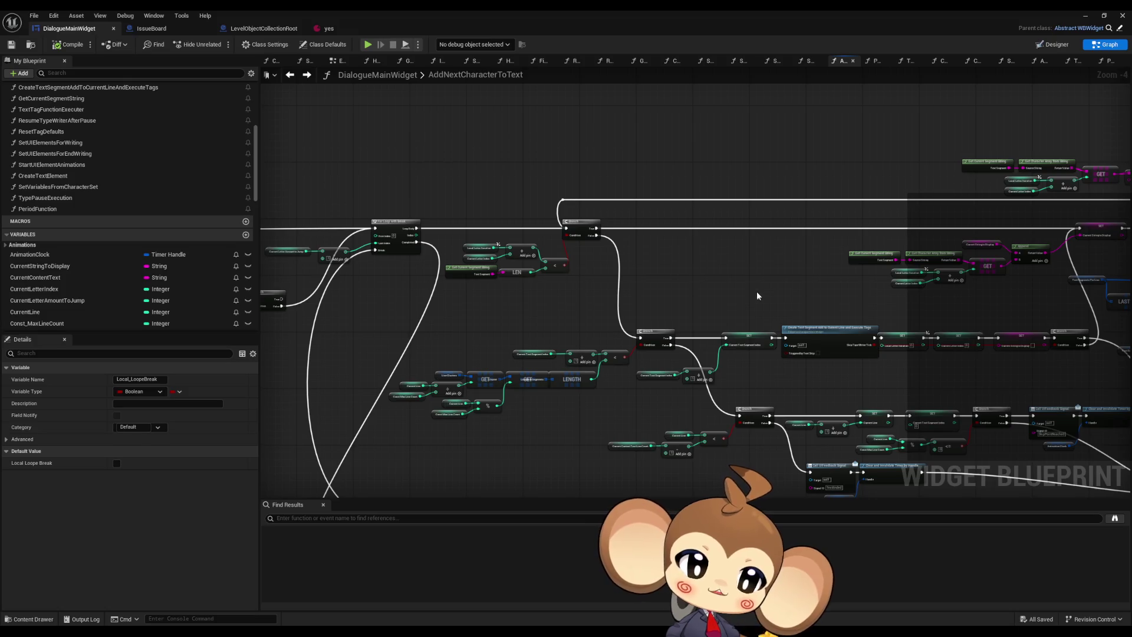
{"action": "scroll", "coordinate": [475, 236], "scroll_direction": "up", "scroll_amount": 3}
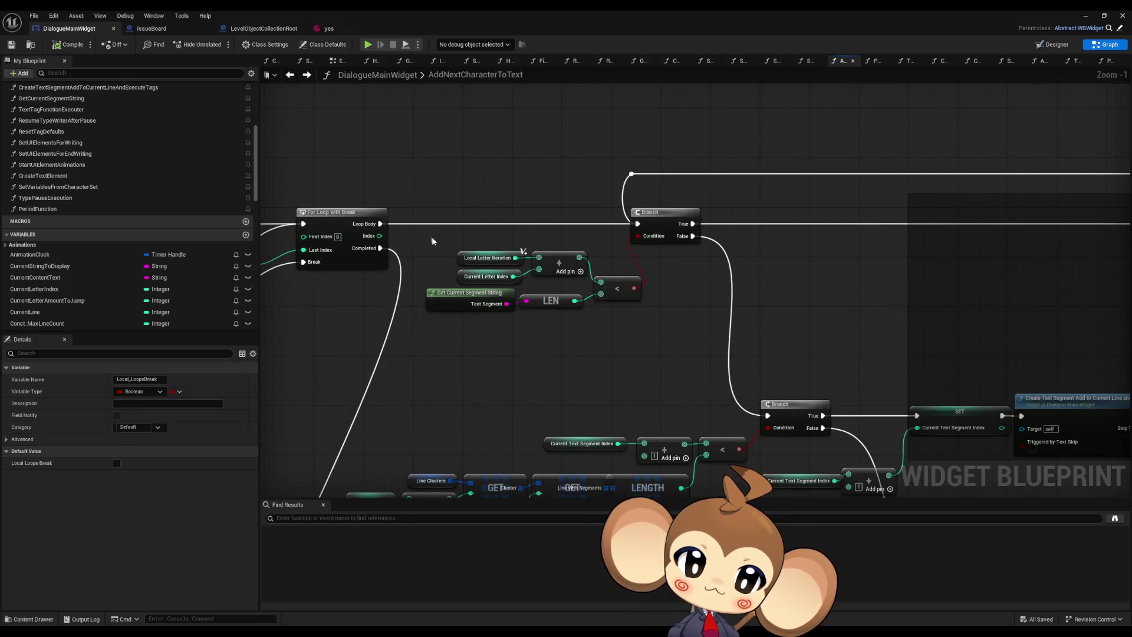
{"action": "mouse_move", "coordinate": [433, 240]}
{"action": "left_mouse_down"}
{"action": "mouse_move", "coordinate": [643, 333]}
{"action": "mouse_move", "coordinate": [639, 342]}
{"action": "left_mouse_up"}
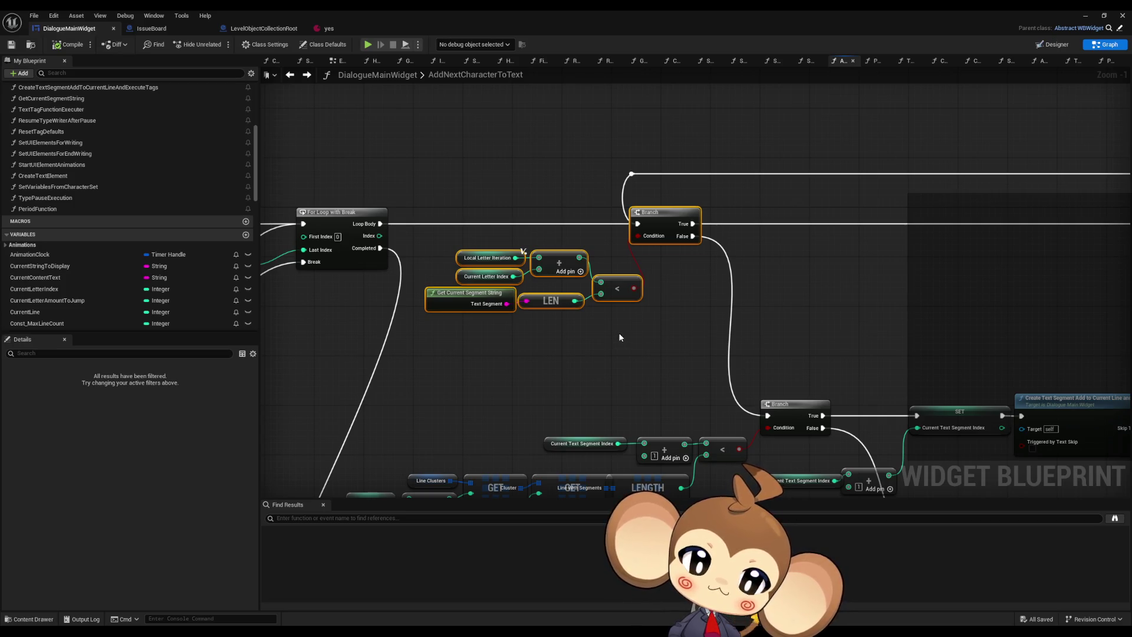
{"action": "scroll", "coordinate": [618, 327], "scroll_direction": "down", "scroll_amount": 4}
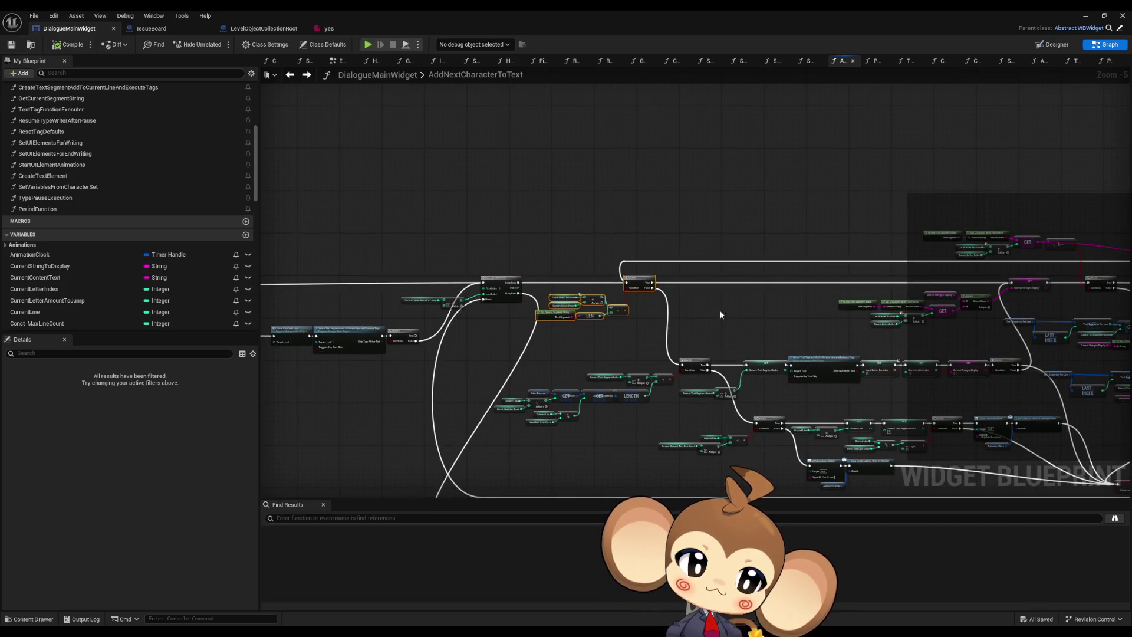
{"action": "left_click_drag", "start_coordinate": [719, 312], "coordinate": [579, 288]}
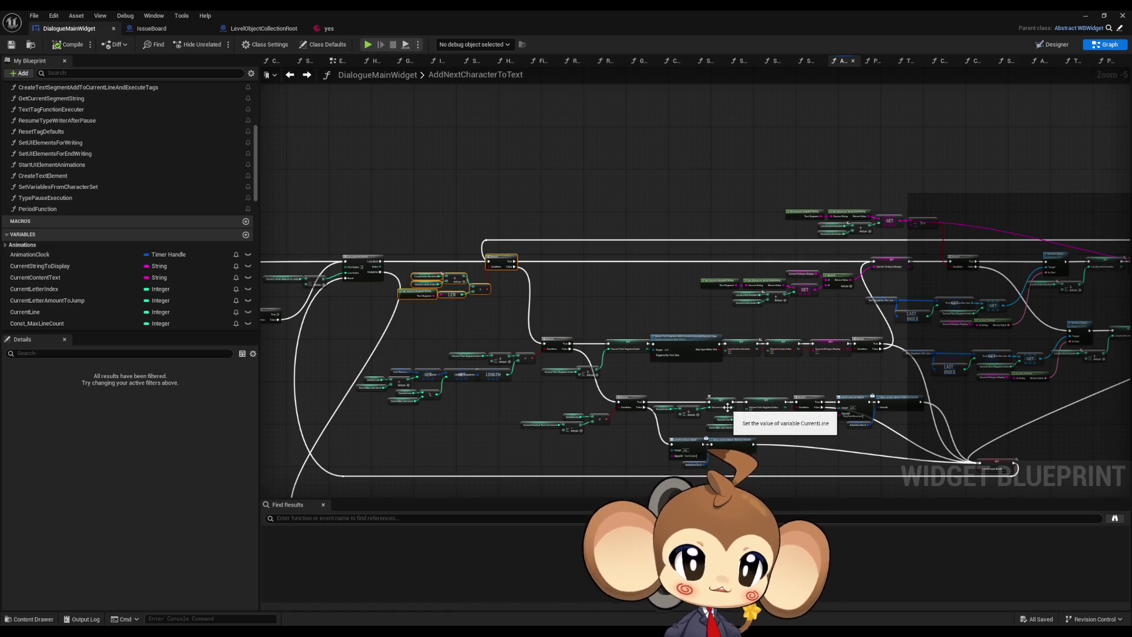
{"action": "scroll", "coordinate": [728, 407], "scroll_direction": "down", "scroll_amount": 3}
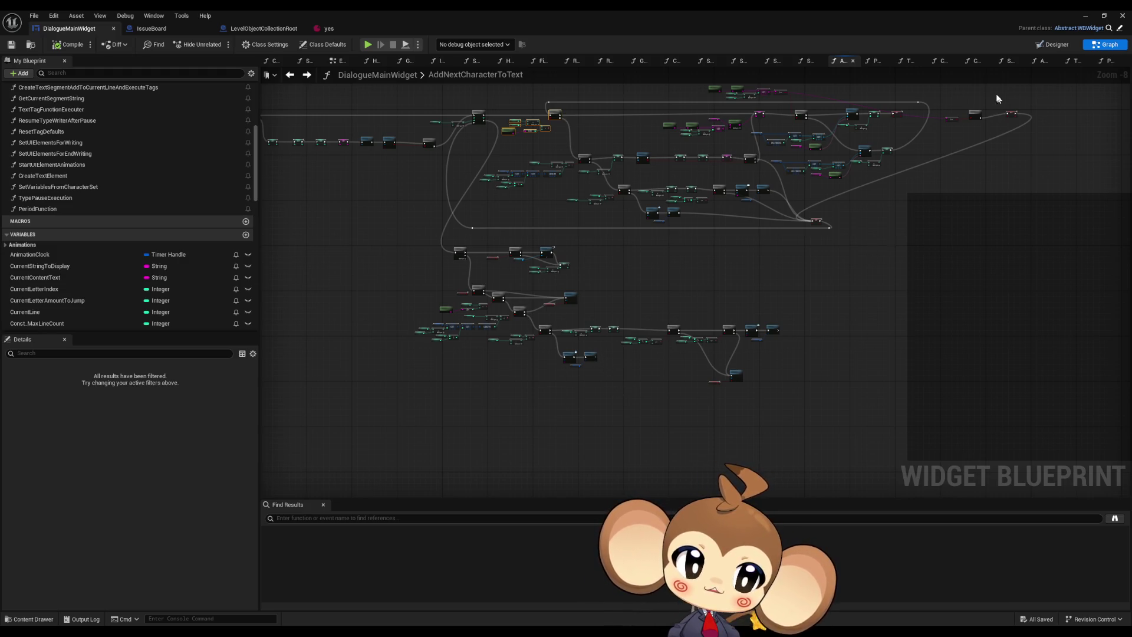
Step: Delete the leftover nodes at the right end of the graph
{"action": "scroll", "coordinate": [802, 271], "scroll_direction": "up", "scroll_amount": 3}
{"action": "scroll", "coordinate": [803, 276], "scroll_direction": "up", "scroll_amount": 4}
{"action": "left_click_drag", "start_coordinate": [748, 228], "coordinate": [976, 314]}
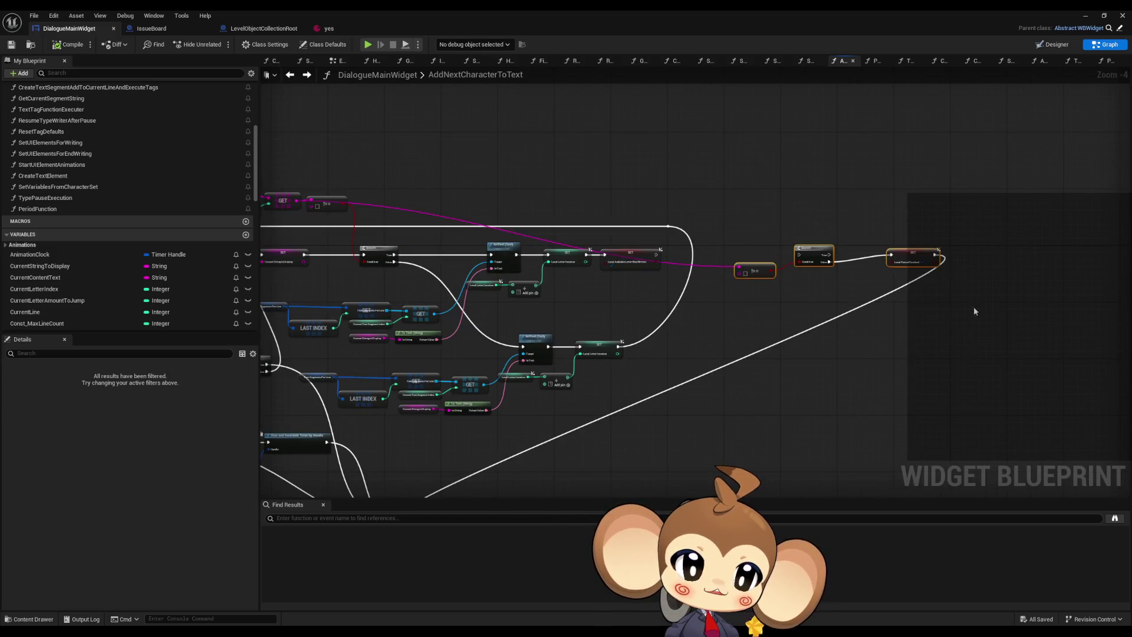
{"action": "key", "text": "Delete"}
Step: Delete the PeriodFunction call node and its variable
{"action": "scroll", "coordinate": [867, 351], "scroll_direction": "down", "scroll_amount": 7}
{"action": "scroll", "coordinate": [865, 346], "scroll_direction": "up", "scroll_amount": 2}
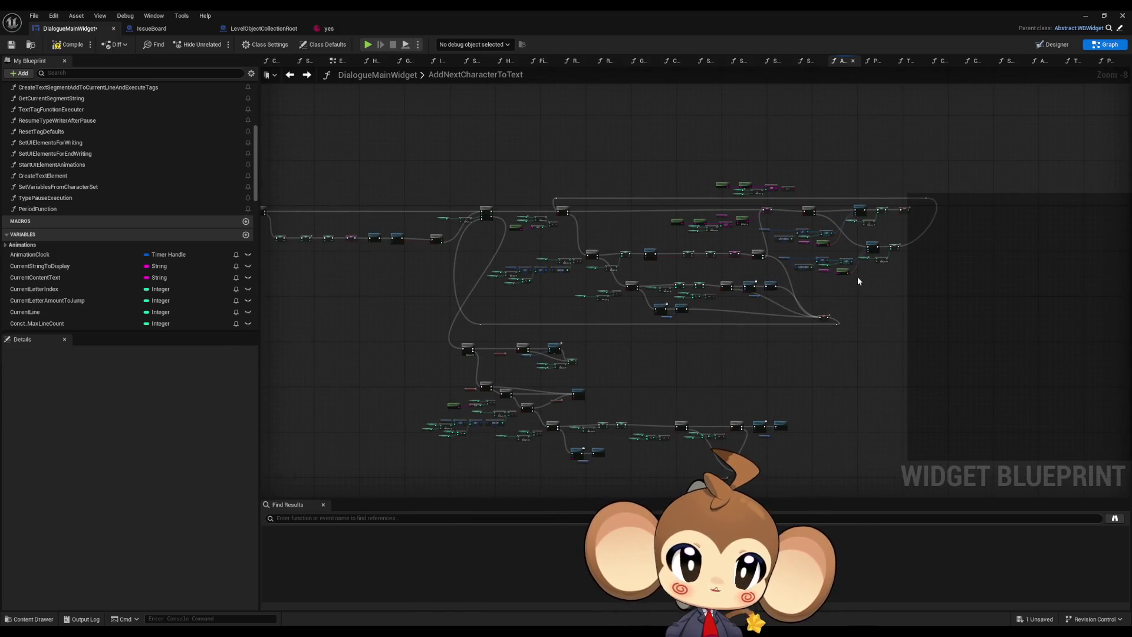
{"action": "scroll", "coordinate": [794, 143], "scroll_direction": "up", "scroll_amount": 2}
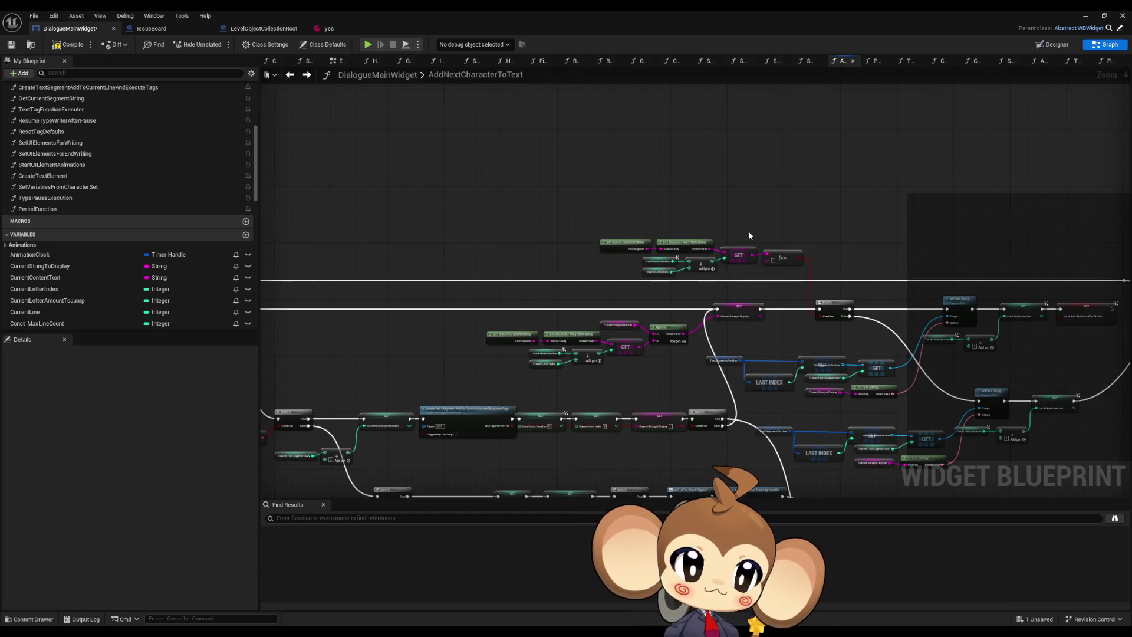
{"action": "scroll", "coordinate": [748, 239], "scroll_direction": "down", "scroll_amount": 1}
{"action": "scroll", "coordinate": [670, 352], "scroll_direction": "down", "scroll_amount": 3}
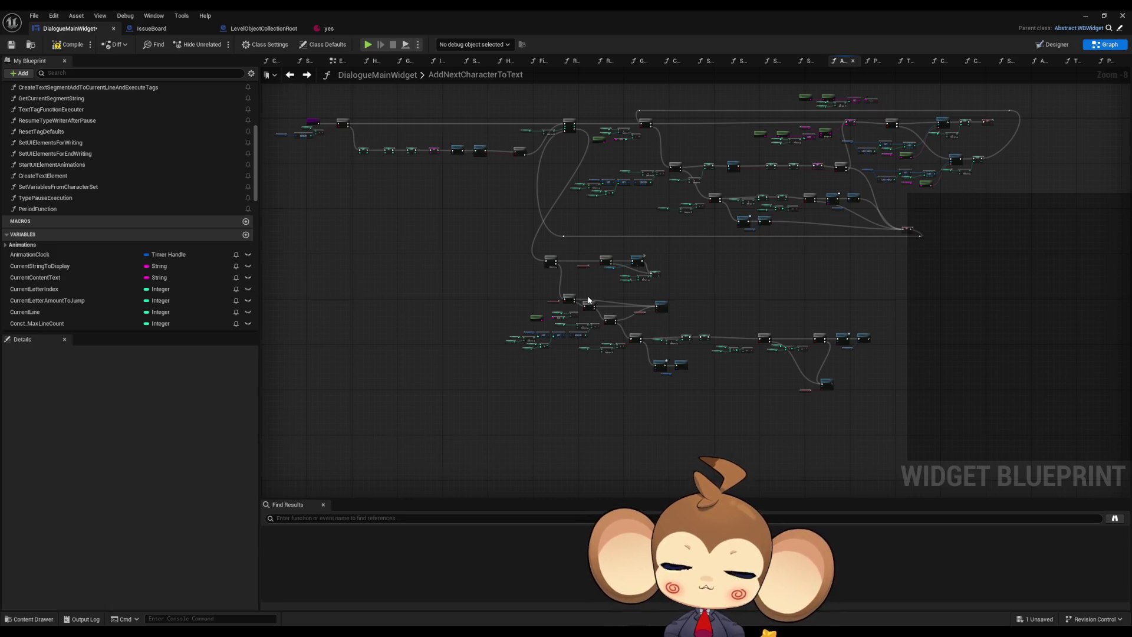
{"action": "scroll", "coordinate": [590, 298], "scroll_direction": "up", "scroll_amount": 3}
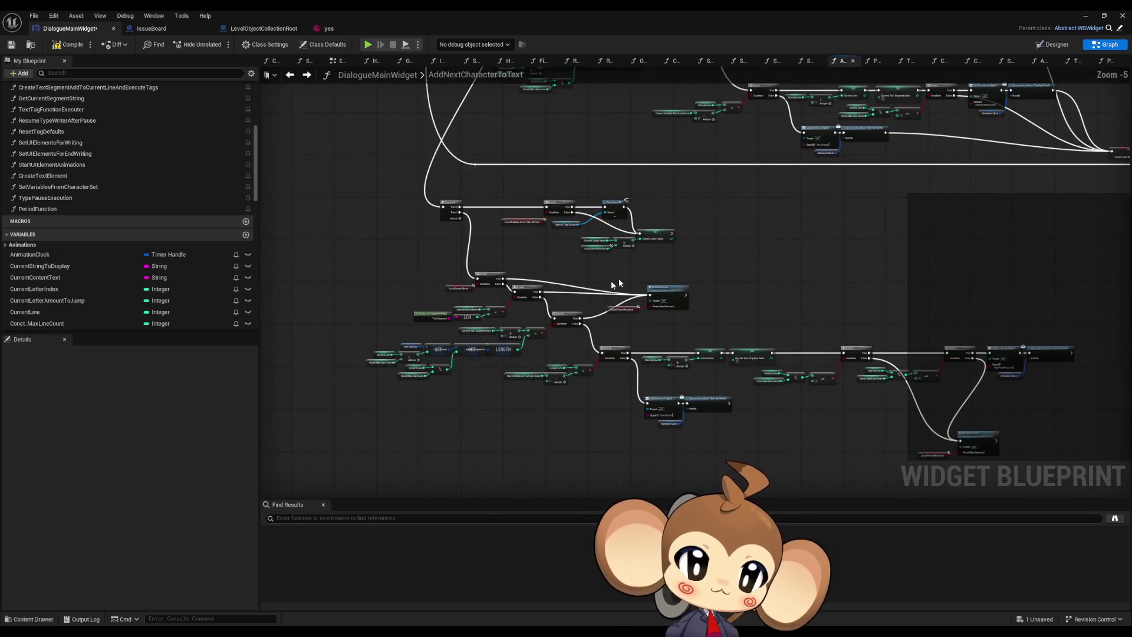
{"action": "mouse_move", "coordinate": [612, 273]}
{"action": "left_mouse_down"}
{"action": "mouse_move", "coordinate": [637, 319]}
{"action": "mouse_move", "coordinate": [702, 320]}
{"action": "left_mouse_up"}
{"action": "key", "text": "Delete"}
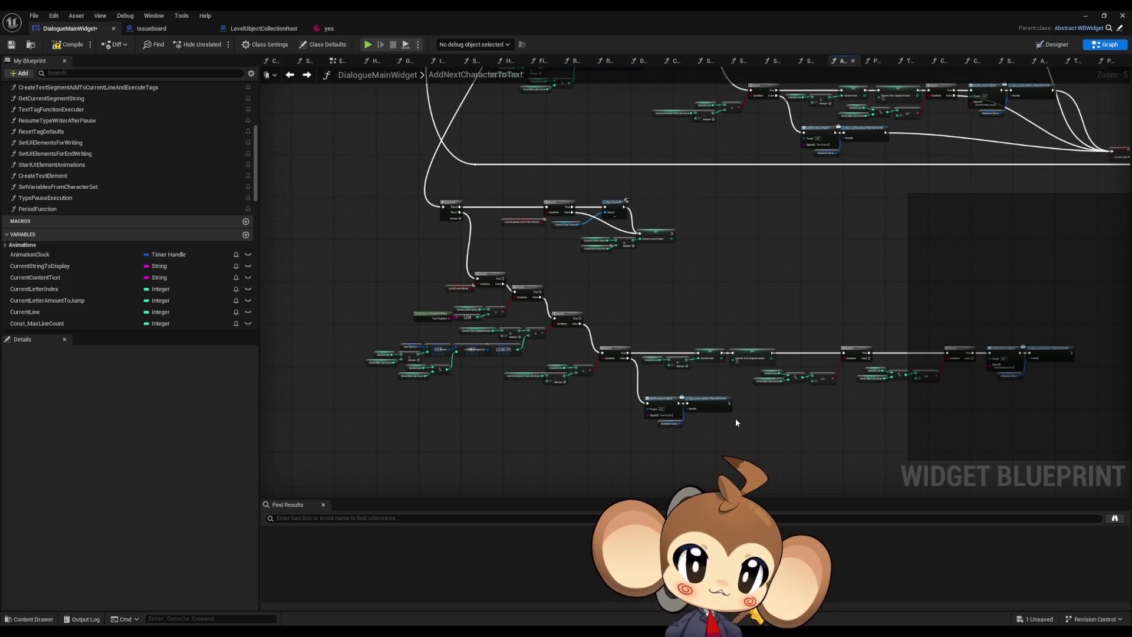
{"action": "left_click_drag", "start_coordinate": [735, 418], "coordinate": [679, 619]}
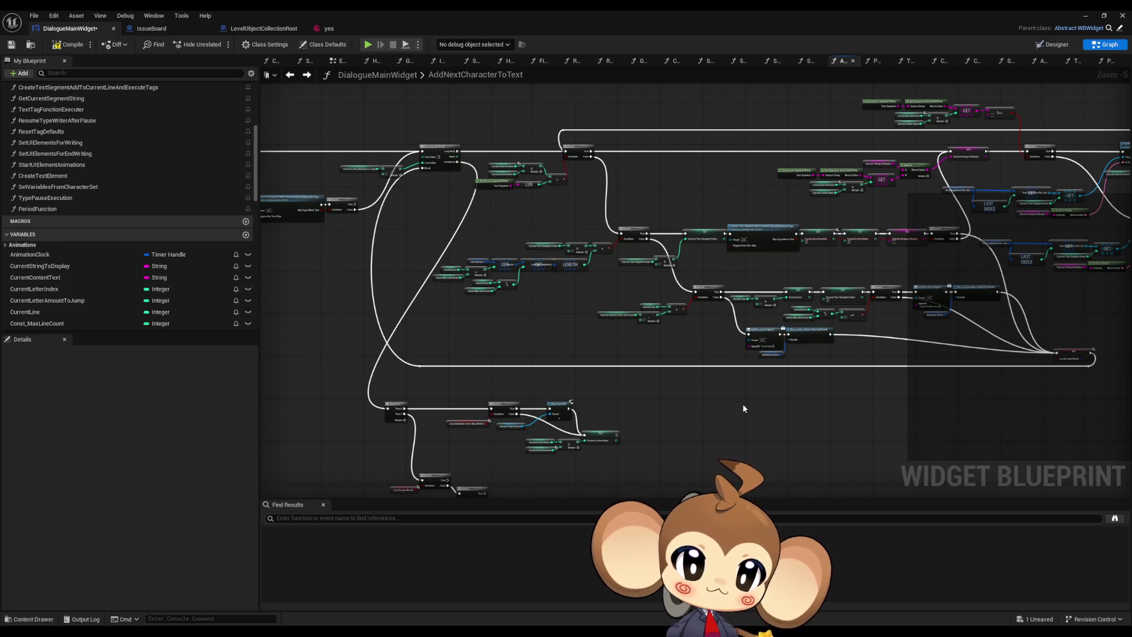
{"action": "left_click_drag", "start_coordinate": [743, 409], "coordinate": [746, 297]}
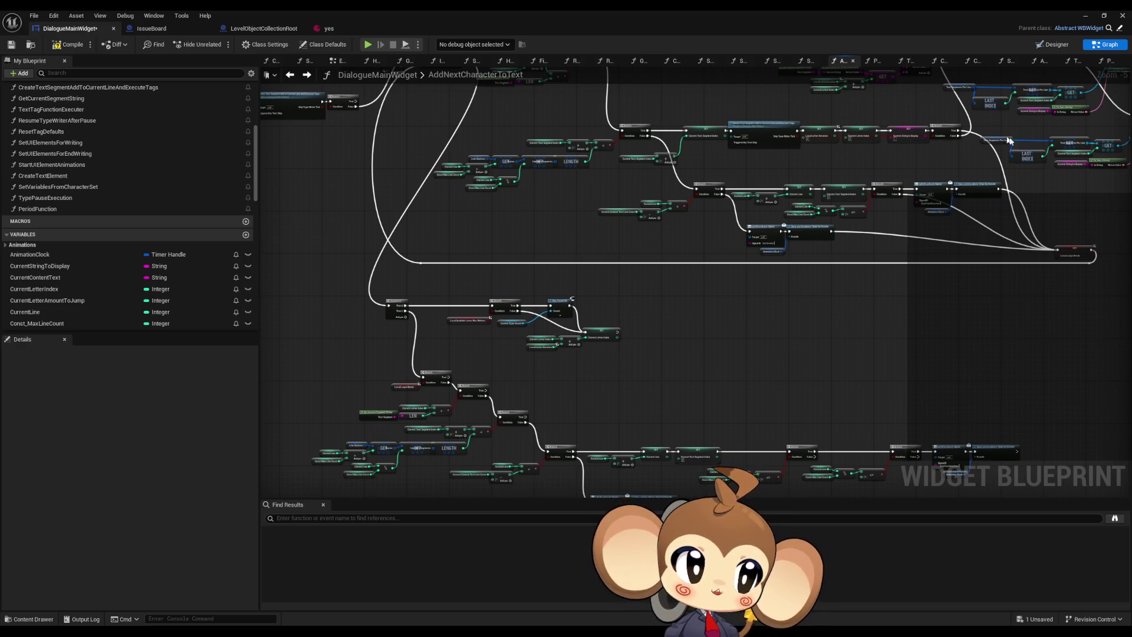
{"action": "scroll", "coordinate": [929, 245], "scroll_direction": "down", "scroll_amount": 3}
{"action": "scroll", "coordinate": [621, 159], "scroll_direction": "up", "scroll_amount": 5}
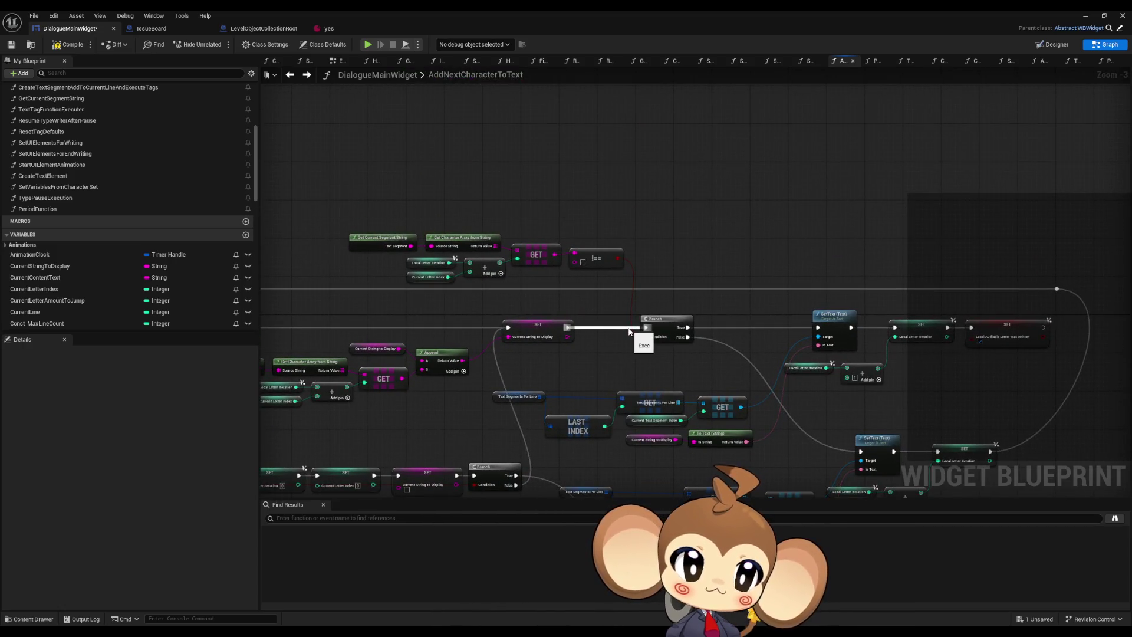
Step: Add a second Branch after the first Branch's True output, with SetText on its False pin
{"action": "left_click_drag", "start_coordinate": [629, 331], "coordinate": [645, 328]}
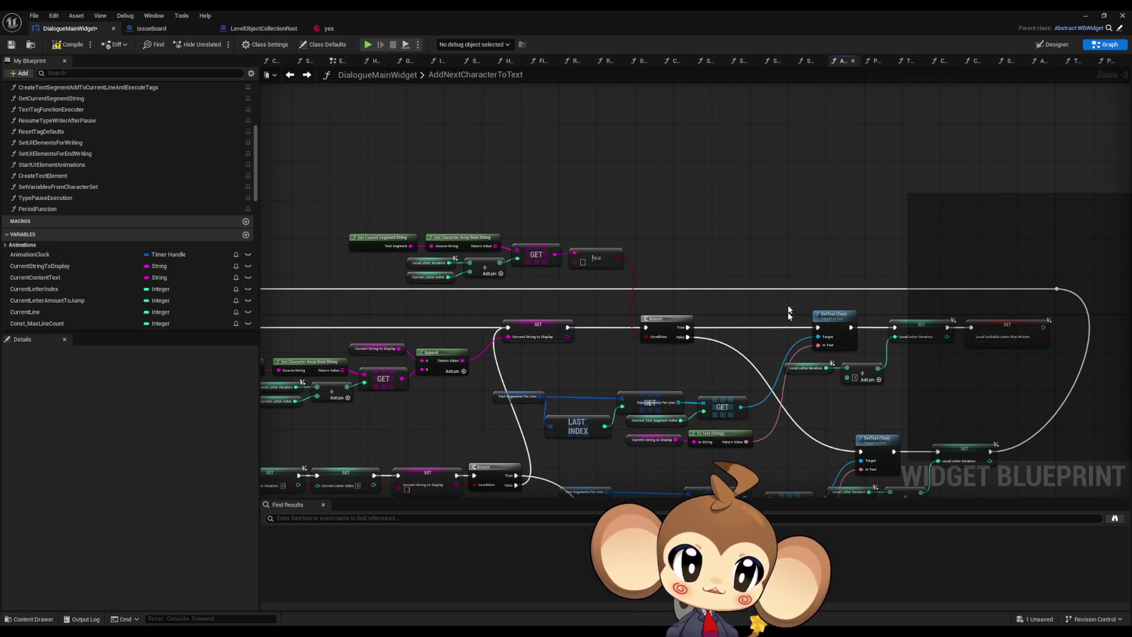
{"action": "left_click_drag", "start_coordinate": [754, 273], "coordinate": [725, 297]}
{"action": "mouse_move", "coordinate": [666, 358]}
{"action": "left_mouse_down"}
{"action": "mouse_move", "coordinate": [675, 369]}
{"action": "mouse_move", "coordinate": [710, 200]}
{"action": "left_mouse_up"}
{"action": "type", "text": "branch"}
{"action": "key", "text": "Return"}
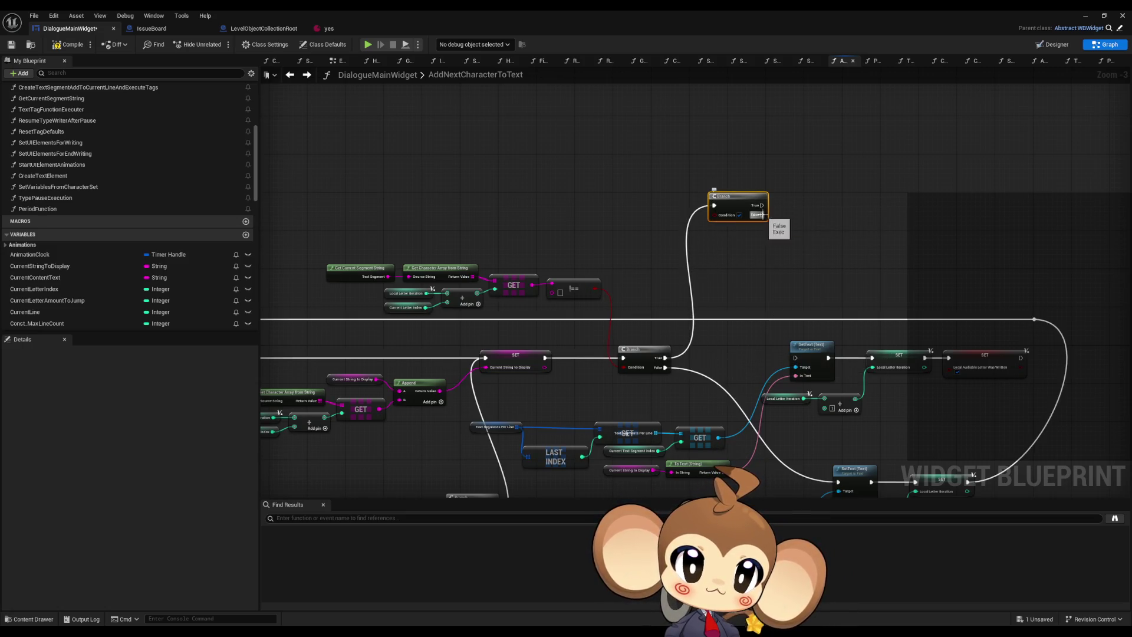
{"action": "left_click_drag", "start_coordinate": [761, 205], "coordinate": [762, 214]}
Step: Add a != check on the GET character output and wire it into the new Branch's Condition
{"action": "left_click_drag", "start_coordinate": [366, 210], "coordinate": [614, 320]}
{"action": "left_click", "coordinate": [590, 307]}
{"action": "scroll", "coordinate": [571, 289], "scroll_direction": "up", "scroll_amount": 2}
{"action": "left_click_drag", "start_coordinate": [571, 290], "coordinate": [607, 228]}
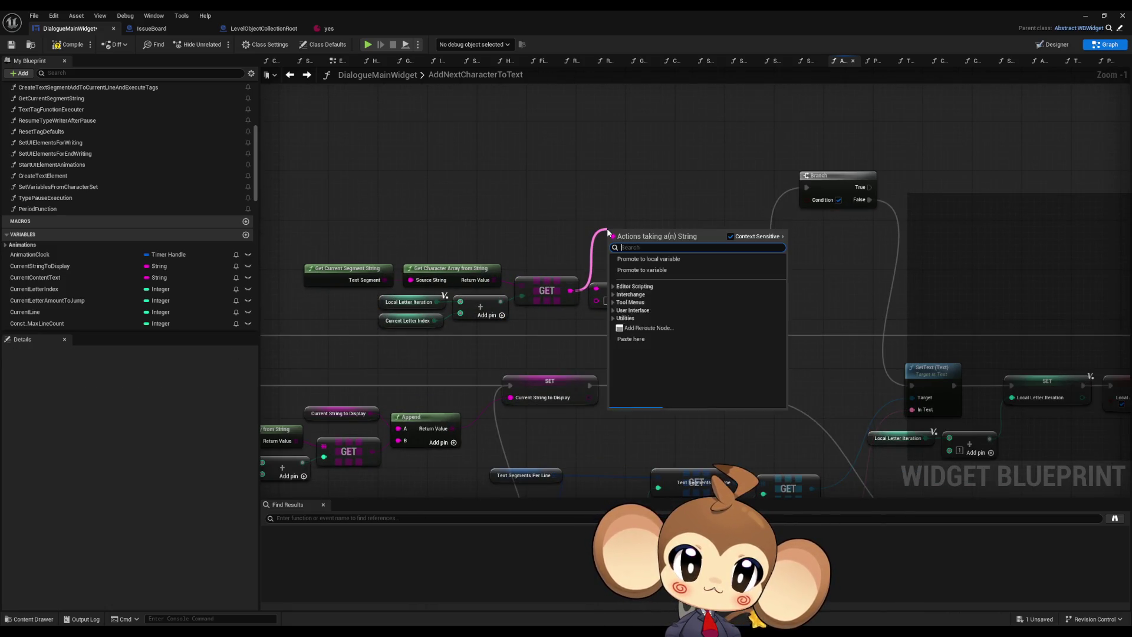
{"action": "type", "text": "!="}
{"action": "key", "text": "Return"}
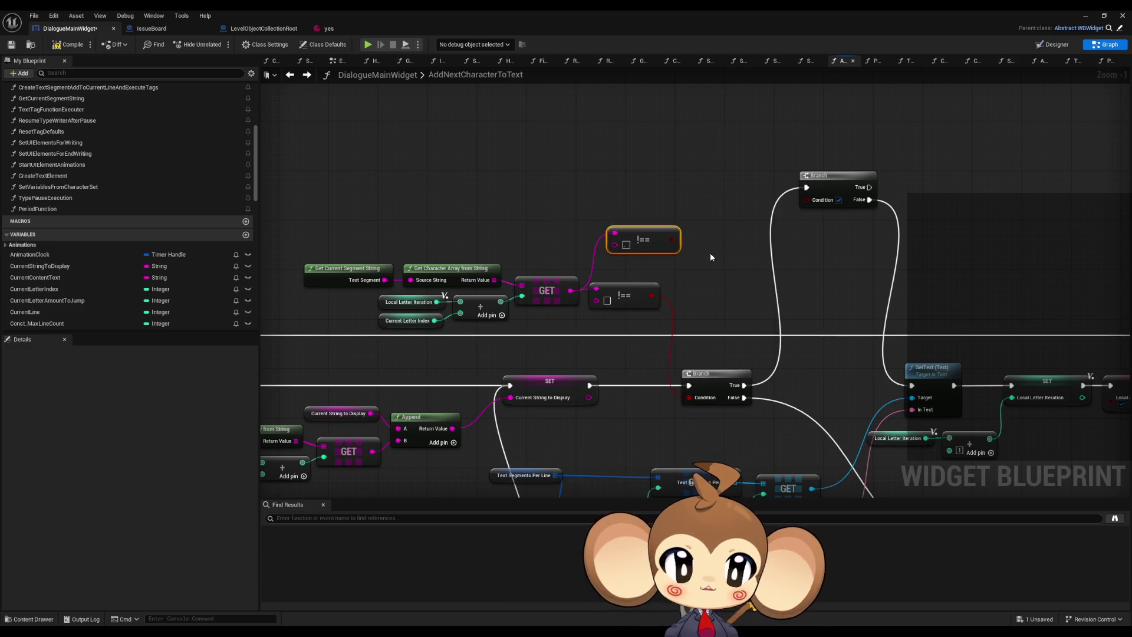
{"action": "mouse_move", "coordinate": [672, 239]}
{"action": "left_mouse_down"}
{"action": "mouse_move", "coordinate": [837, 189]}
{"action": "mouse_move", "coordinate": [805, 189]}
{"action": "left_mouse_up"}
{"action": "left_click", "coordinate": [889, 235]}
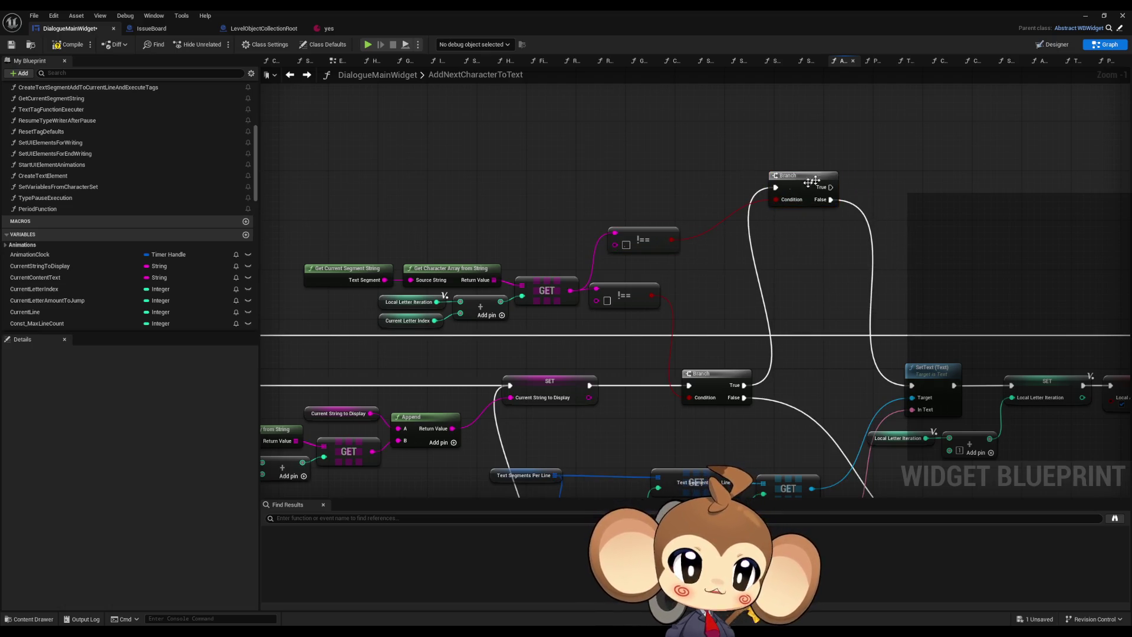
{"action": "scroll", "coordinate": [917, 272], "scroll_direction": "down", "scroll_amount": 2}
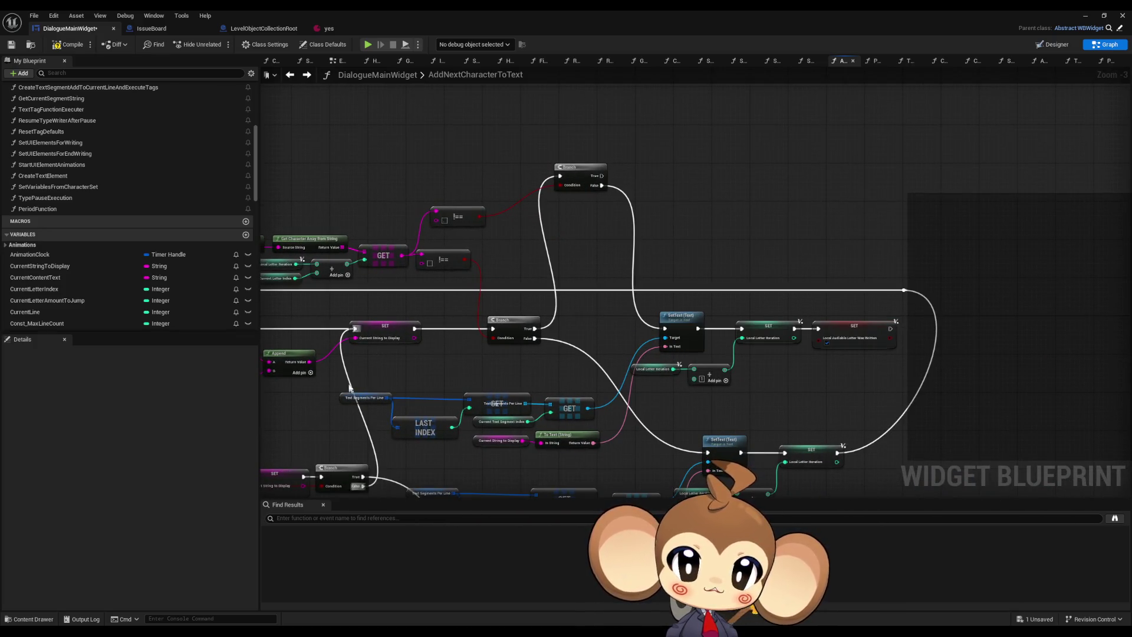
{"action": "left_click_drag", "start_coordinate": [350, 388], "coordinate": [596, 449]}
{"action": "left_click_drag", "start_coordinate": [629, 311], "coordinate": [849, 384], "text": "shift"}
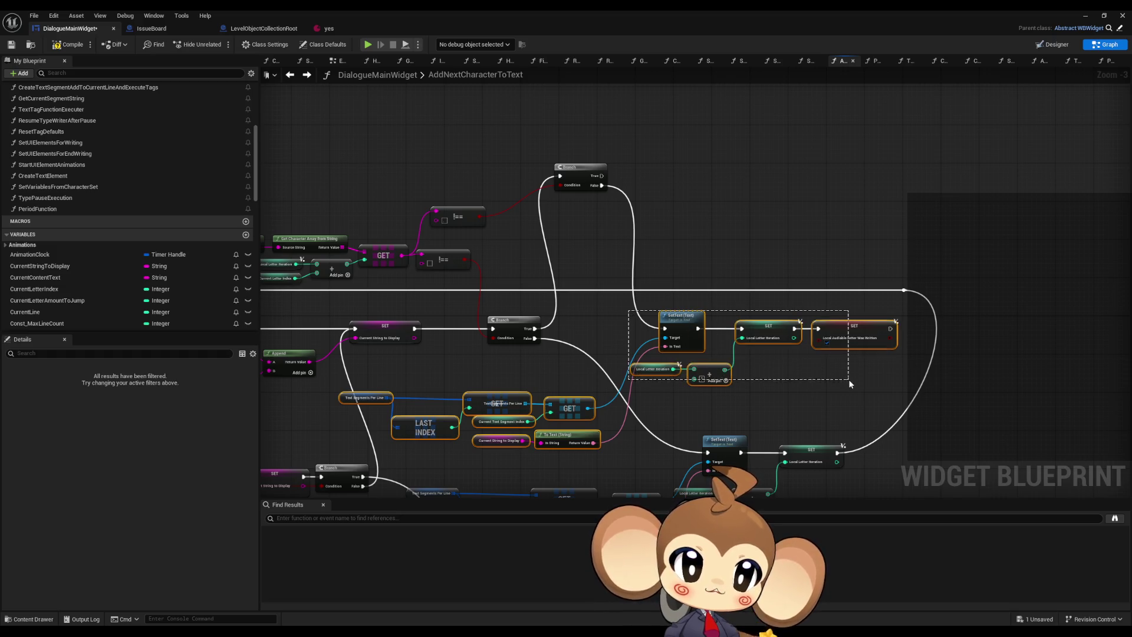
{"action": "key", "text": "ctrl+c"}
{"action": "key", "text": "ctrl+v"}
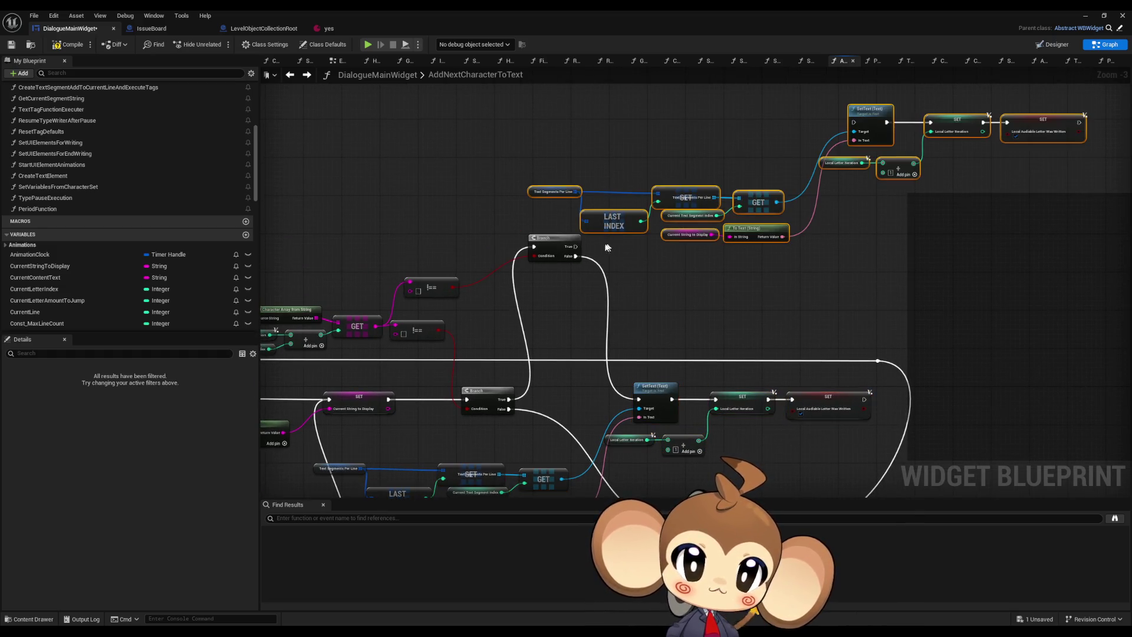
{"action": "mouse_move", "coordinate": [575, 246]}
{"action": "left_mouse_down"}
{"action": "mouse_move", "coordinate": [834, 113]}
{"action": "mouse_move", "coordinate": [867, 117]}
{"action": "mouse_move", "coordinate": [678, 90]}
{"action": "left_mouse_up"}
{"action": "left_click", "coordinate": [735, 216]}
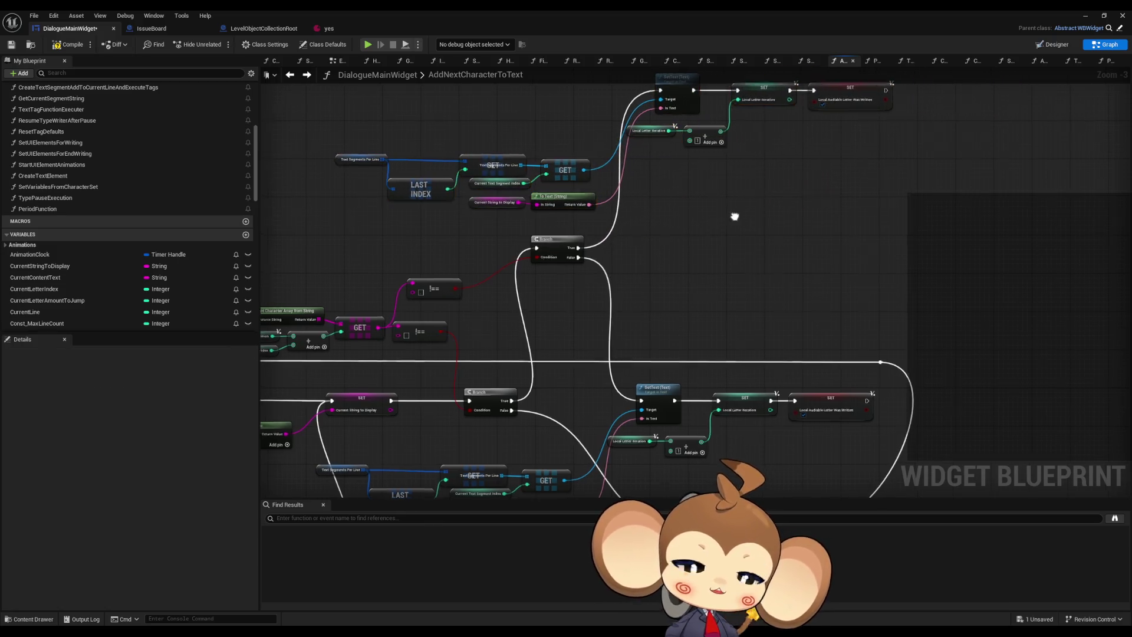
{"action": "scroll", "coordinate": [606, 288], "scroll_direction": "down", "scroll_amount": 3}
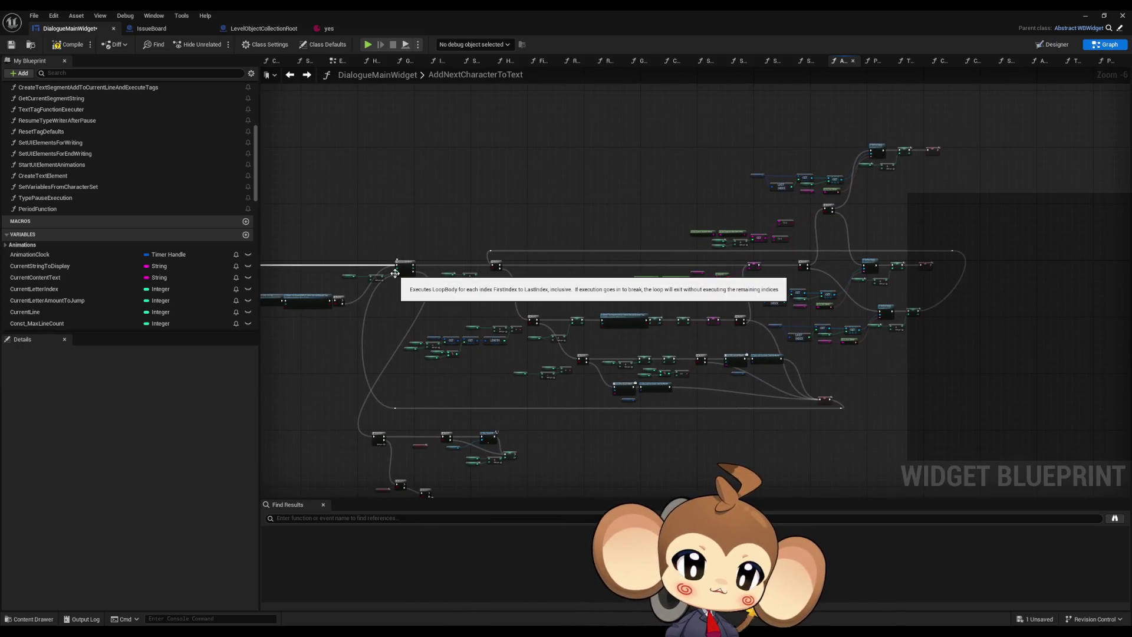
{"action": "left_click_drag", "start_coordinate": [383, 412], "coordinate": [455, 268]}
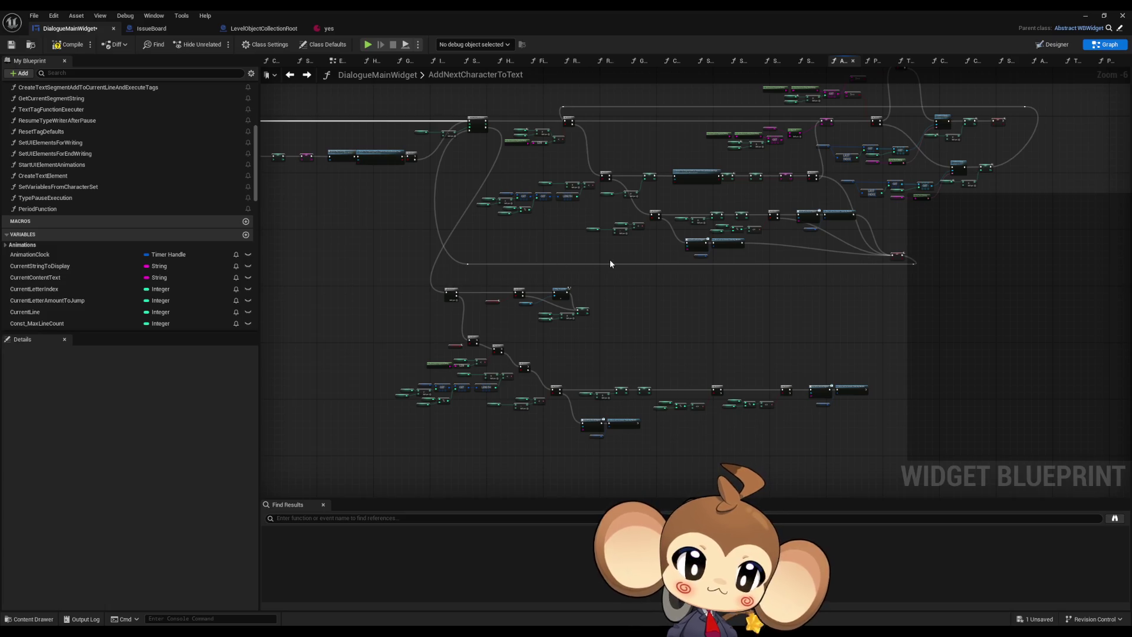
{"action": "scroll", "coordinate": [609, 263], "scroll_direction": "up", "scroll_amount": 3}
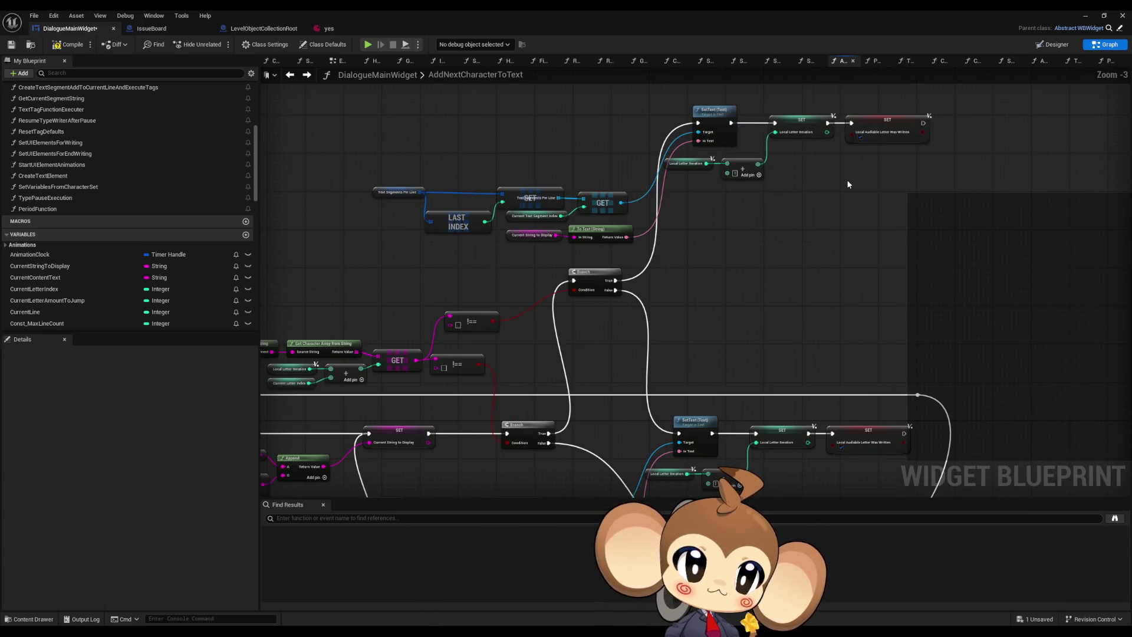
{"action": "scroll", "coordinate": [837, 186], "scroll_direction": "down", "scroll_amount": 4}
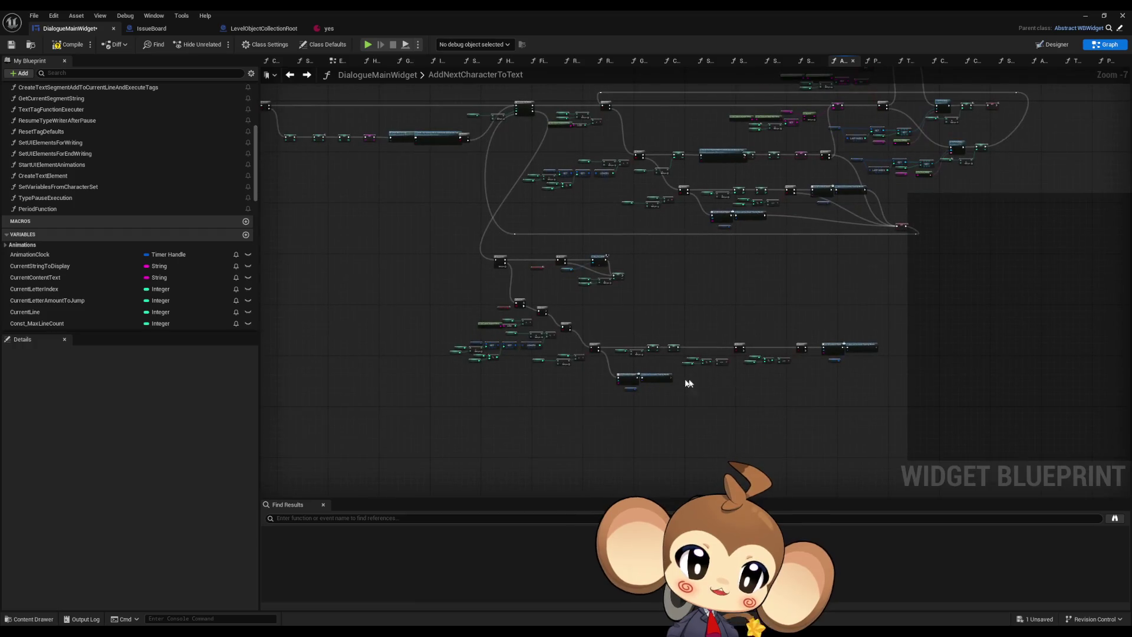
{"action": "scroll", "coordinate": [657, 361], "scroll_direction": "up", "scroll_amount": 3}
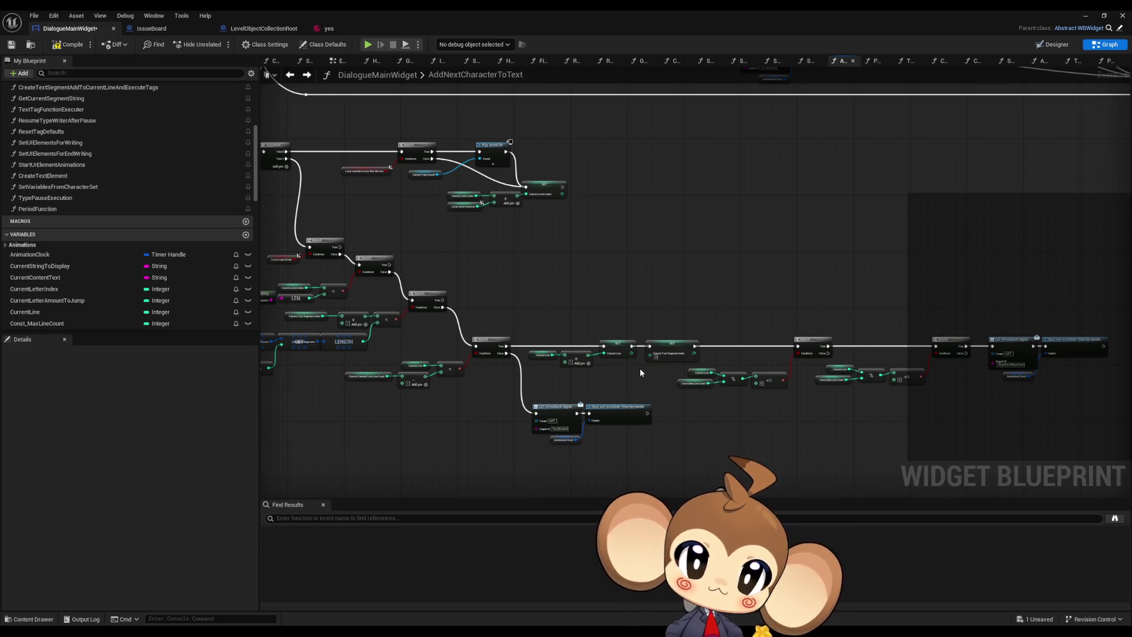
{"action": "scroll", "coordinate": [534, 440], "scroll_direction": "up", "scroll_amount": 3}
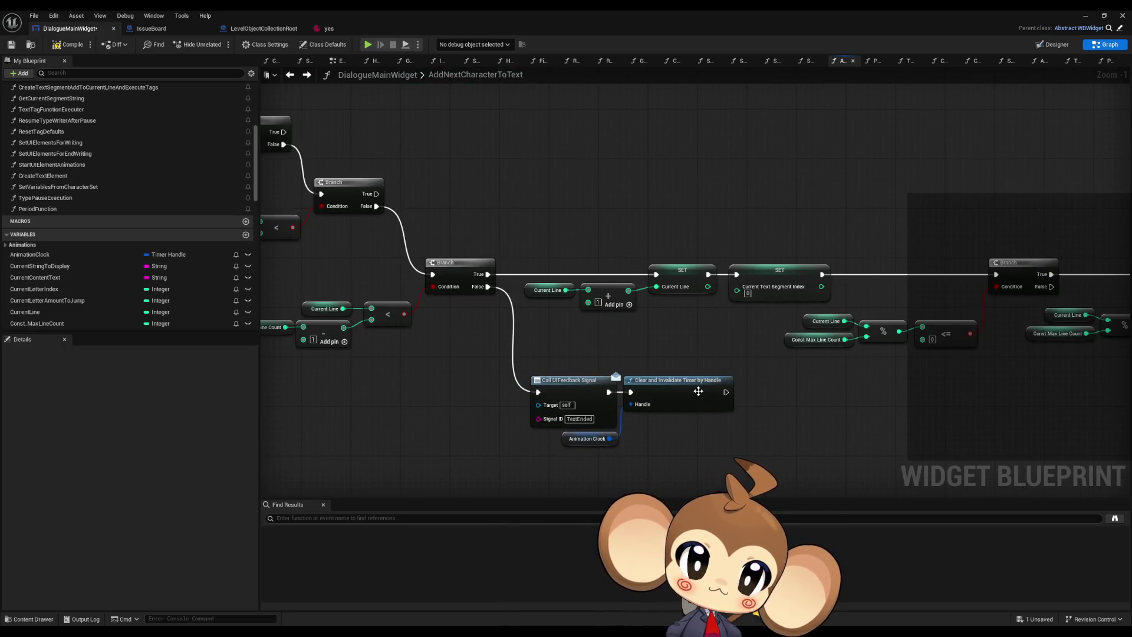
{"action": "left_click", "coordinate": [699, 392]}
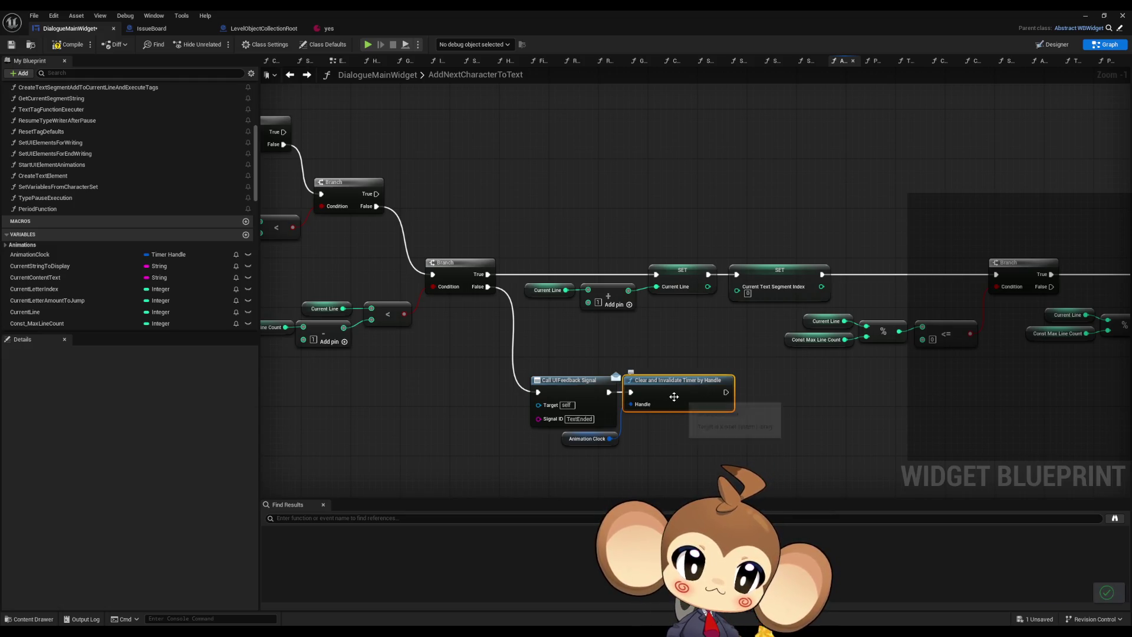
{"action": "left_click", "coordinate": [584, 439]}
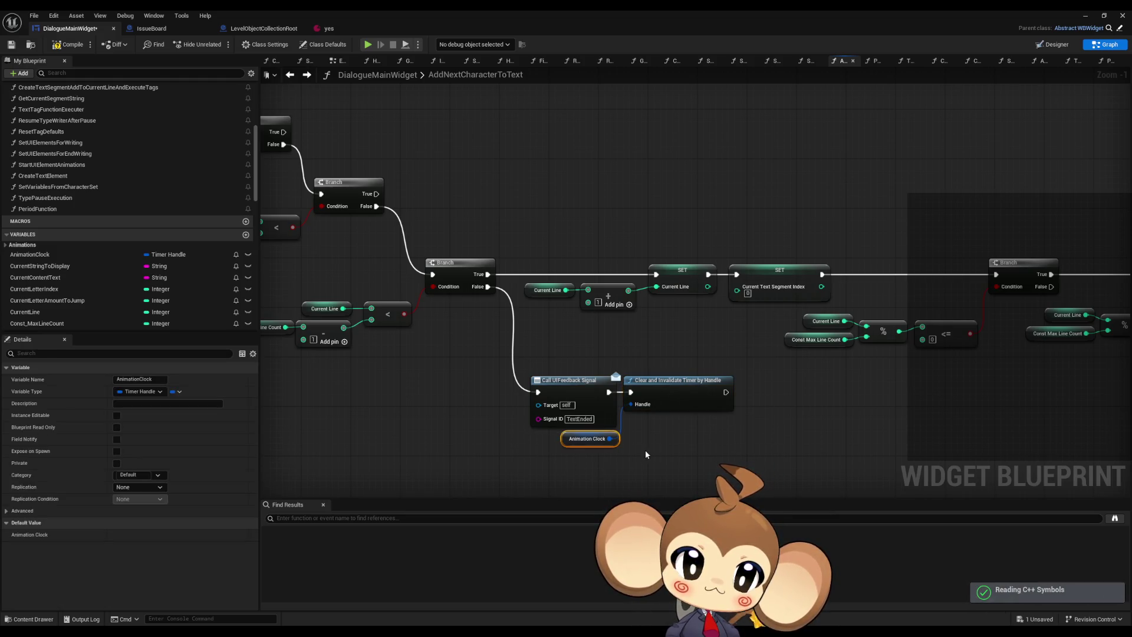
{"action": "scroll", "coordinate": [748, 409], "scroll_direction": "down", "scroll_amount": 3}
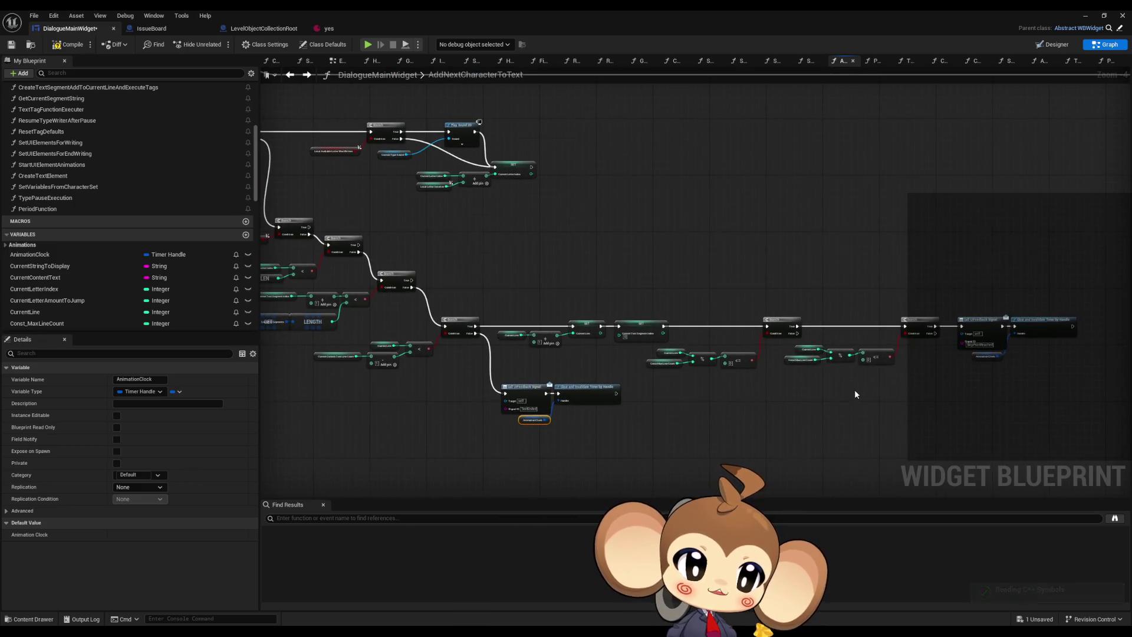
{"action": "scroll", "coordinate": [856, 394], "scroll_direction": "up", "scroll_amount": 3}
{"action": "scroll", "coordinate": [663, 369], "scroll_direction": "down", "scroll_amount": 4}
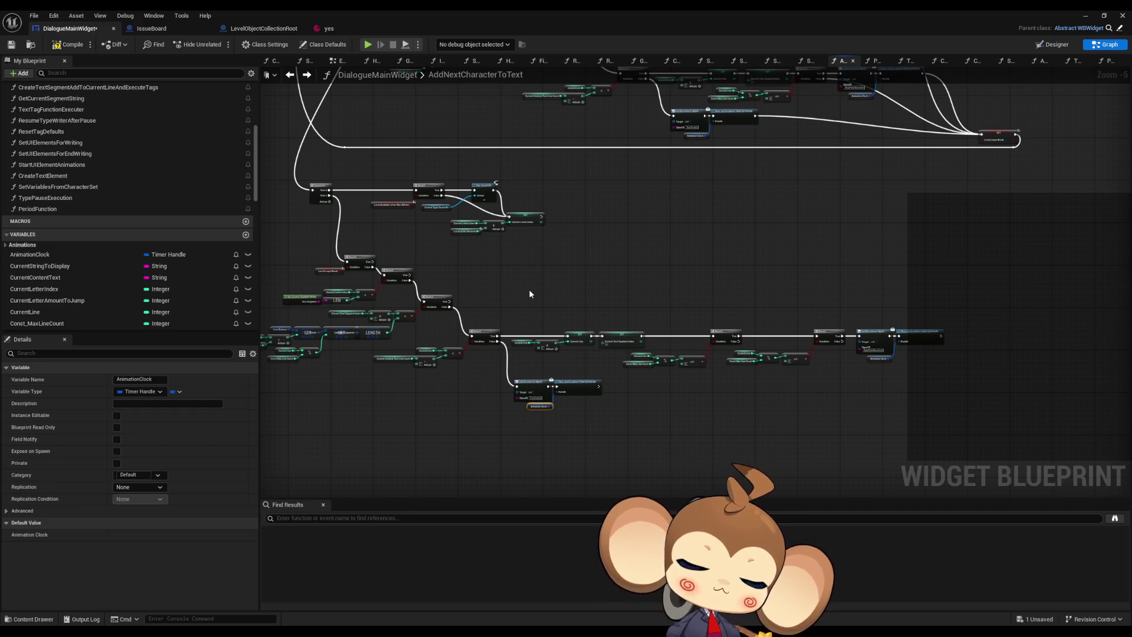
{"action": "scroll", "coordinate": [573, 251], "scroll_direction": "down", "scroll_amount": 4}
{"action": "scroll", "coordinate": [717, 254], "scroll_direction": "up", "scroll_amount": 8}
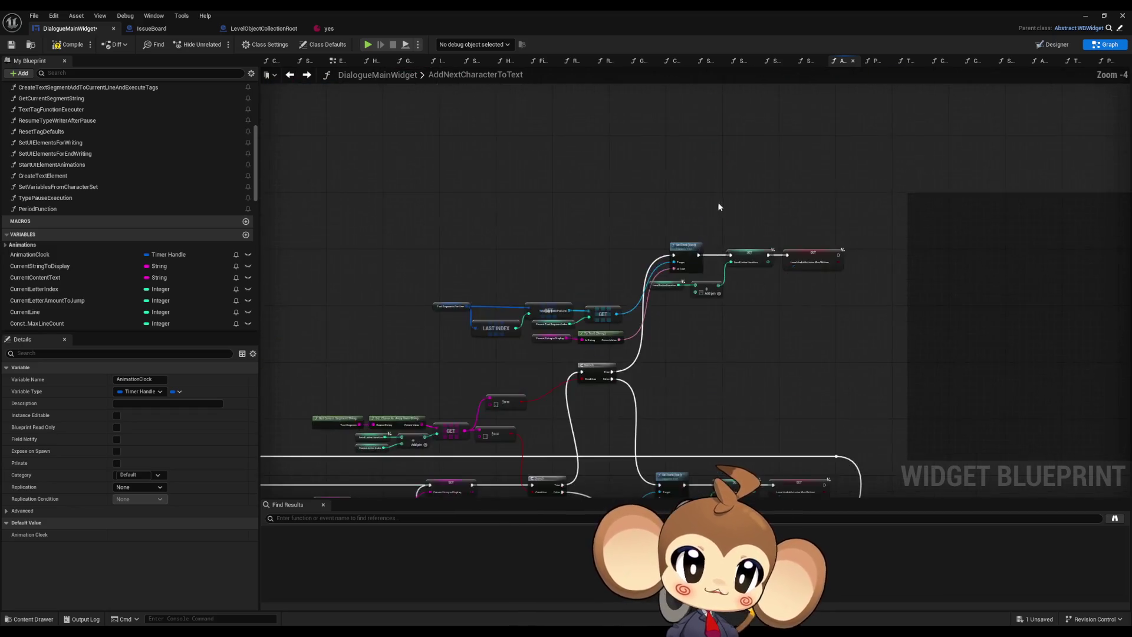
{"action": "scroll", "coordinate": [732, 258], "scroll_direction": "down", "scroll_amount": 2}
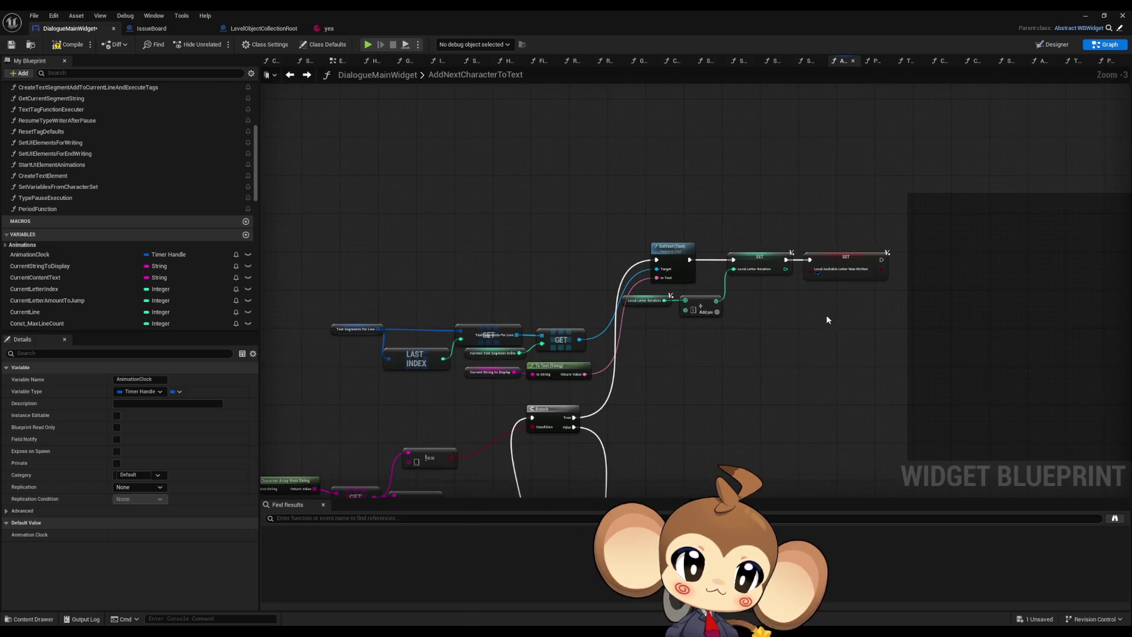
{"action": "left_click_drag", "start_coordinate": [826, 315], "coordinate": [883, 192]}
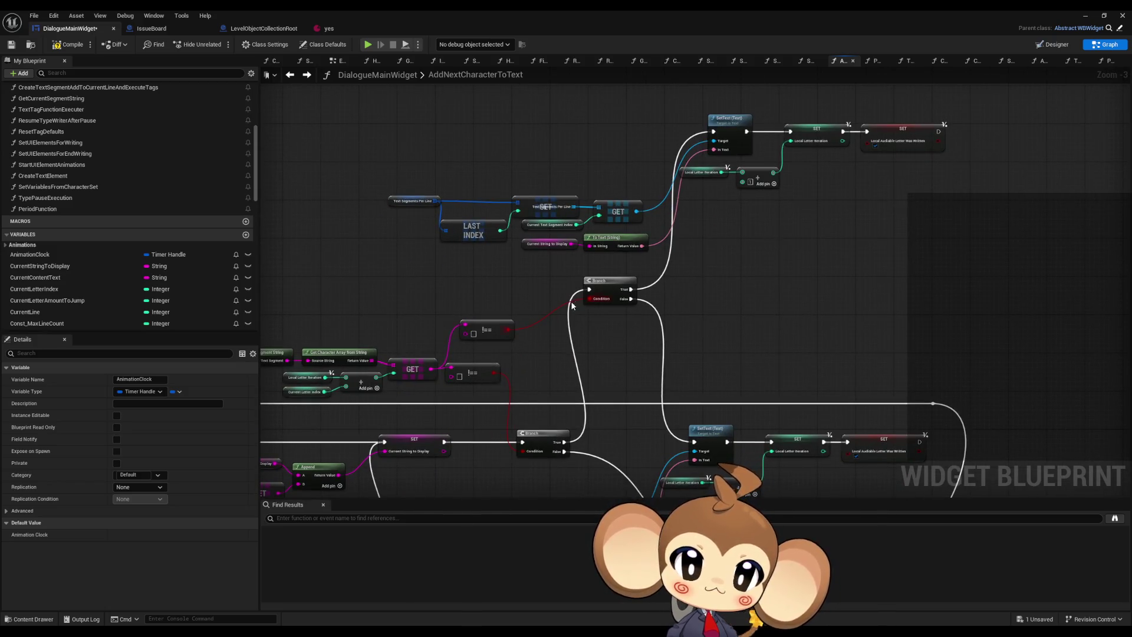
{"action": "left_click_drag", "start_coordinate": [571, 301], "coordinate": [607, 295]}
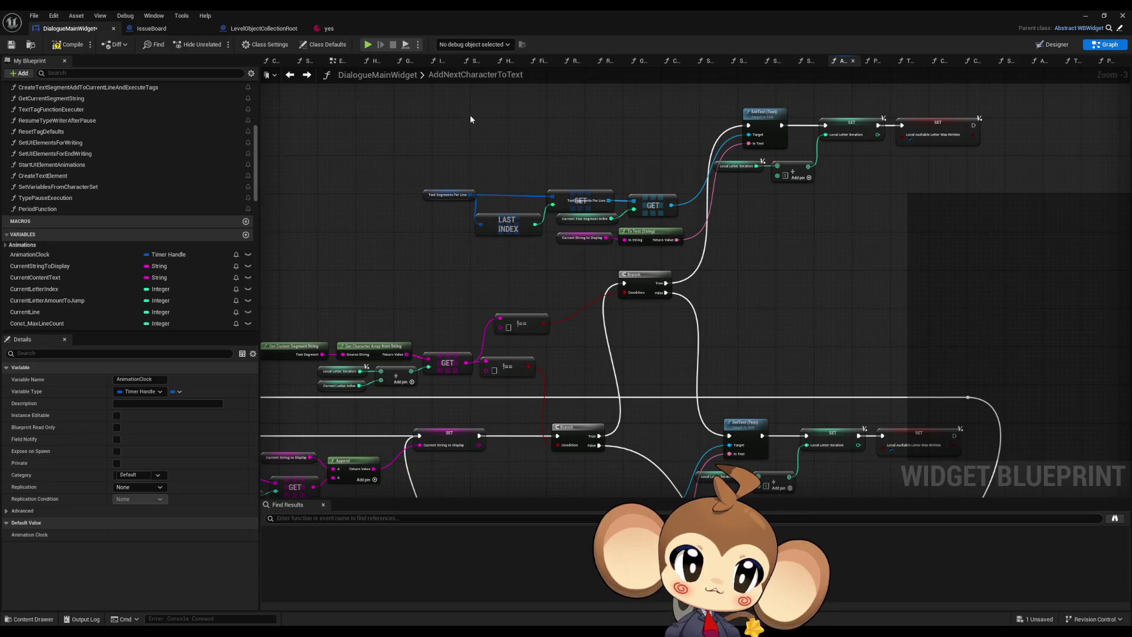
{"action": "scroll", "coordinate": [656, 302], "scroll_direction": "down", "scroll_amount": 2}
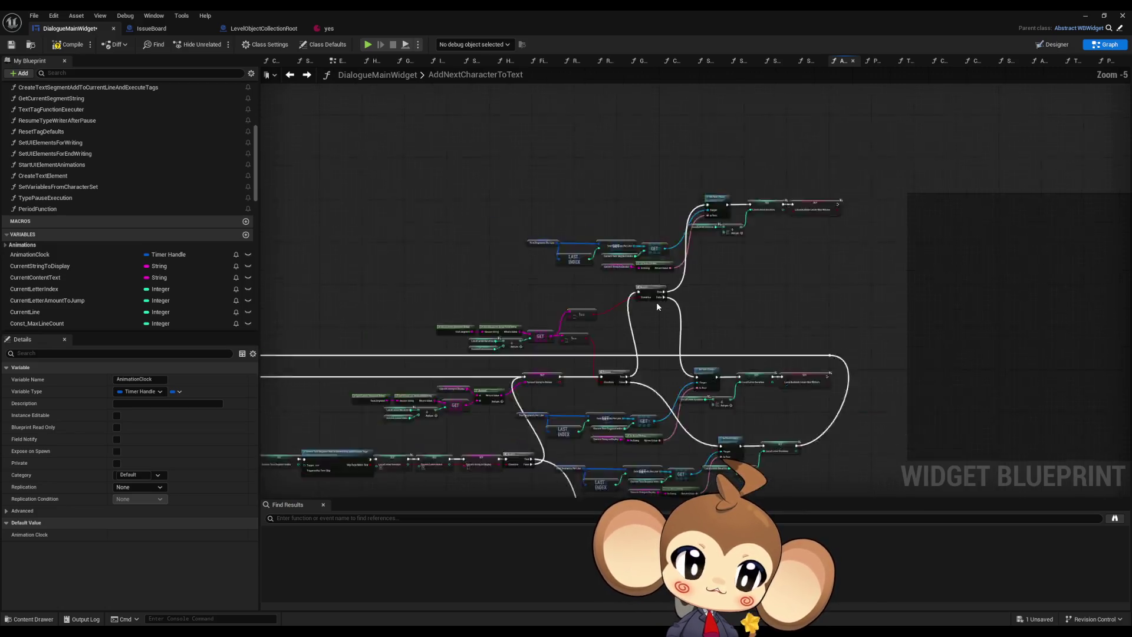
{"action": "left_click_drag", "start_coordinate": [582, 374], "coordinate": [689, 200]}
{"action": "scroll", "coordinate": [560, 242], "scroll_direction": "up", "scroll_amount": 2}
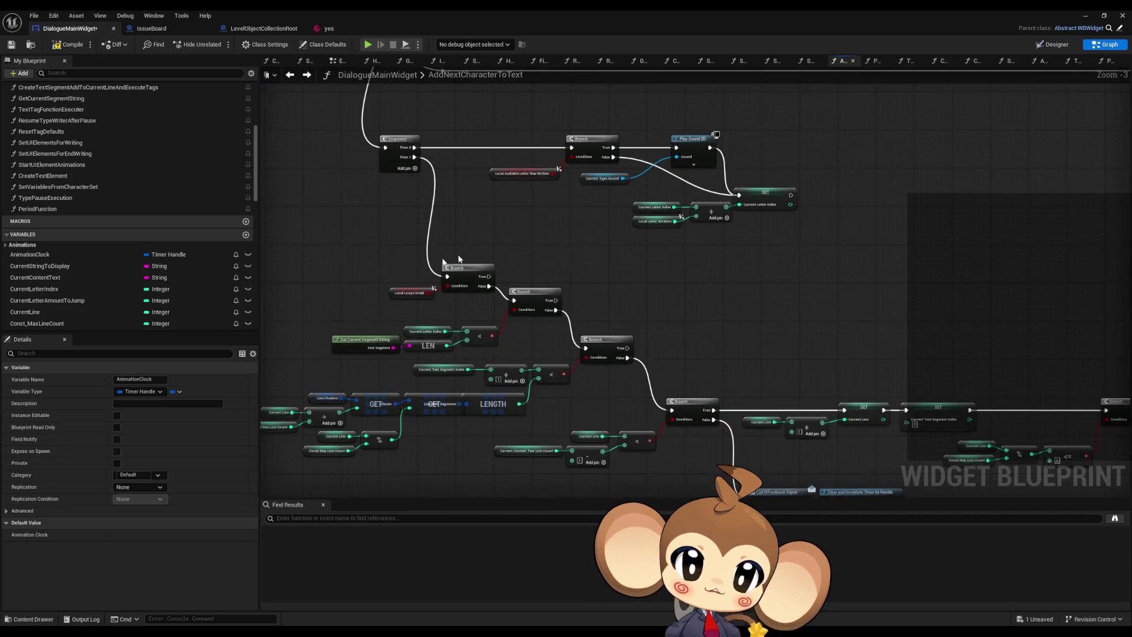
{"action": "scroll", "coordinate": [459, 260], "scroll_direction": "up", "scroll_amount": 3}
{"action": "mouse_move", "coordinate": [435, 225]}
{"action": "left_mouse_down"}
{"action": "mouse_move", "coordinate": [447, 295]}
{"action": "mouse_move", "coordinate": [552, 313]}
{"action": "mouse_move", "coordinate": [593, 259]}
{"action": "left_mouse_up"}
{"action": "mouse_move", "coordinate": [327, 276]}
{"action": "left_mouse_down"}
{"action": "mouse_move", "coordinate": [725, 378]}
{"action": "mouse_move", "coordinate": [485, 354]}
{"action": "left_mouse_up"}
{"action": "left_click_drag", "start_coordinate": [417, 328], "coordinate": [644, 387]}
{"action": "left_click", "coordinate": [707, 284]}
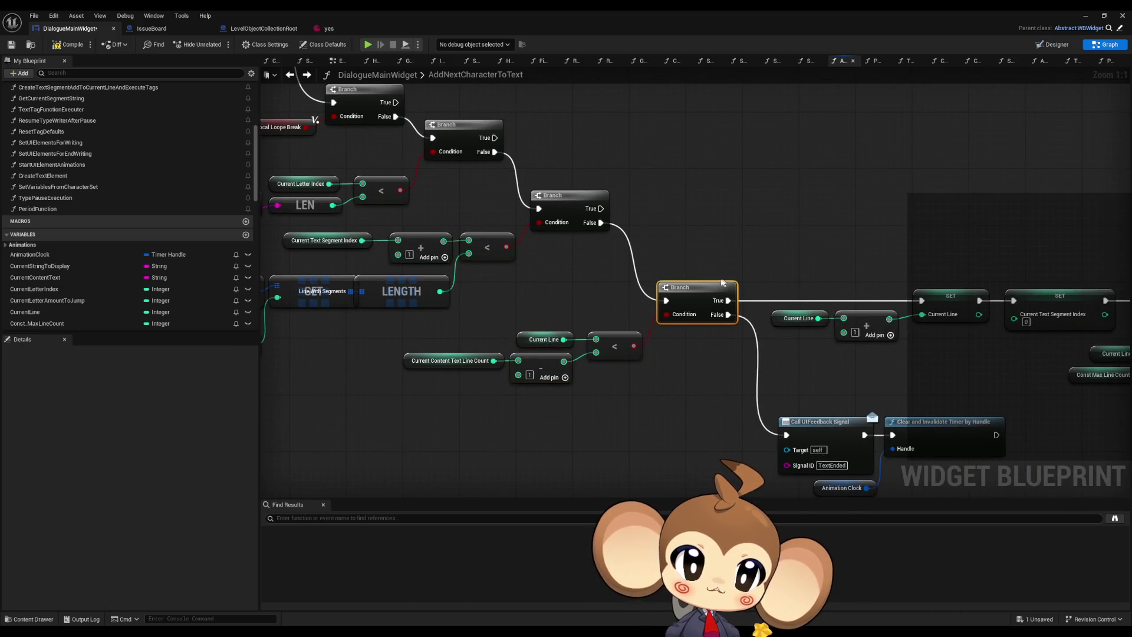
{"action": "left_click_drag", "start_coordinate": [707, 285], "coordinate": [543, 254]}
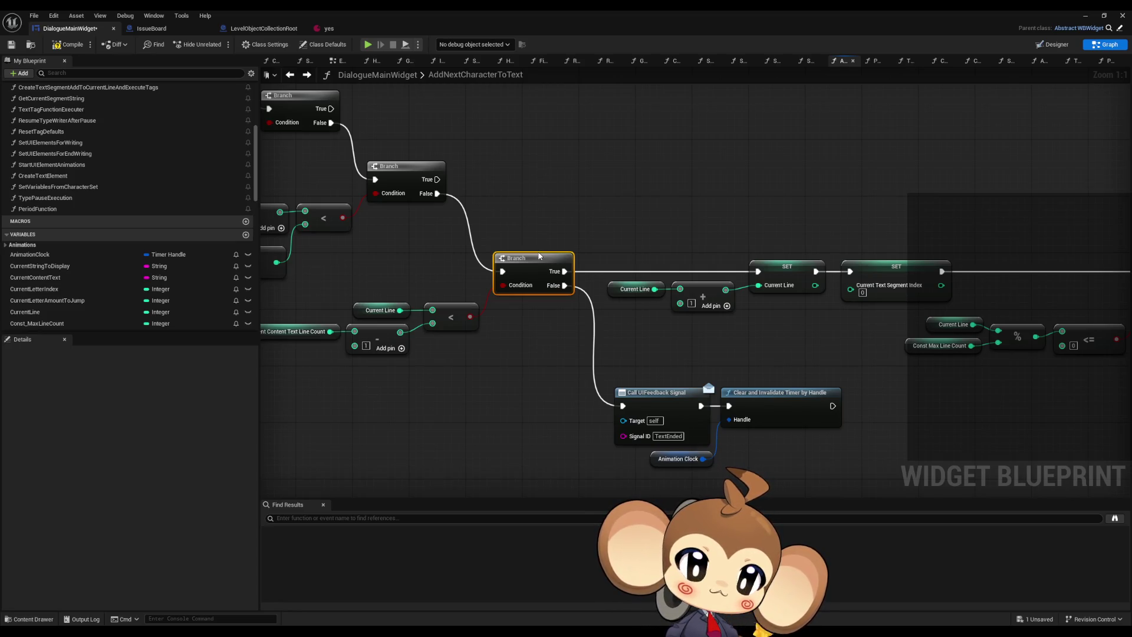
{"action": "left_click_drag", "start_coordinate": [519, 379], "coordinate": [738, 453]}
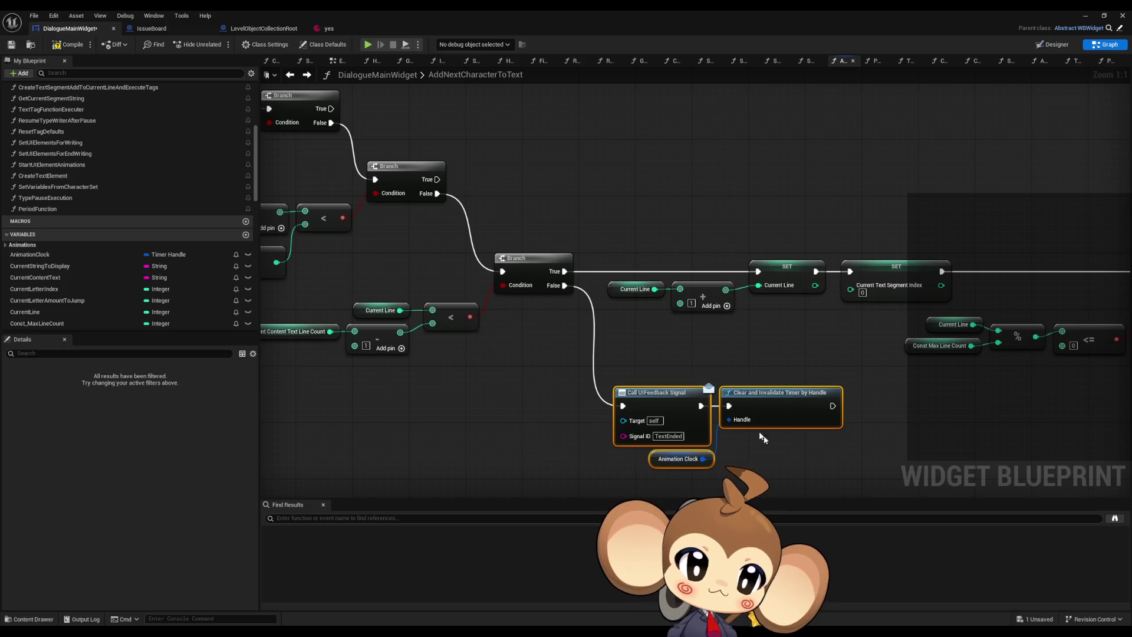
{"action": "scroll", "coordinate": [661, 300], "scroll_direction": "down", "scroll_amount": 5}
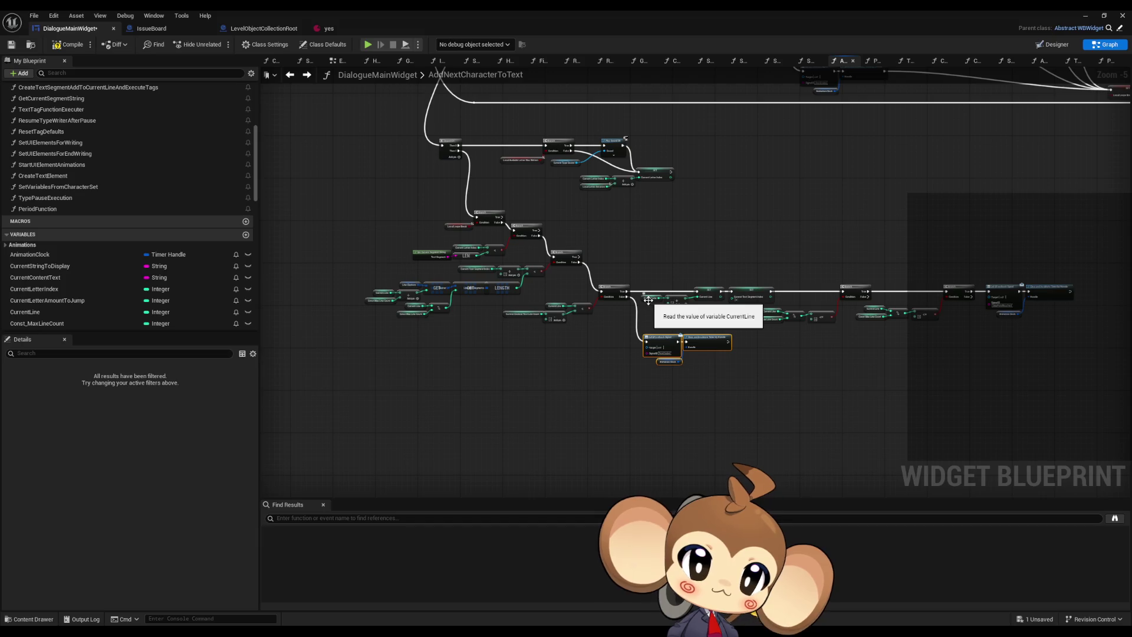
{"action": "scroll", "coordinate": [400, 210], "scroll_direction": "up", "scroll_amount": 3}
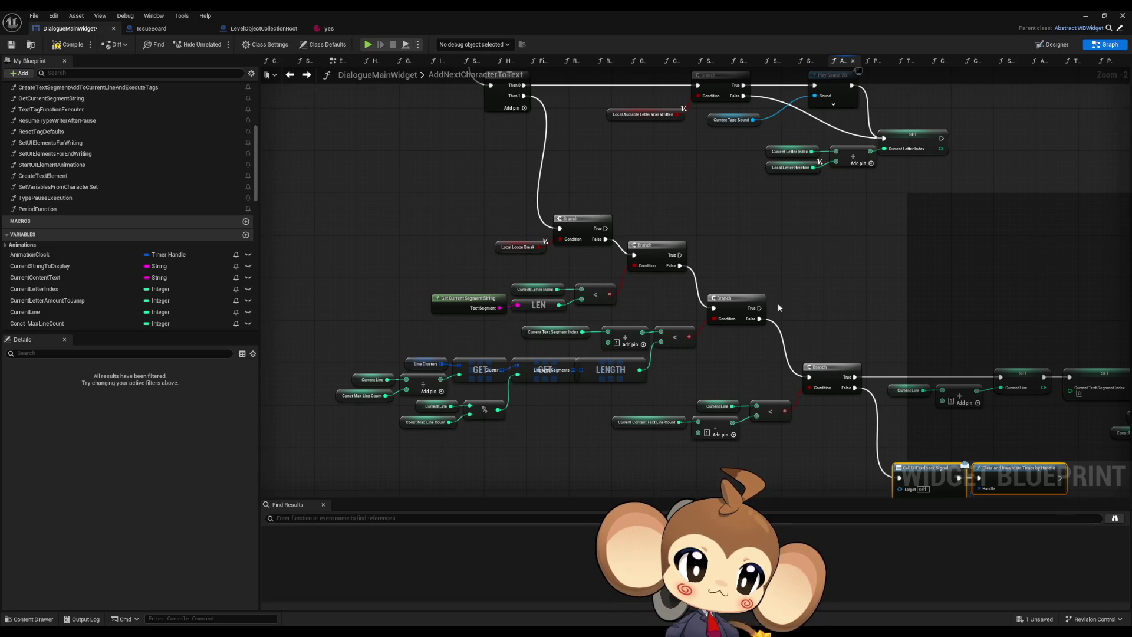
{"action": "left_click_drag", "start_coordinate": [765, 302], "coordinate": [555, 307]}
{"action": "scroll", "coordinate": [555, 307], "scroll_direction": "down", "scroll_amount": 3}
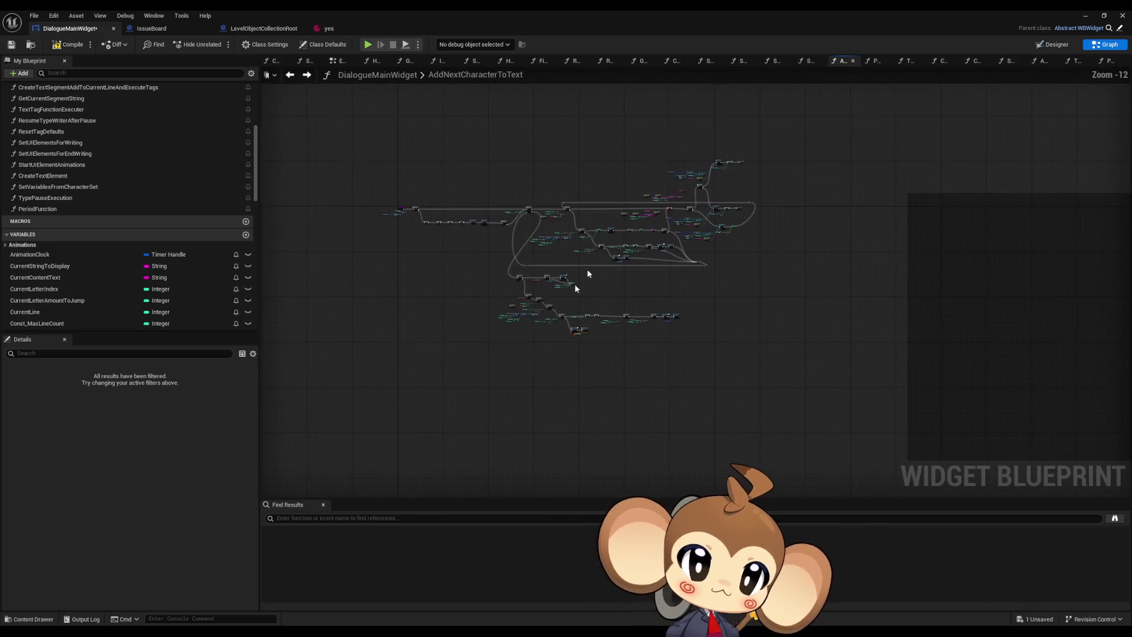
{"action": "scroll", "coordinate": [745, 126], "scroll_direction": "up", "scroll_amount": 2}
{"action": "left_click_drag", "start_coordinate": [821, 154], "coordinate": [693, 233]}
{"action": "scroll", "coordinate": [207, 301], "scroll_direction": "down", "scroll_amount": 10}
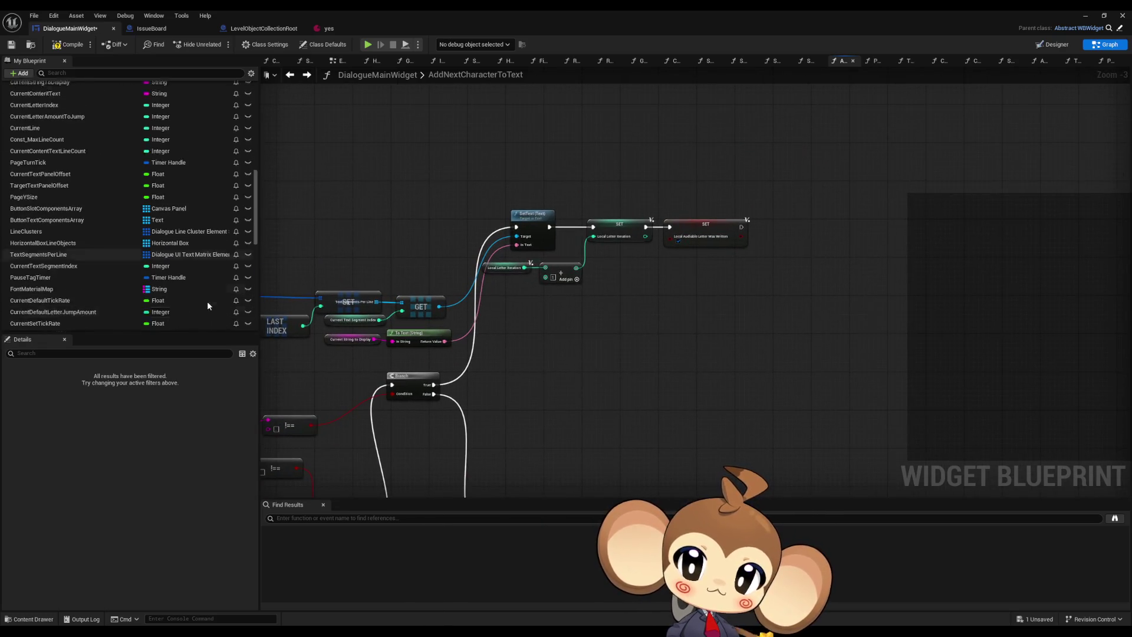
Step: Add a SET Local_PeriodReached node set to true, chained after the previous SET
{"action": "scroll", "coordinate": [207, 297], "scroll_direction": "down", "scroll_amount": 1}
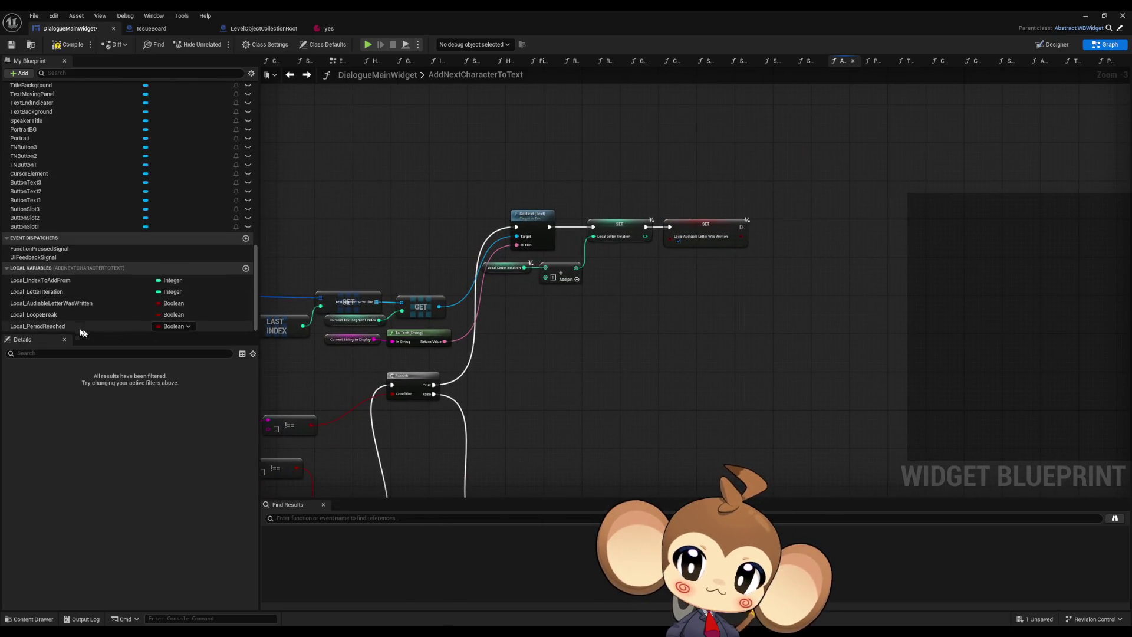
{"action": "mouse_move", "coordinate": [200, 326]}
{"action": "left_mouse_down"}
{"action": "mouse_move", "coordinate": [327, 323]}
{"action": "mouse_move", "coordinate": [773, 223]}
{"action": "left_mouse_up"}
{"action": "left_click", "coordinate": [811, 245]}
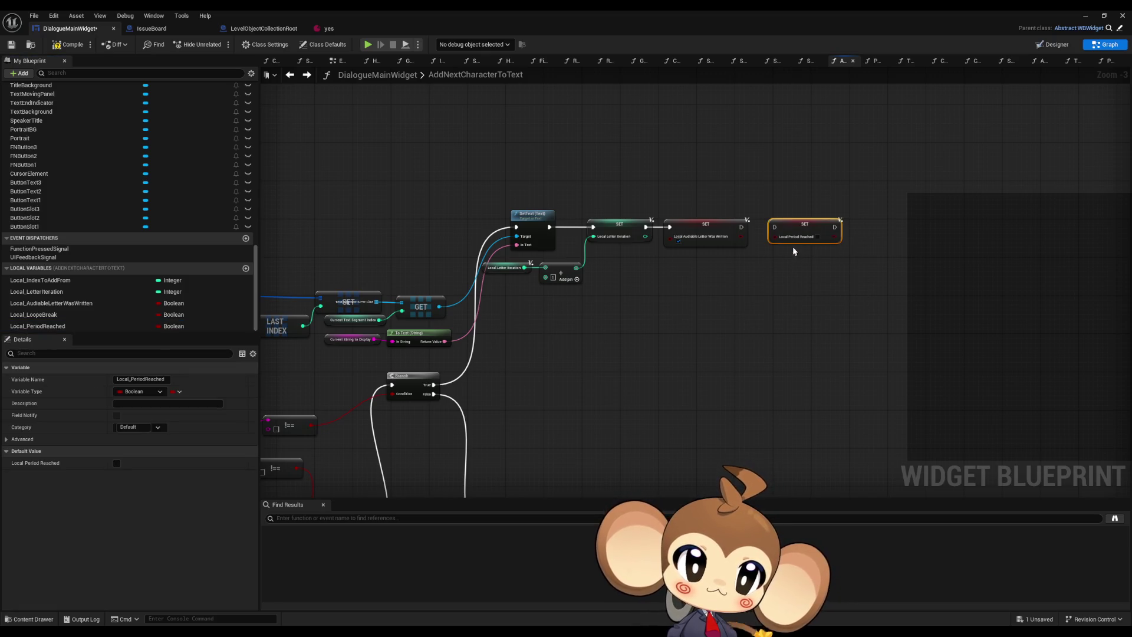
{"action": "left_click", "coordinate": [817, 236]}
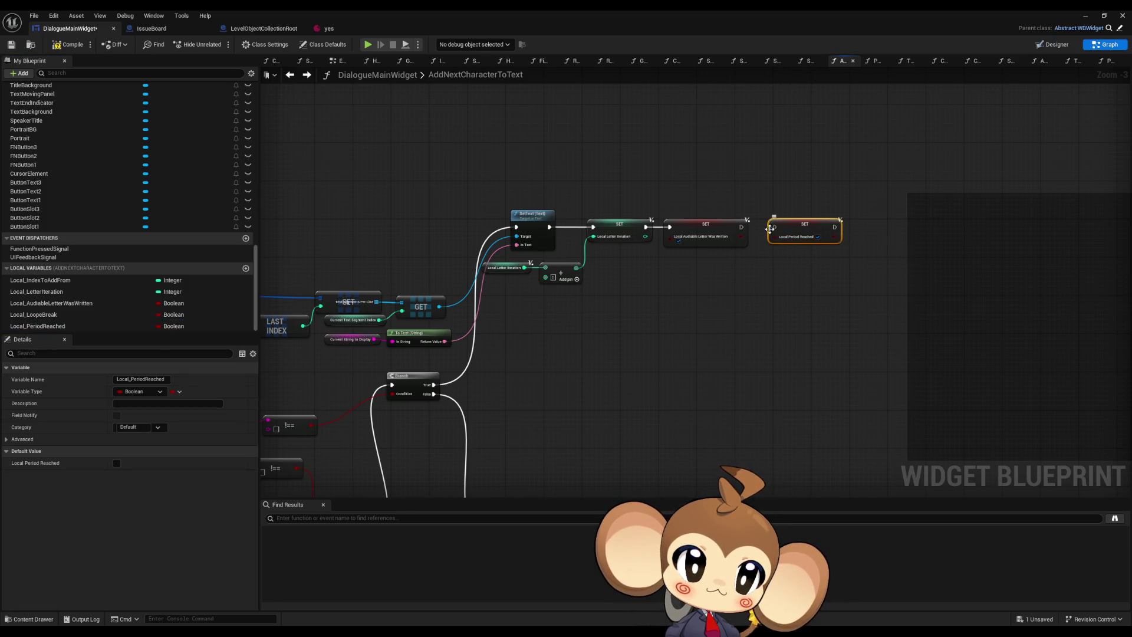
{"action": "mouse_move", "coordinate": [774, 227]}
{"action": "left_mouse_down"}
{"action": "mouse_move", "coordinate": [731, 232]}
{"action": "mouse_move", "coordinate": [742, 227]}
{"action": "left_mouse_up"}
{"action": "scroll", "coordinate": [764, 242], "scroll_direction": "up", "scroll_amount": 1}
{"action": "mouse_move", "coordinate": [817, 223]}
{"action": "left_mouse_down"}
{"action": "mouse_move", "coordinate": [805, 220]}
{"action": "mouse_move", "coordinate": [850, 253]}
{"action": "mouse_move", "coordinate": [821, 307]}
{"action": "mouse_move", "coordinate": [260, 321]}
{"action": "mouse_move", "coordinate": [504, 412]}
{"action": "mouse_move", "coordinate": [459, 398]}
{"action": "mouse_move", "coordinate": [437, 415]}
{"action": "mouse_move", "coordinate": [481, 321]}
{"action": "left_mouse_up"}
{"action": "scroll", "coordinate": [792, 286], "scroll_direction": "down", "scroll_amount": 1}
Step: Drag PeriodFunction from My Blueprint onto the graph as a Period Function call node
{"action": "scroll", "coordinate": [748, 316], "scroll_direction": "down", "scroll_amount": 6}
{"action": "scroll", "coordinate": [454, 407], "scroll_direction": "up", "scroll_amount": 5}
{"action": "scroll", "coordinate": [519, 353], "scroll_direction": "down", "scroll_amount": 5}
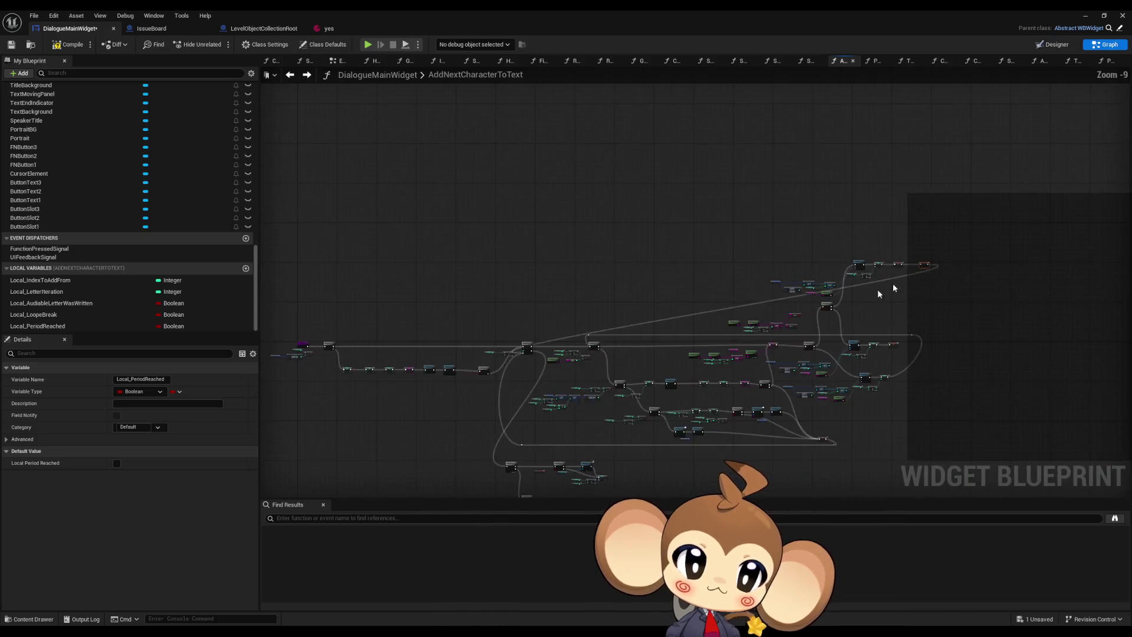
{"action": "scroll", "coordinate": [894, 288], "scroll_direction": "up", "scroll_amount": 7}
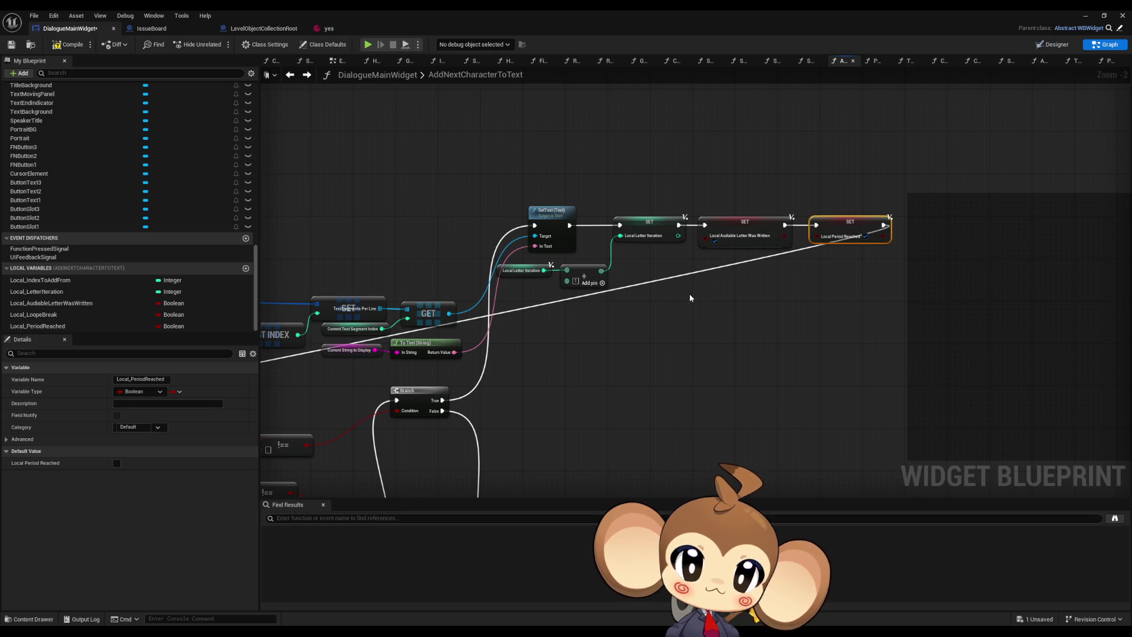
{"action": "scroll", "coordinate": [690, 298], "scroll_direction": "down", "scroll_amount": 6}
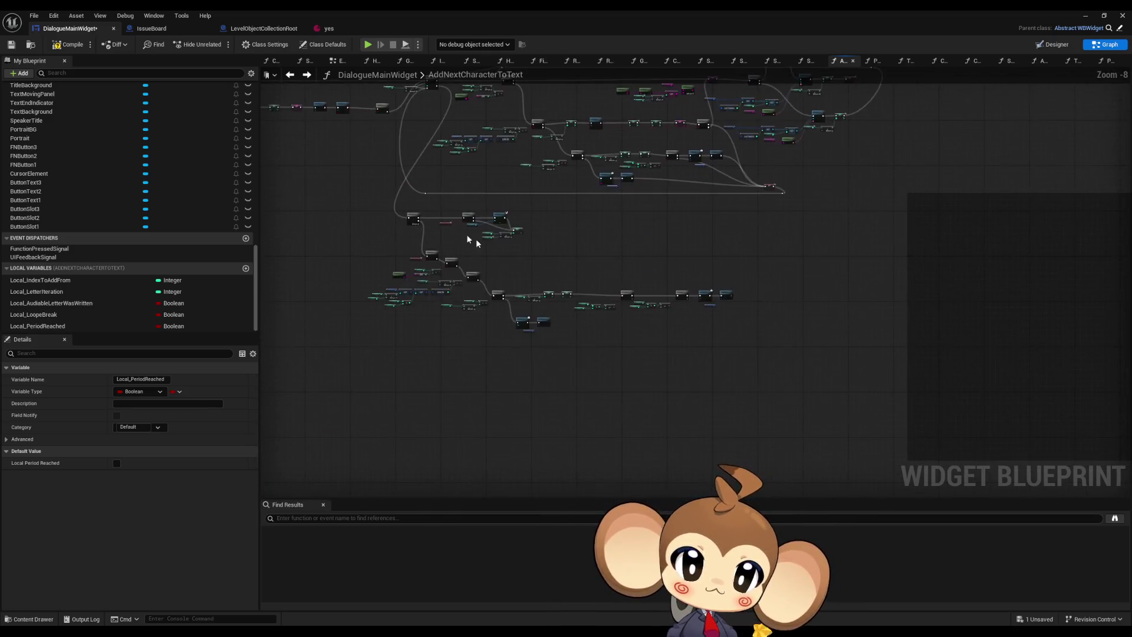
{"action": "scroll", "coordinate": [468, 238], "scroll_direction": "up", "scroll_amount": 5}
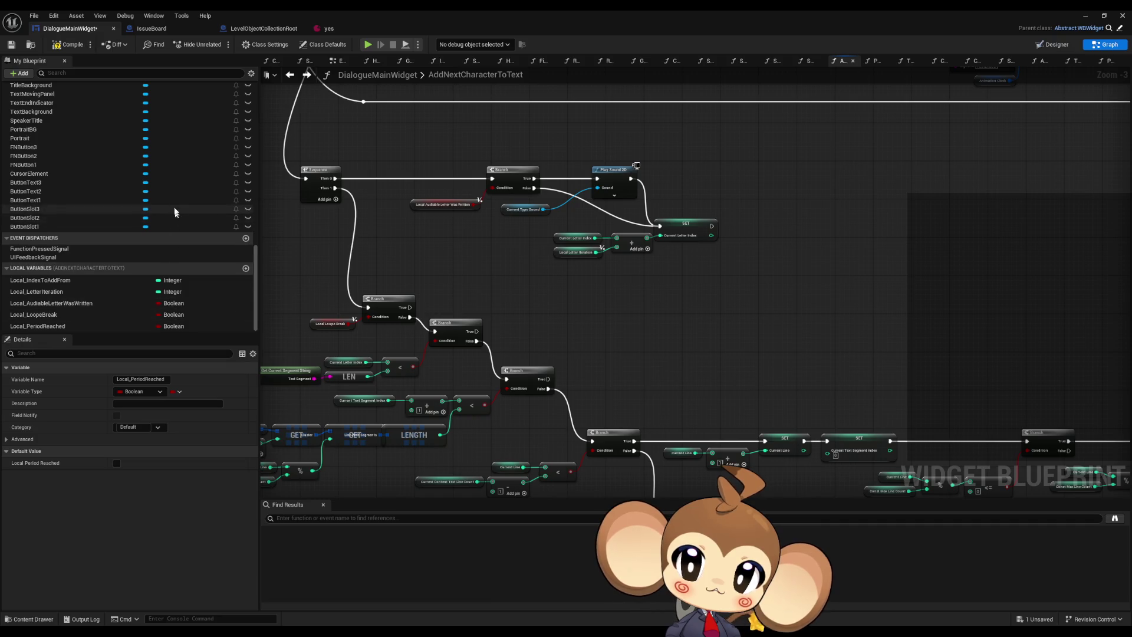
{"action": "scroll", "coordinate": [167, 204], "scroll_direction": "up", "scroll_amount": 10}
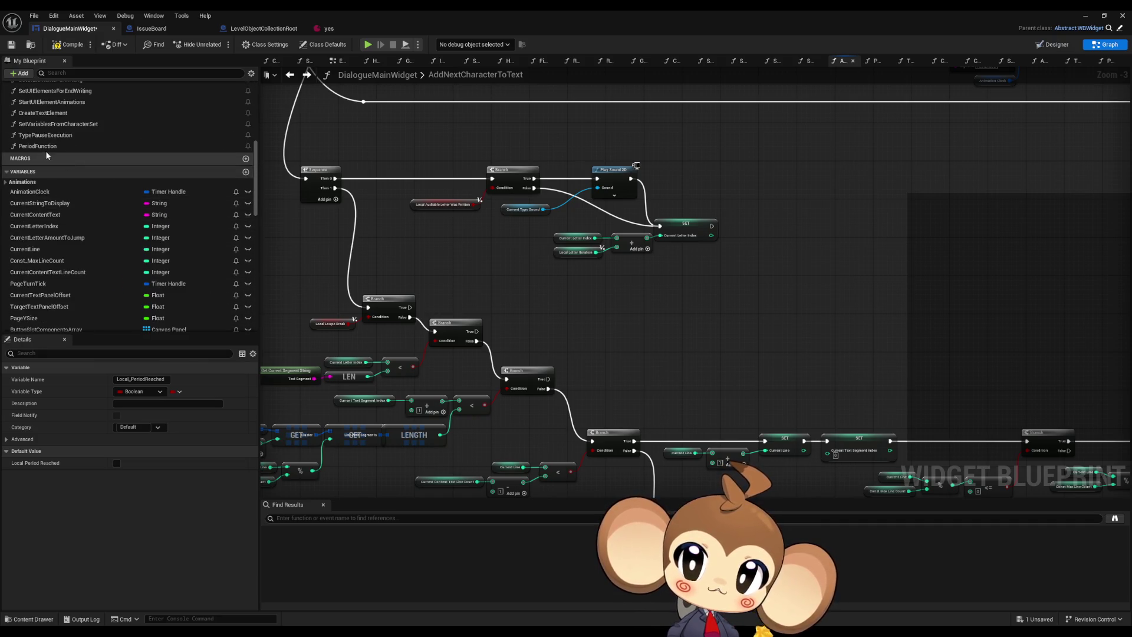
{"action": "left_click_drag", "start_coordinate": [37, 145], "coordinate": [655, 317]}
{"action": "scroll", "coordinate": [592, 347], "scroll_direction": "up", "scroll_amount": 3}
{"action": "scroll", "coordinate": [133, 227], "scroll_direction": "down", "scroll_amount": 10}
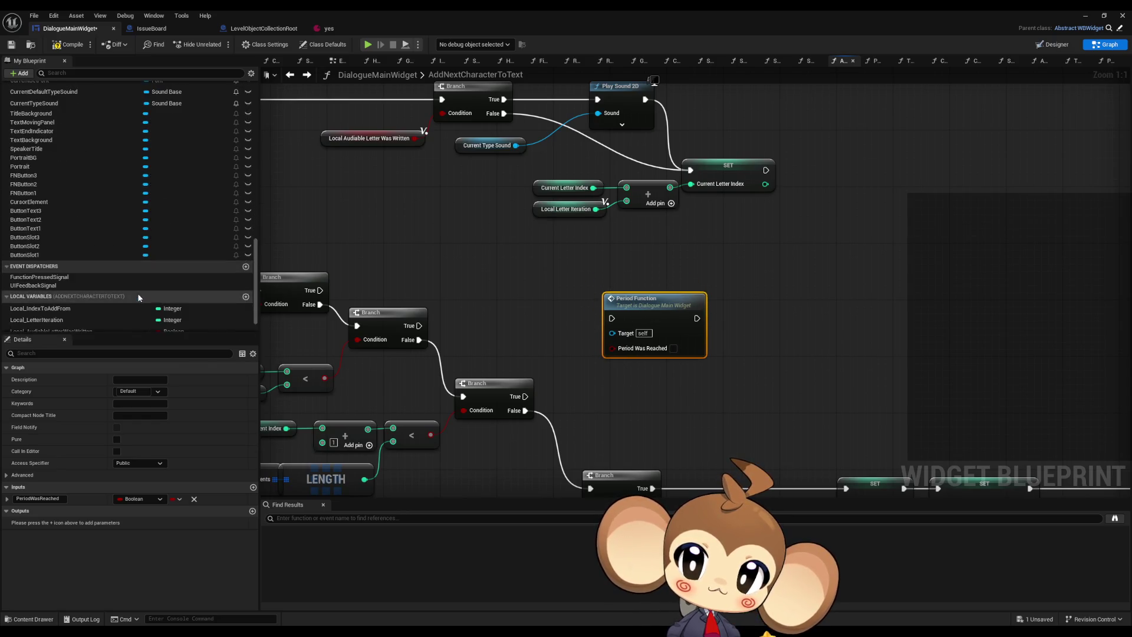
Step: Feed a Local Period Reached getter into Period Was Reached and run Period Function from both Branches
{"action": "scroll", "coordinate": [139, 298], "scroll_direction": "down", "scroll_amount": 2}
{"action": "left_click_drag", "start_coordinate": [58, 330], "coordinate": [680, 351]}
{"action": "left_click", "coordinate": [578, 361]}
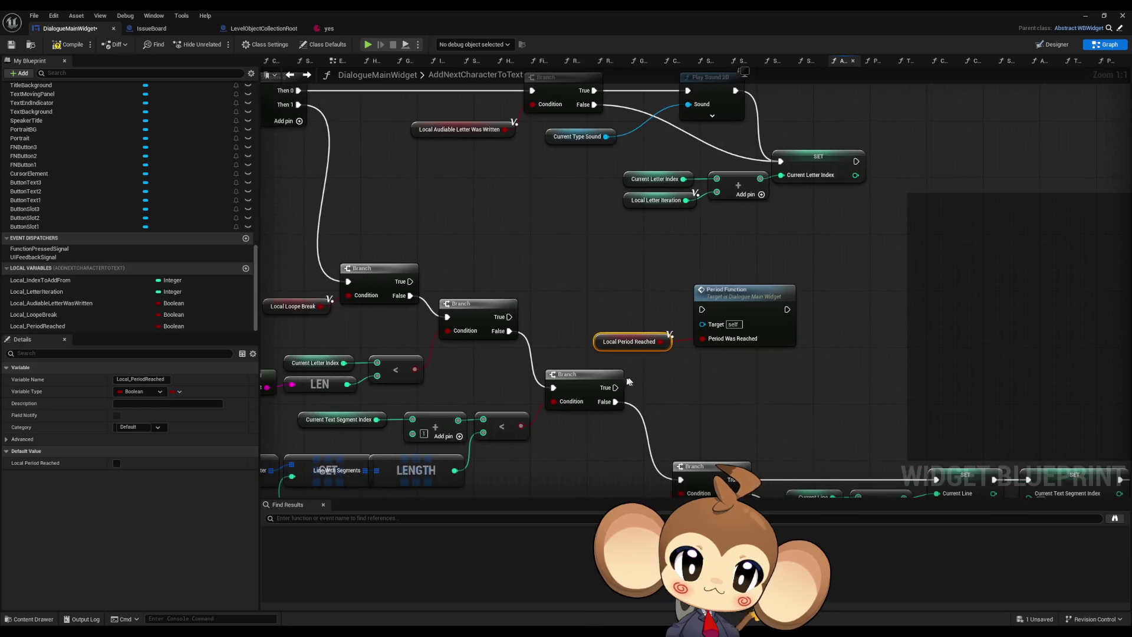
{"action": "left_click", "coordinate": [615, 387]}
{"action": "mouse_move", "coordinate": [616, 387]}
{"action": "left_mouse_down"}
{"action": "mouse_move", "coordinate": [702, 309]}
{"action": "mouse_move", "coordinate": [509, 317]}
{"action": "left_mouse_up"}
{"action": "left_click_drag", "start_coordinate": [411, 281], "coordinate": [700, 309]}
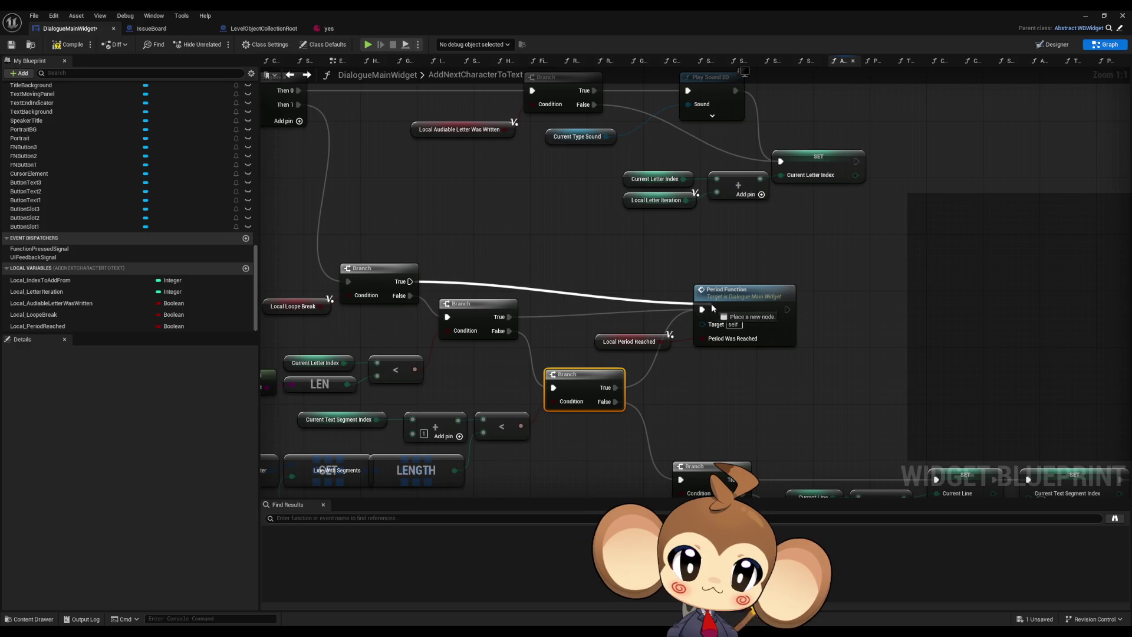
Step: Cut and paste the period nodes further along, calling them from both Branches' False outputs
{"action": "scroll", "coordinate": [700, 301], "scroll_direction": "down", "scroll_amount": 1}
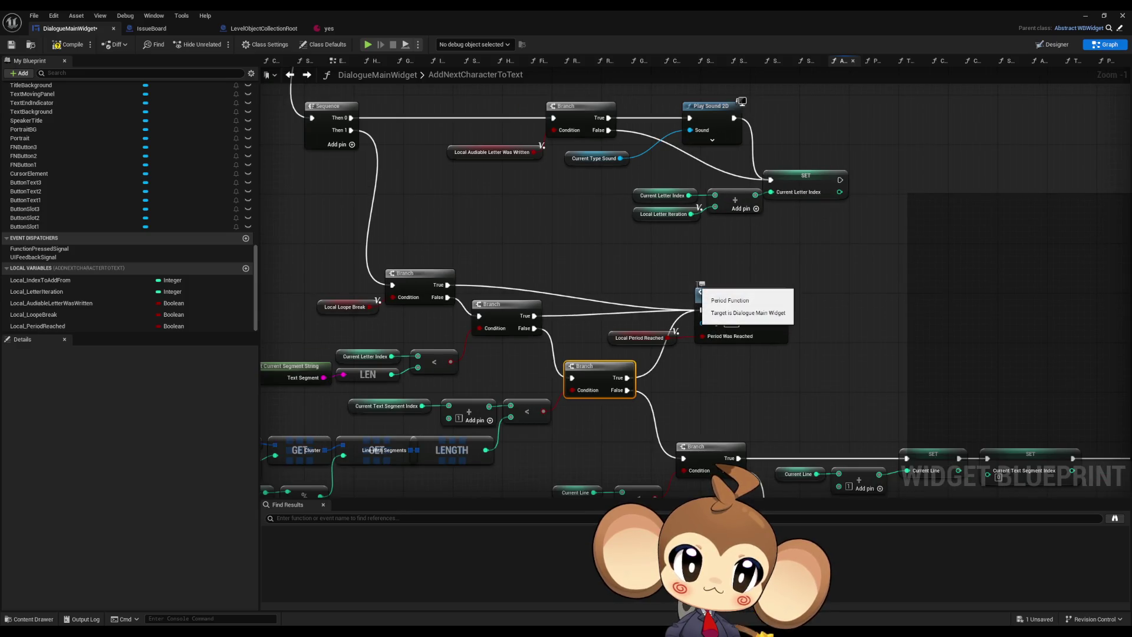
{"action": "scroll", "coordinate": [756, 282], "scroll_direction": "down", "scroll_amount": 2}
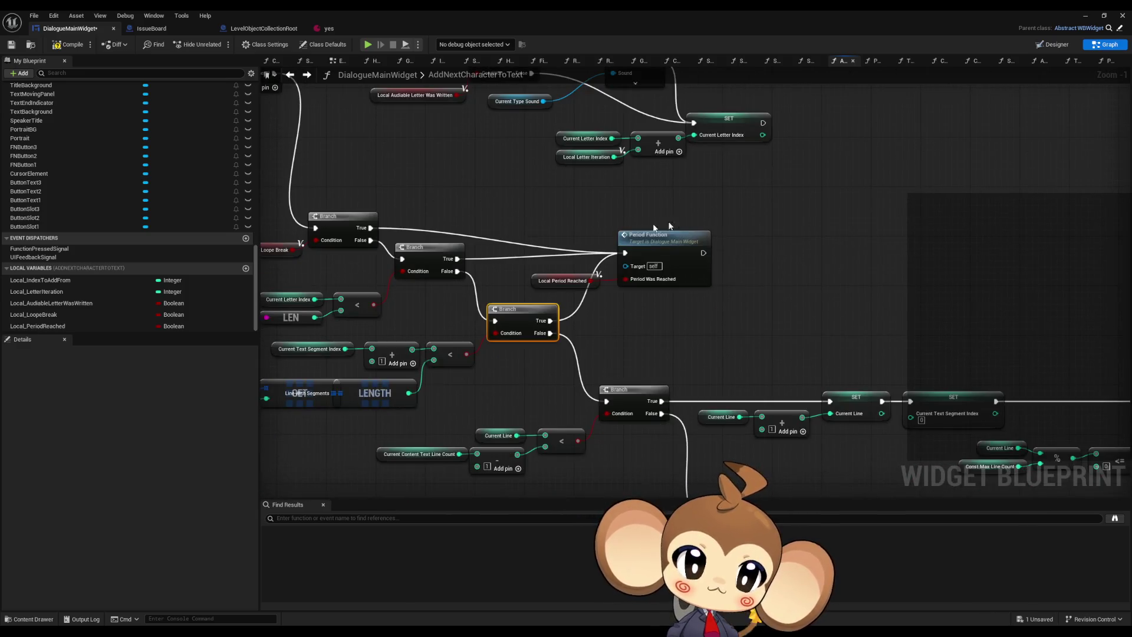
{"action": "left_click_drag", "start_coordinate": [725, 295], "coordinate": [584, 236]}
{"action": "key", "text": "ctrl+x"}
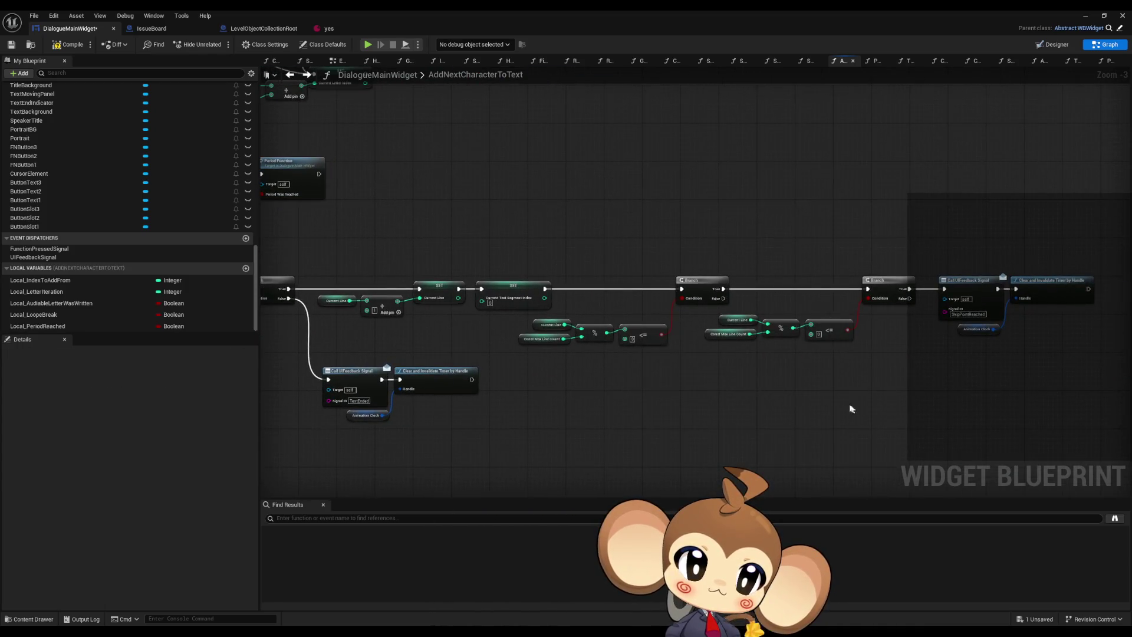
{"action": "key", "text": "ctrl+v"}
{"action": "scroll", "coordinate": [840, 390], "scroll_direction": "up", "scroll_amount": 2}
{"action": "mouse_move", "coordinate": [885, 275]}
{"action": "left_mouse_down"}
{"action": "mouse_move", "coordinate": [897, 289]}
{"action": "mouse_move", "coordinate": [847, 399]}
{"action": "mouse_move", "coordinate": [644, 275]}
{"action": "left_mouse_up"}
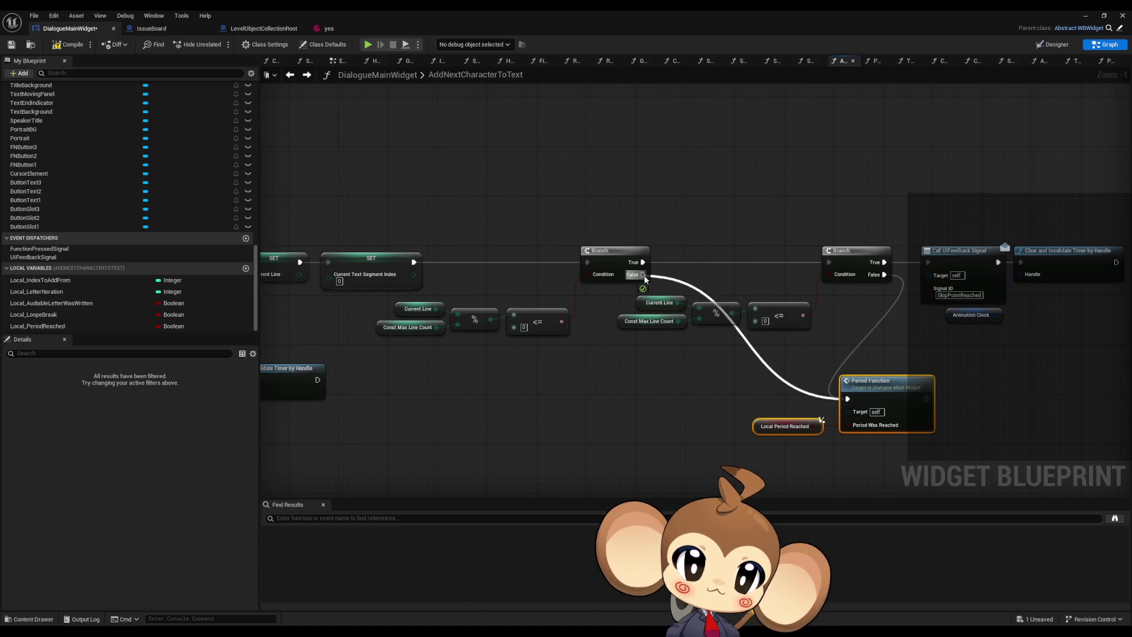
{"action": "left_click", "coordinate": [741, 400]}
{"action": "scroll", "coordinate": [726, 388], "scroll_direction": "down", "scroll_amount": 5}
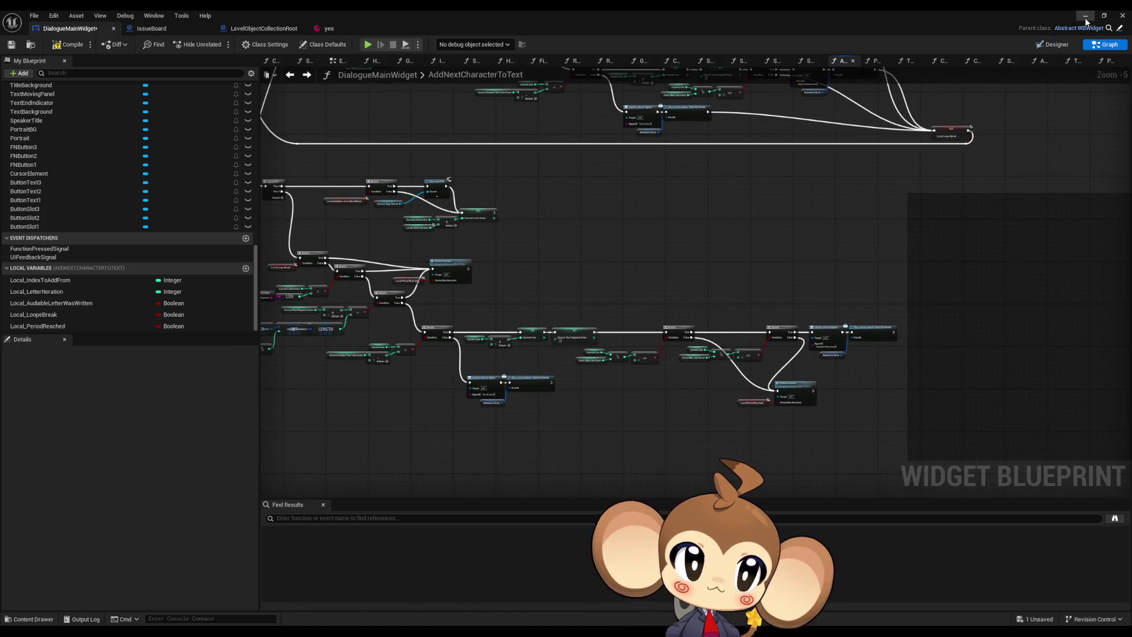
{"action": "key", "text": "alt+Tab"}
{"action": "left_click", "coordinate": [219, 45]}
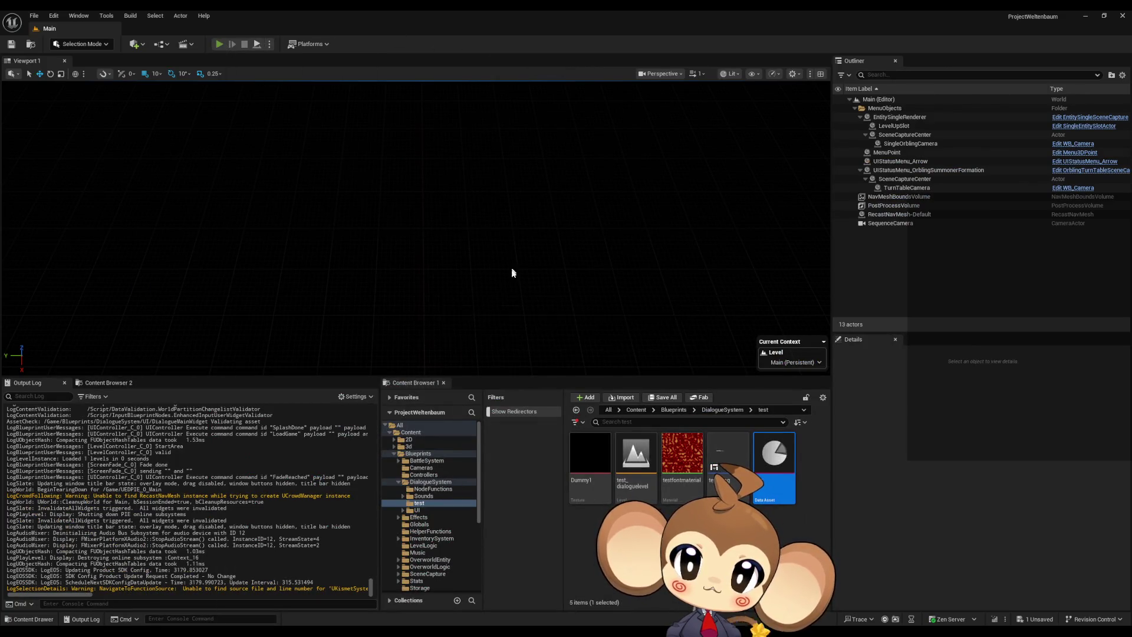
{"action": "left_click", "coordinate": [118, 324]}
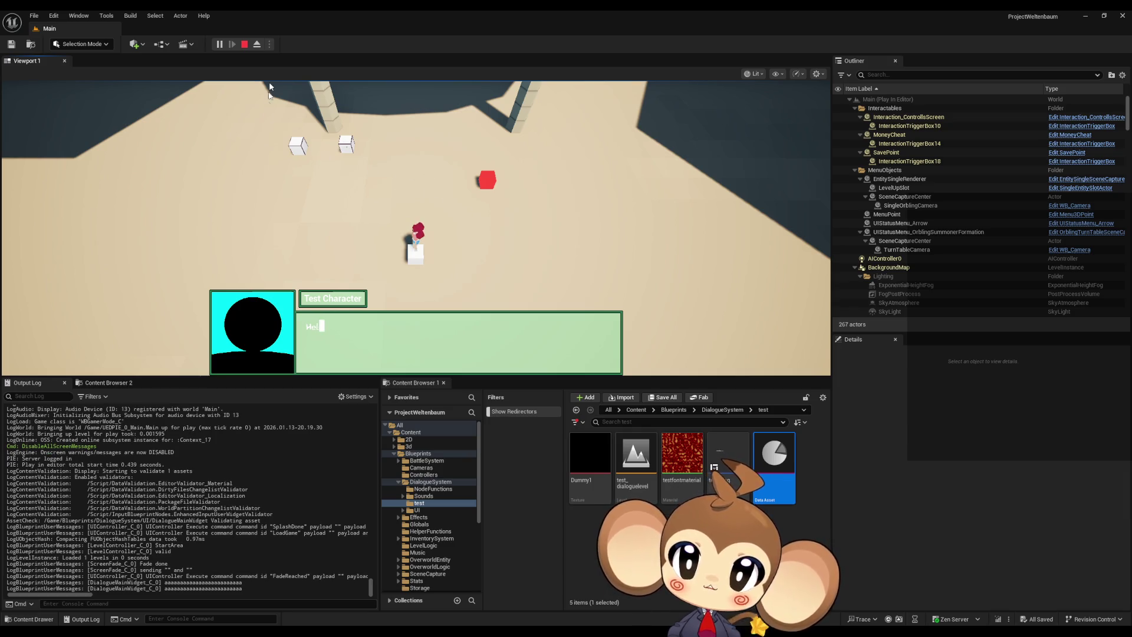
{"action": "left_click", "coordinate": [244, 44]}
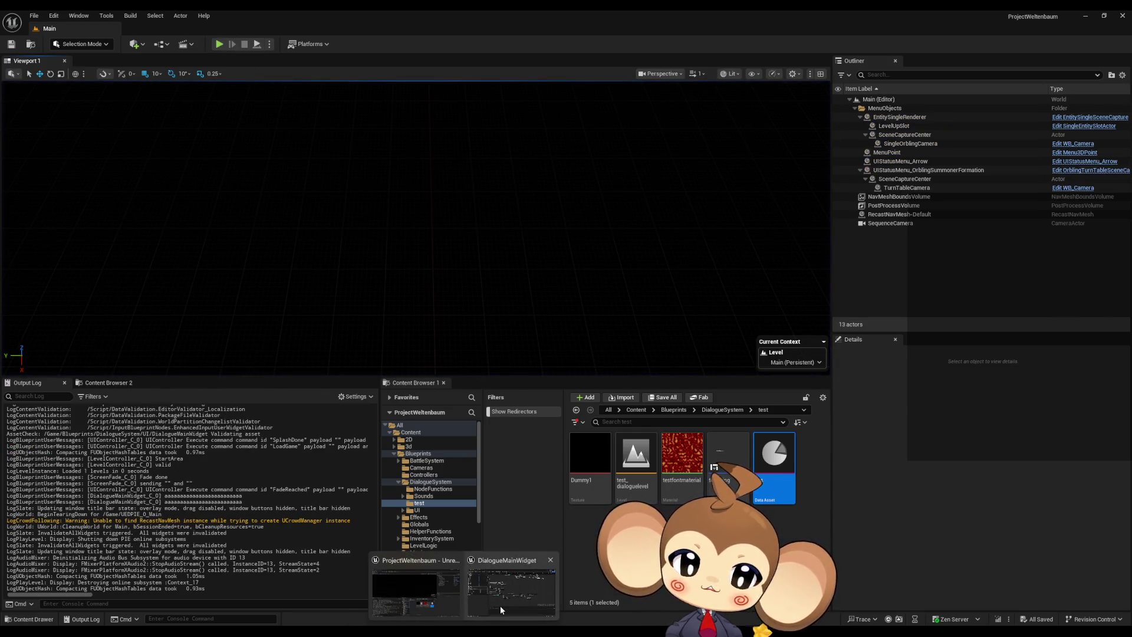
{"action": "left_click", "coordinate": [500, 606]}
{"action": "scroll", "coordinate": [771, 303], "scroll_direction": "up", "scroll_amount": 5}
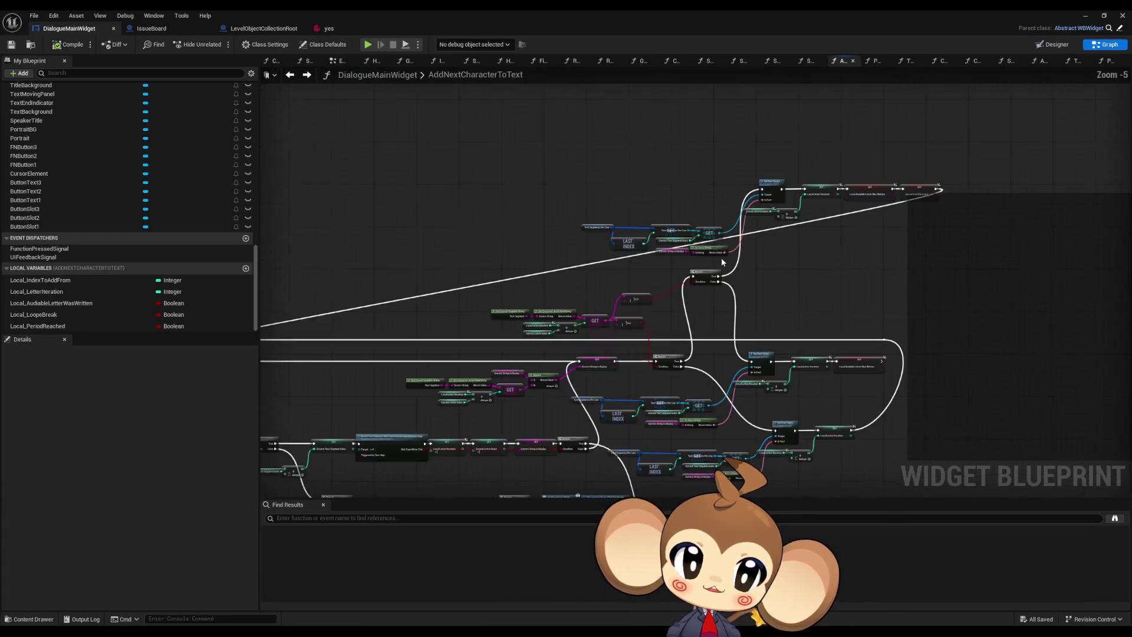
Step: Rewire the upper Branch: True to the lower SetText, False to the upper SetText
{"action": "left_click_drag", "start_coordinate": [719, 310], "coordinate": [711, 270]}
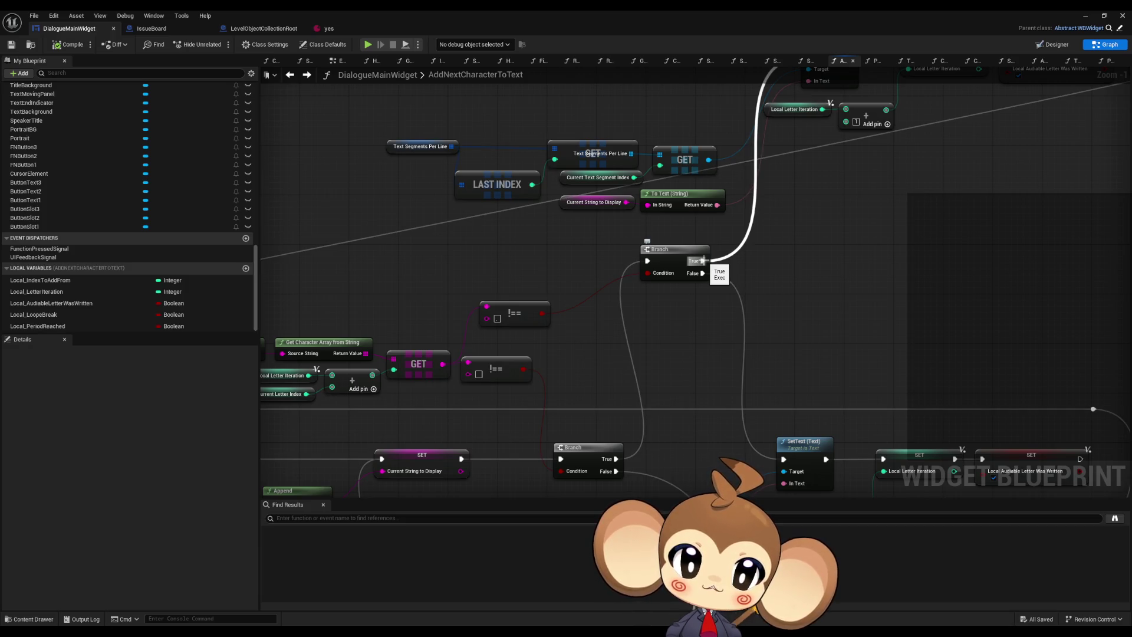
{"action": "mouse_move", "coordinate": [703, 260]}
{"action": "left_mouse_down"}
{"action": "mouse_move", "coordinate": [761, 446]}
{"action": "mouse_move", "coordinate": [784, 460]}
{"action": "left_mouse_up"}
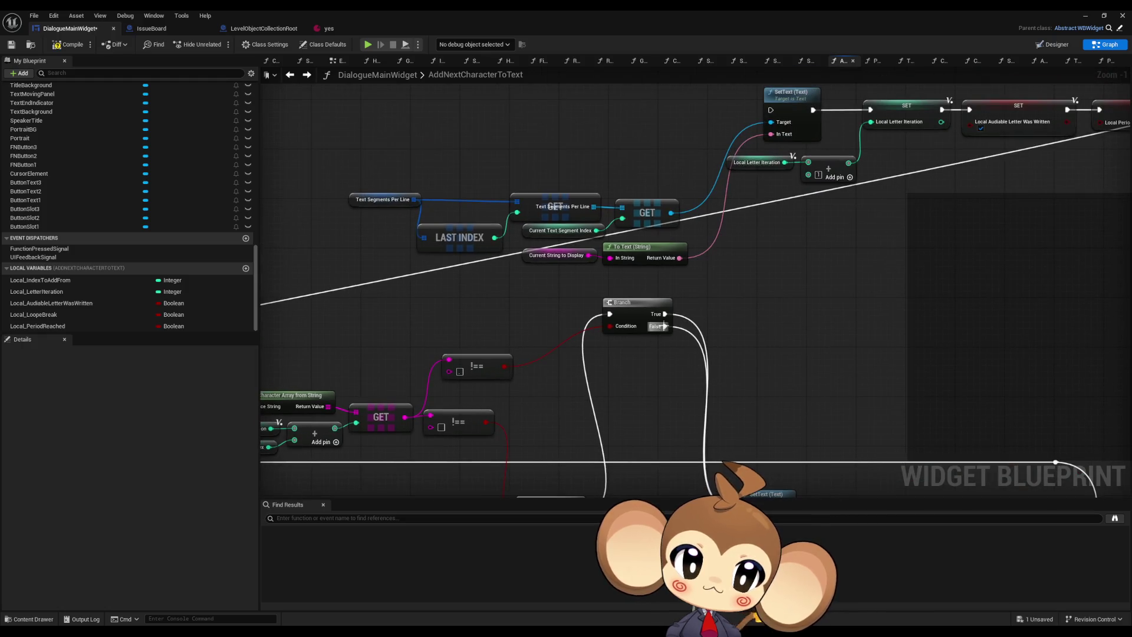
{"action": "left_click_drag", "start_coordinate": [663, 326], "coordinate": [770, 111]}
{"action": "scroll", "coordinate": [730, 293], "scroll_direction": "down", "scroll_amount": 2}
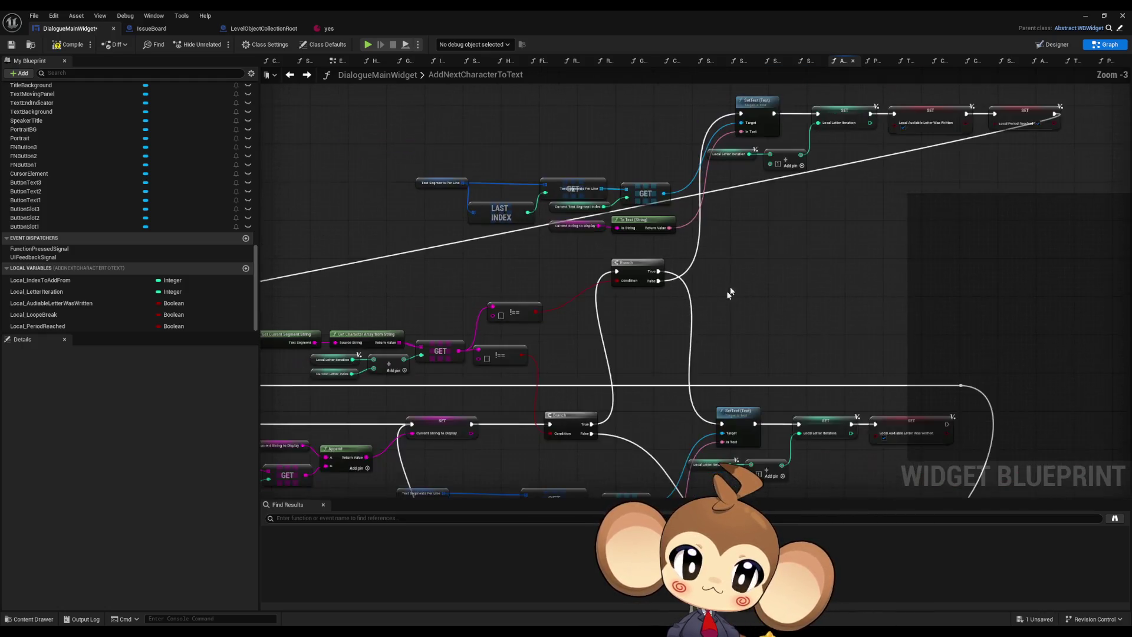
{"action": "left_click_drag", "start_coordinate": [731, 293], "coordinate": [708, 337]}
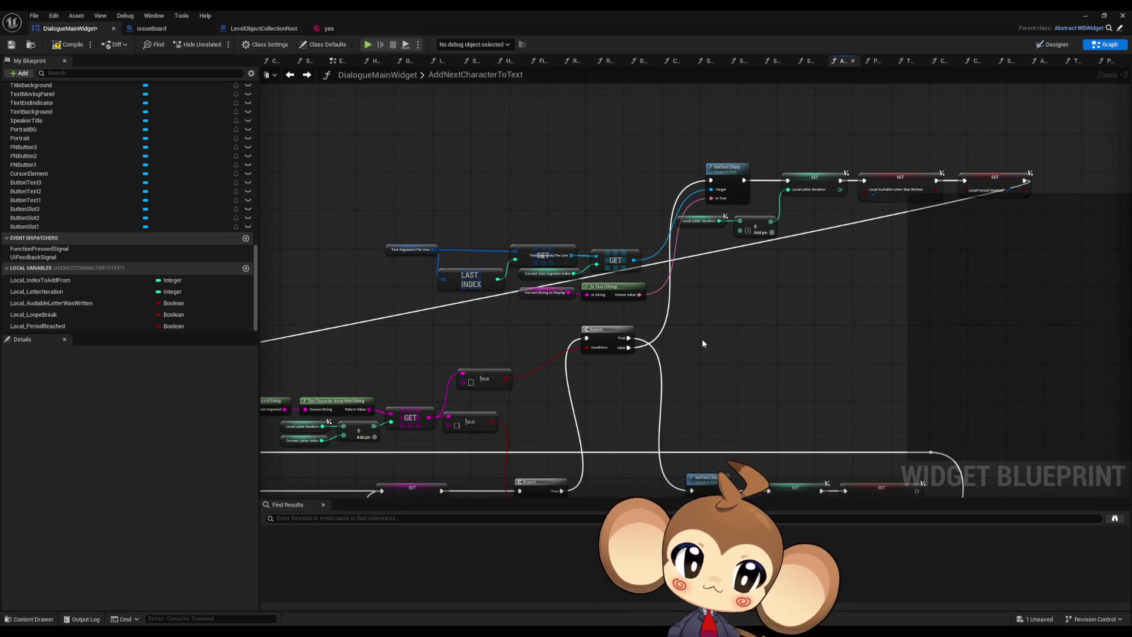
{"action": "mouse_move", "coordinate": [701, 339]}
{"action": "left_mouse_down"}
{"action": "mouse_move", "coordinate": [732, 268]}
{"action": "mouse_move", "coordinate": [758, 281]}
{"action": "mouse_move", "coordinate": [777, 249]}
{"action": "left_mouse_up"}
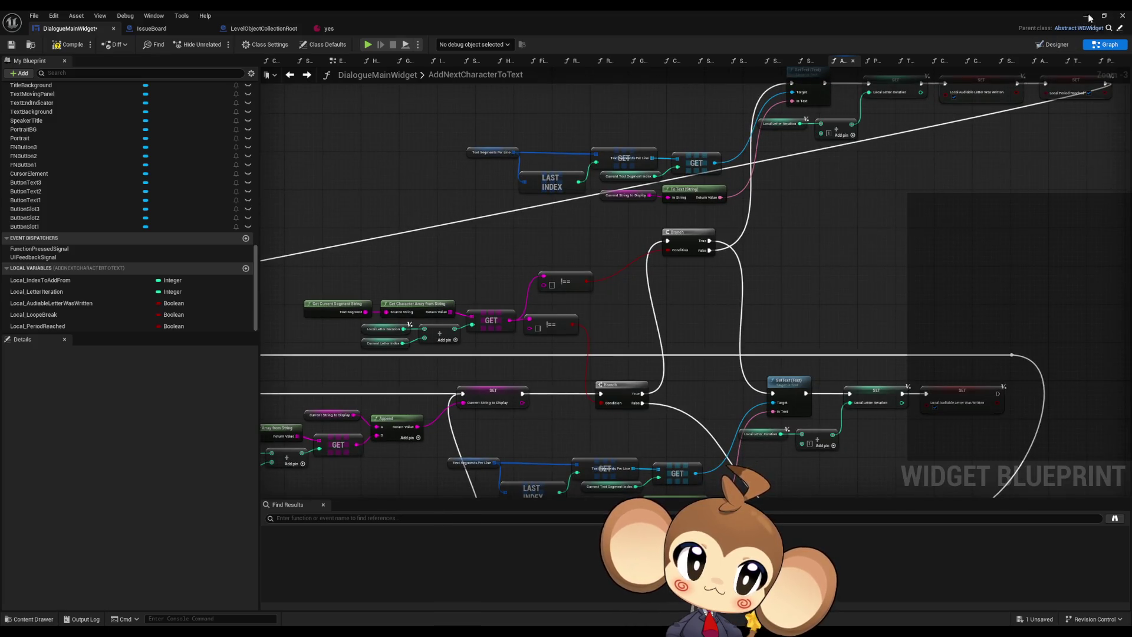
{"action": "left_click", "coordinate": [1087, 16]}
Step: Play-test the dialogue, watching it type Hello and Mira1 through Mira8, then stop the session
{"action": "left_click", "coordinate": [219, 44]}
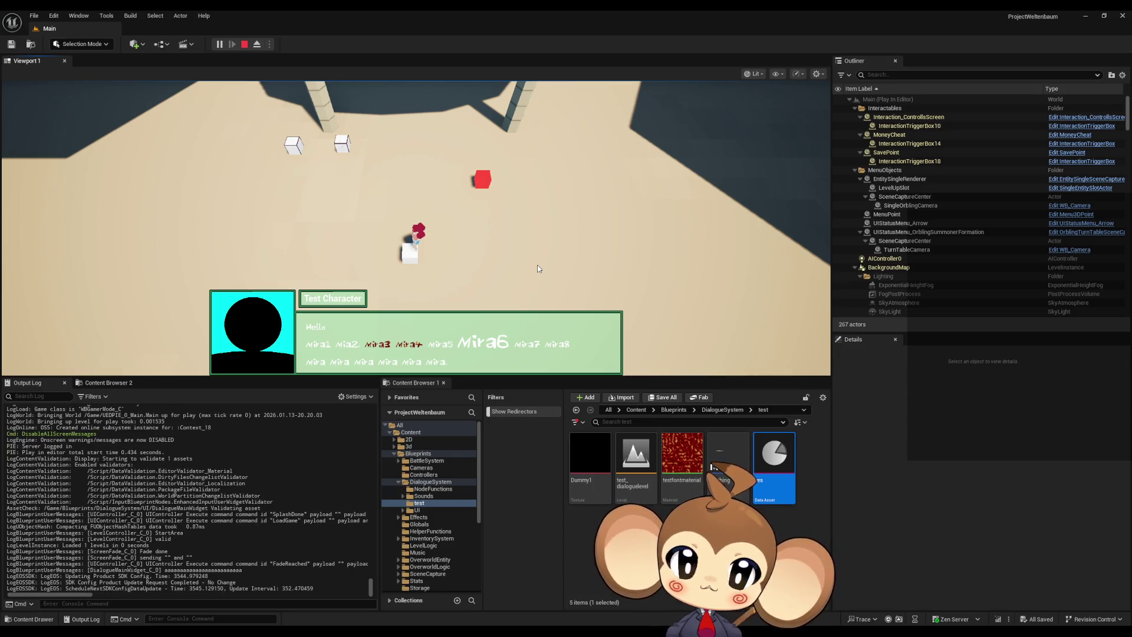
{"action": "left_click", "coordinate": [245, 44]}
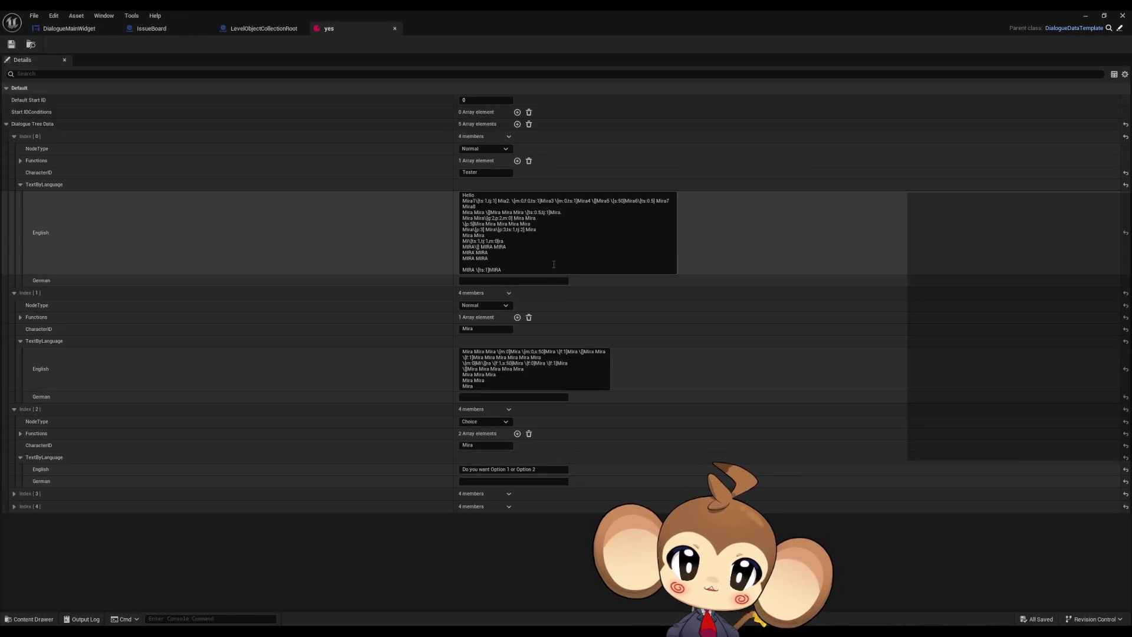
Step: Add a period after 'Mira Mira Mira' on line 4 of Index[0]'s English text and play-test it
{"action": "left_click", "coordinate": [525, 213]}
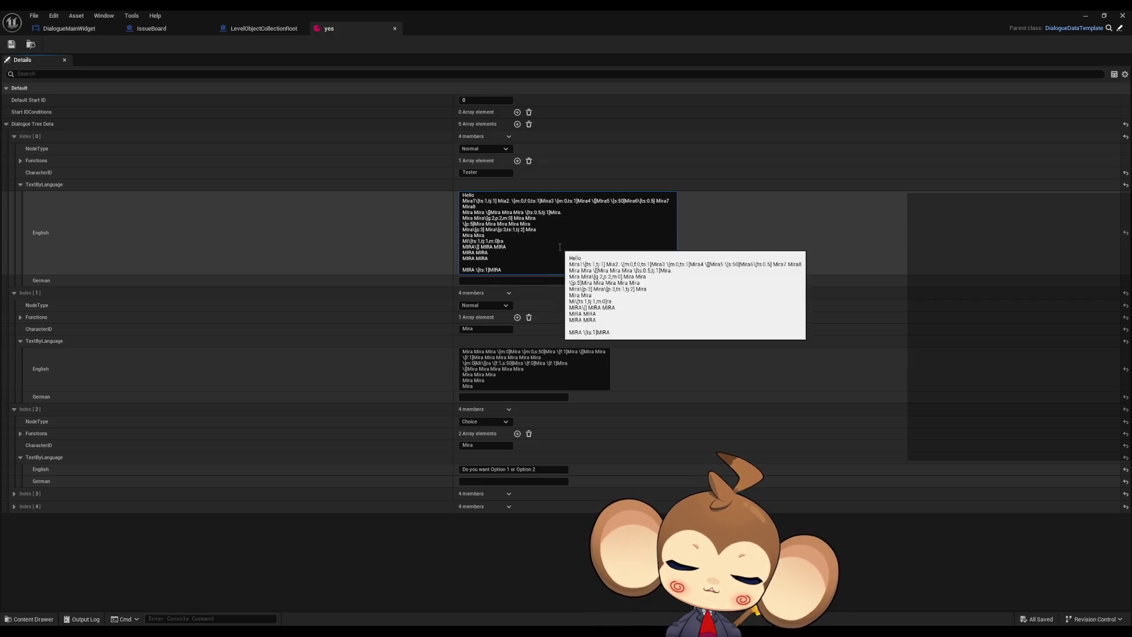
{"action": "type", "text": "."}
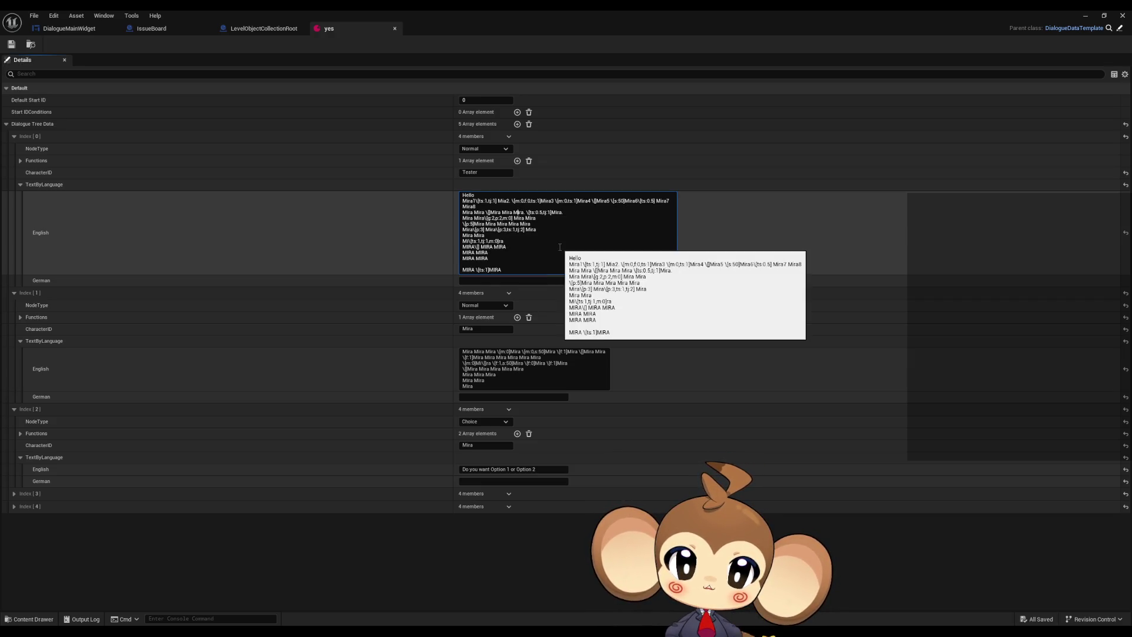
{"action": "left_click", "coordinate": [1085, 16]}
{"action": "left_click", "coordinate": [220, 45]}
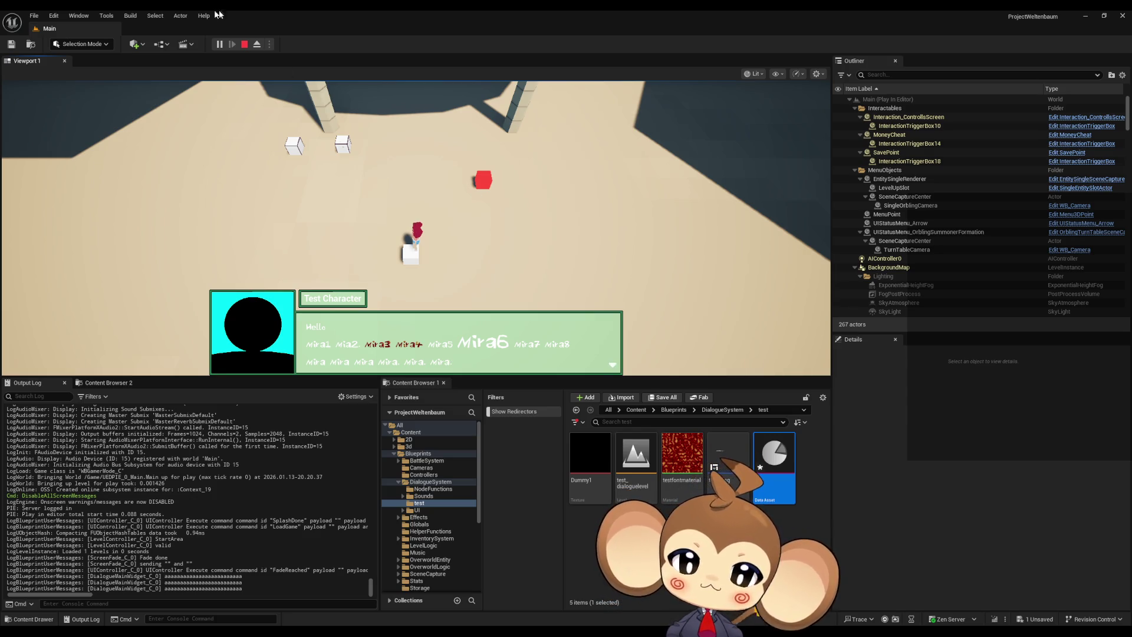
Step: Stop the play session and return to DialogueMainWidget's AddNextCharacterToText graph in the asset editor
{"action": "left_click", "coordinate": [244, 44]}
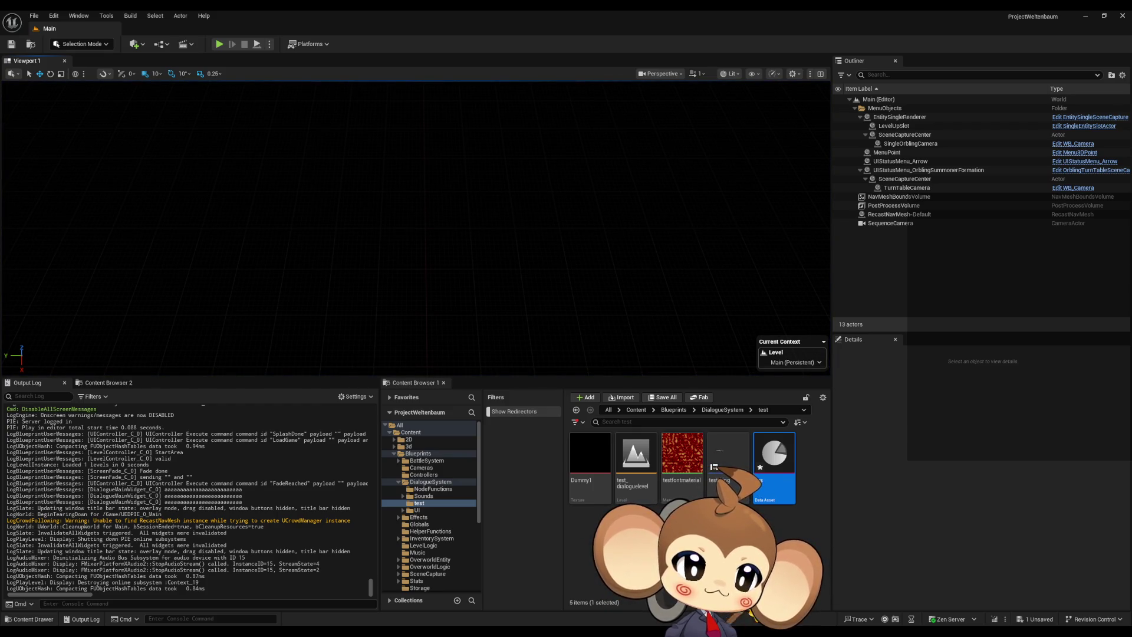
{"action": "mouse_move", "coordinate": [464, 632]}
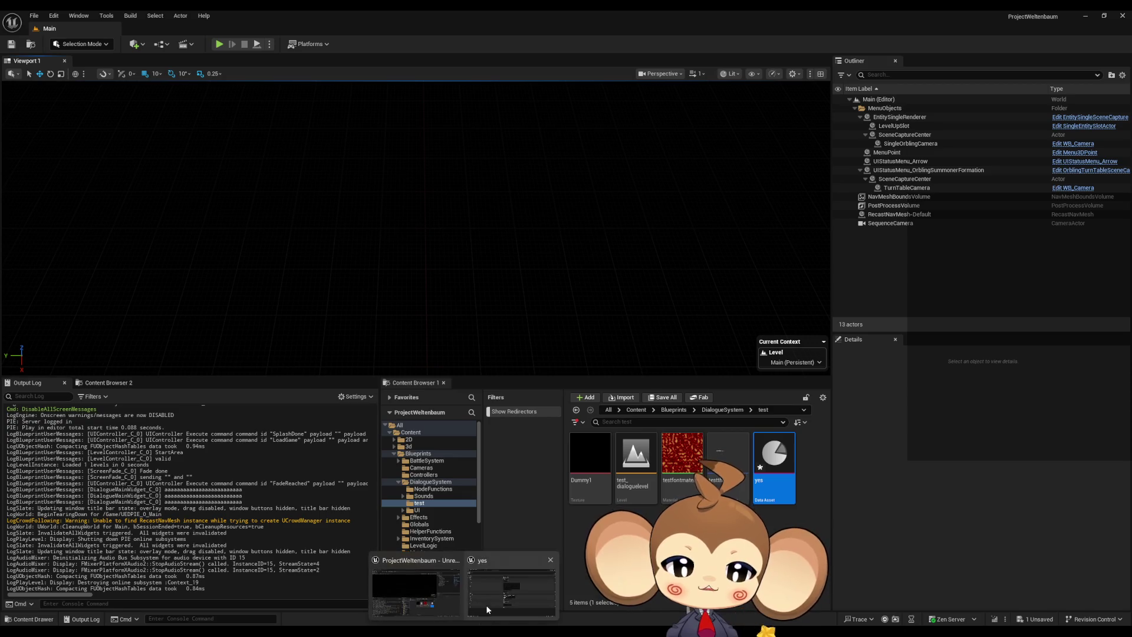
{"action": "left_click", "coordinate": [527, 595]}
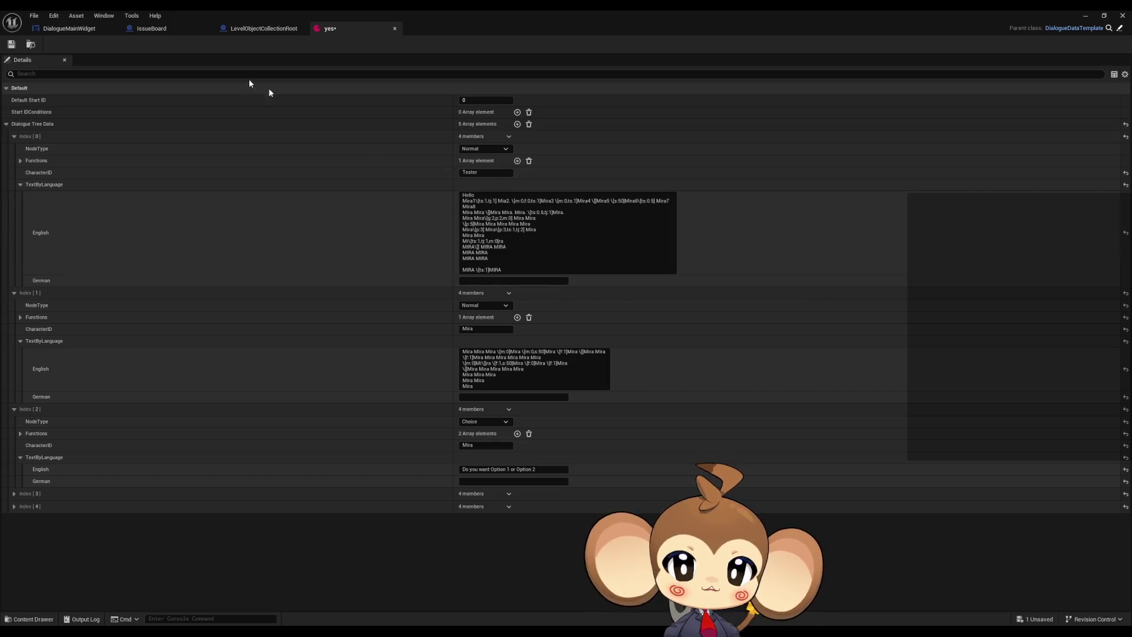
{"action": "left_click", "coordinate": [69, 29]}
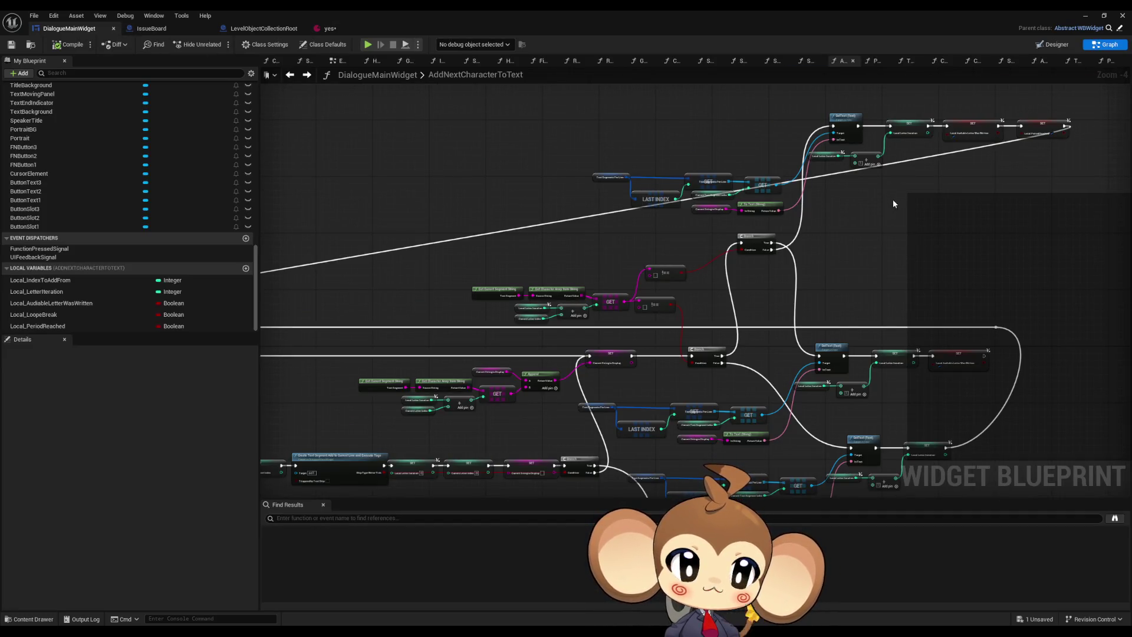
{"action": "scroll", "coordinate": [891, 207], "scroll_direction": "up", "scroll_amount": 2}
{"action": "scroll", "coordinate": [883, 221], "scroll_direction": "down", "scroll_amount": 4}
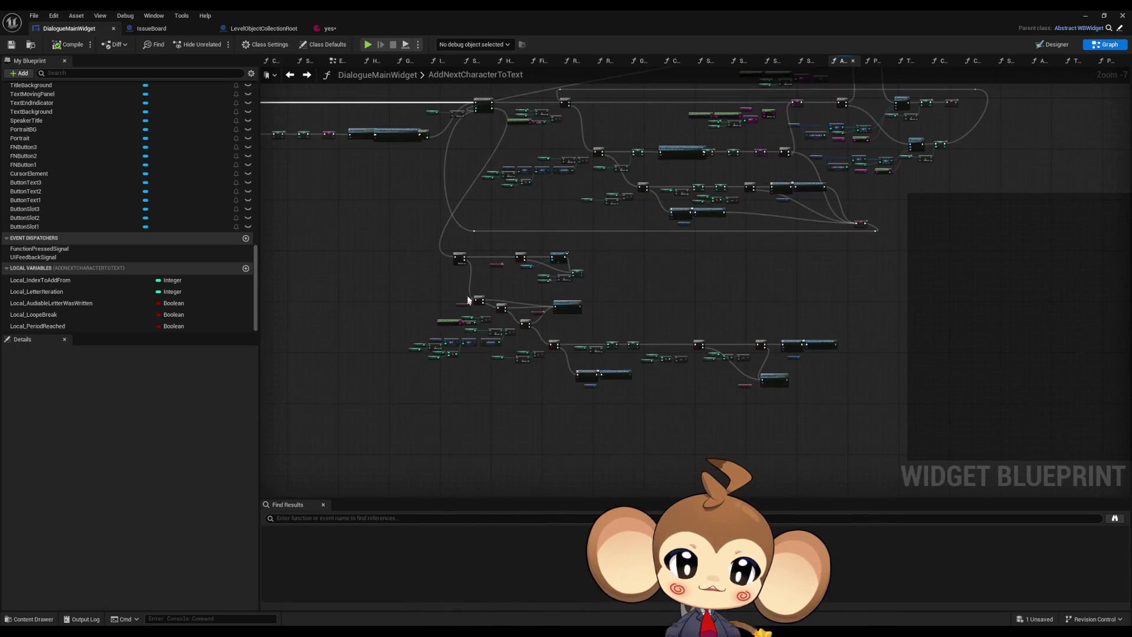
{"action": "scroll", "coordinate": [537, 312], "scroll_direction": "up", "scroll_amount": 2}
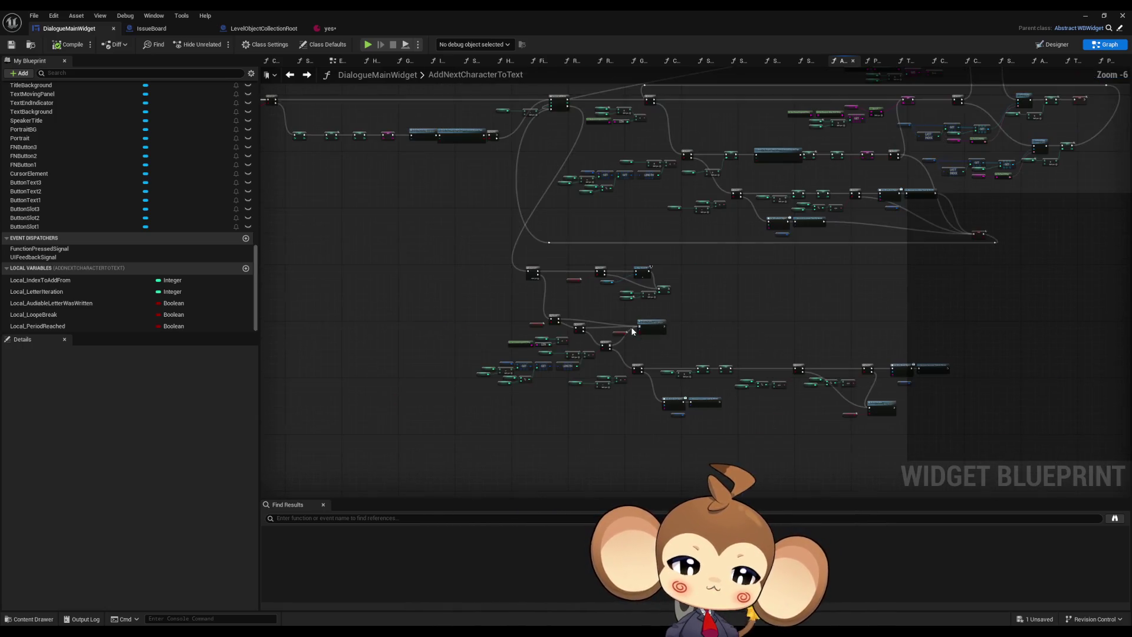
{"action": "scroll", "coordinate": [628, 335], "scroll_direction": "down", "scroll_amount": 2}
{"action": "left_click_drag", "start_coordinate": [629, 334], "coordinate": [448, 366]}
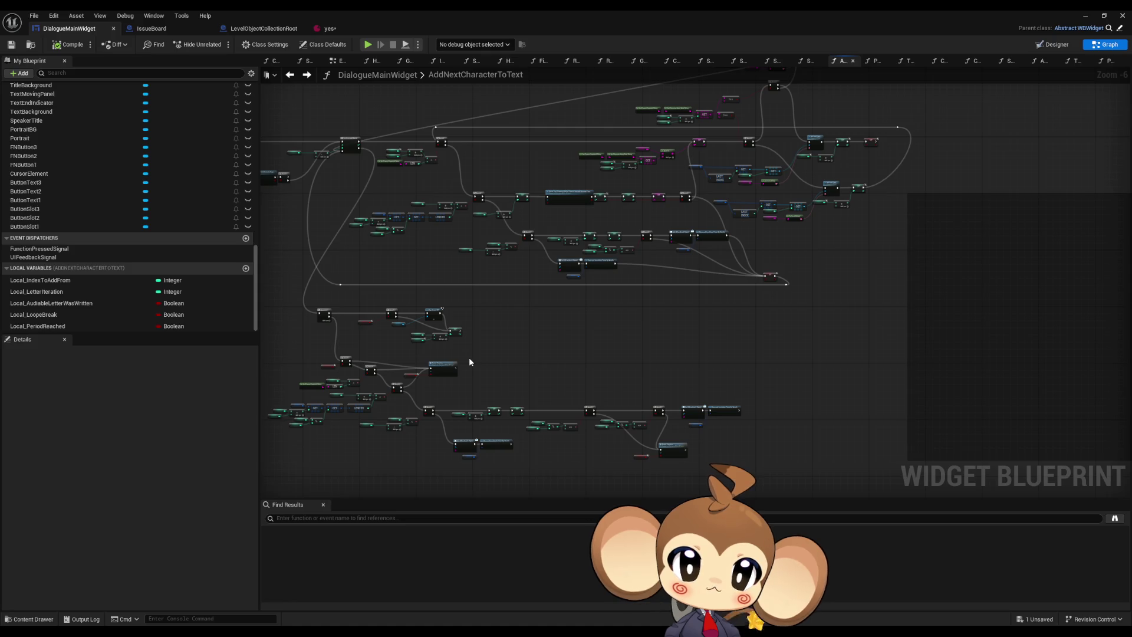
{"action": "scroll", "coordinate": [470, 362], "scroll_direction": "up", "scroll_amount": 1}
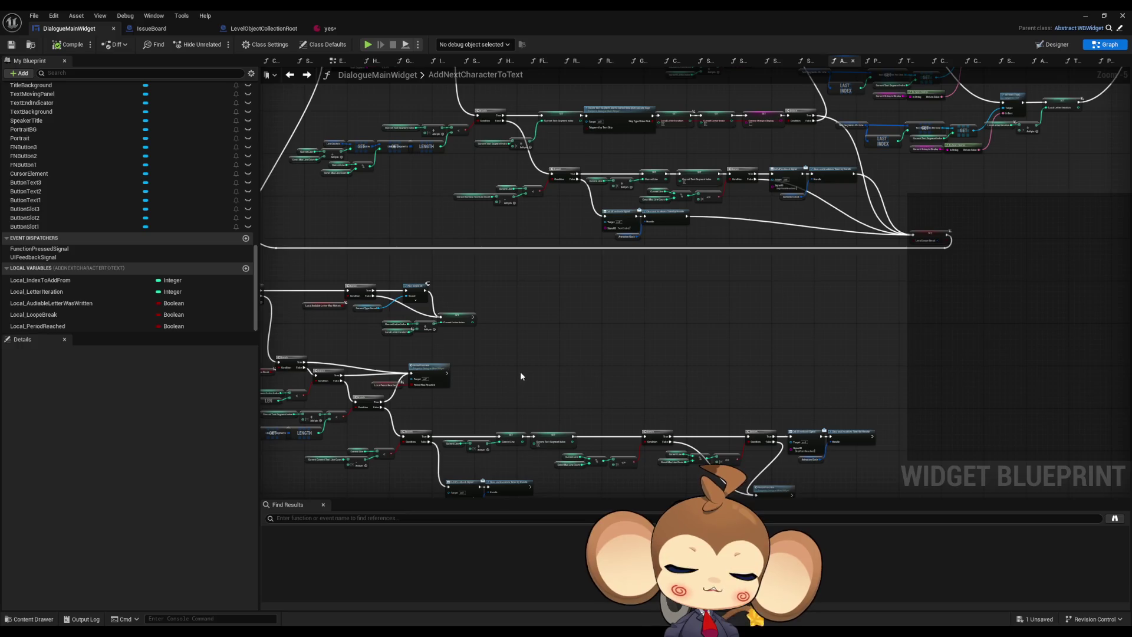
{"action": "left_click_drag", "start_coordinate": [521, 373], "coordinate": [593, 342]}
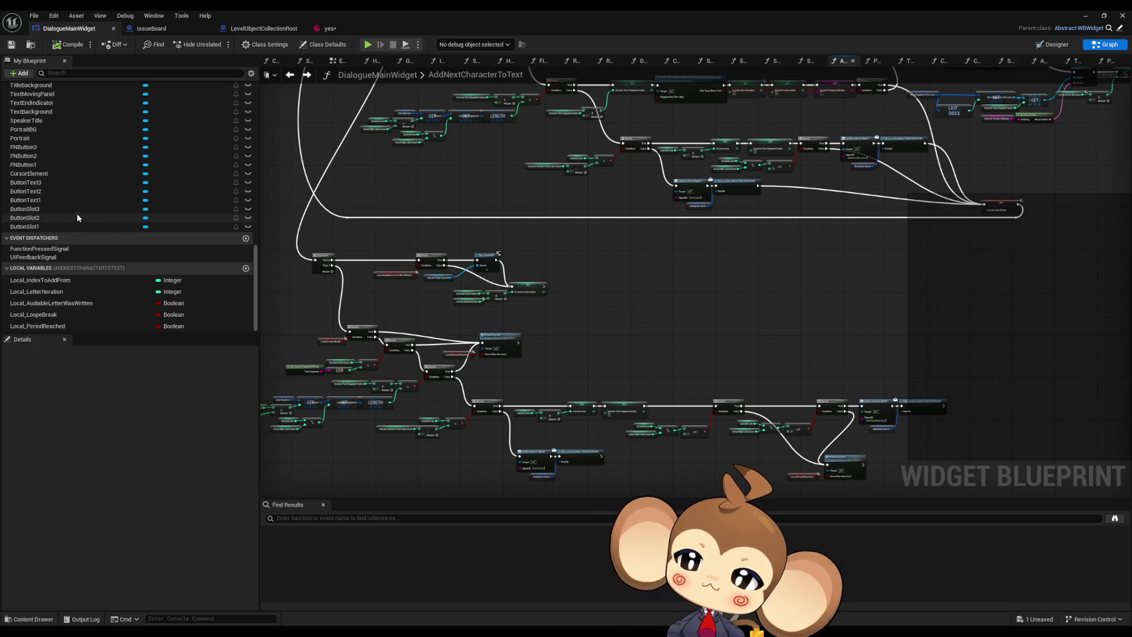
Step: Open the TextTagFunctionExecuter graph and delete its pause and timer node cluster
{"action": "scroll", "coordinate": [79, 200], "scroll_direction": "up", "scroll_amount": 3}
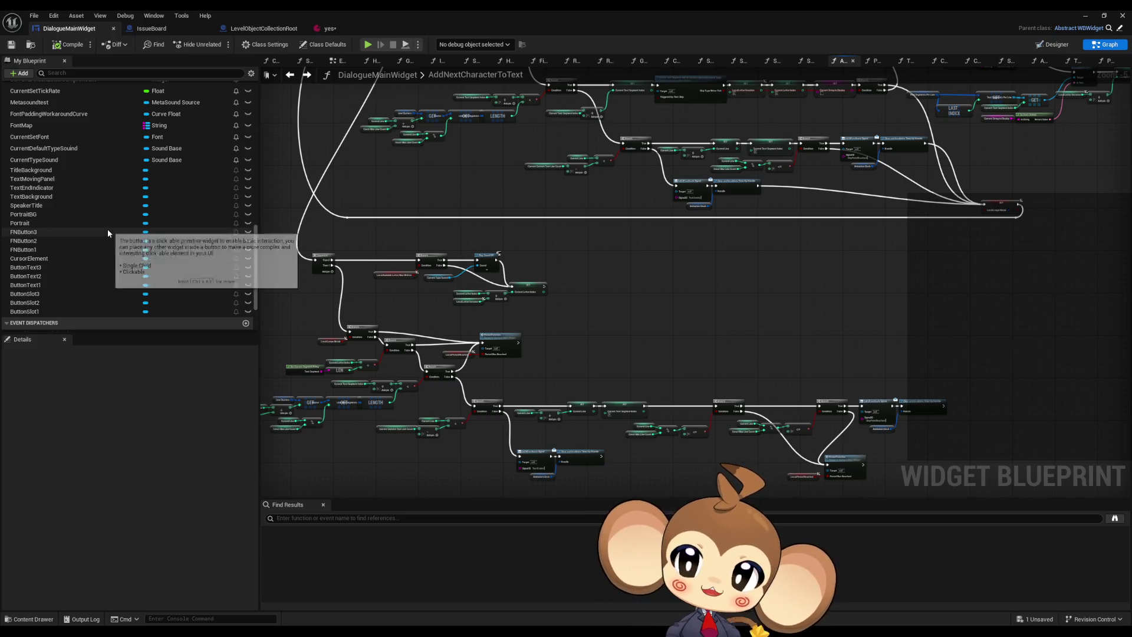
{"action": "scroll", "coordinate": [103, 230], "scroll_direction": "up", "scroll_amount": 5}
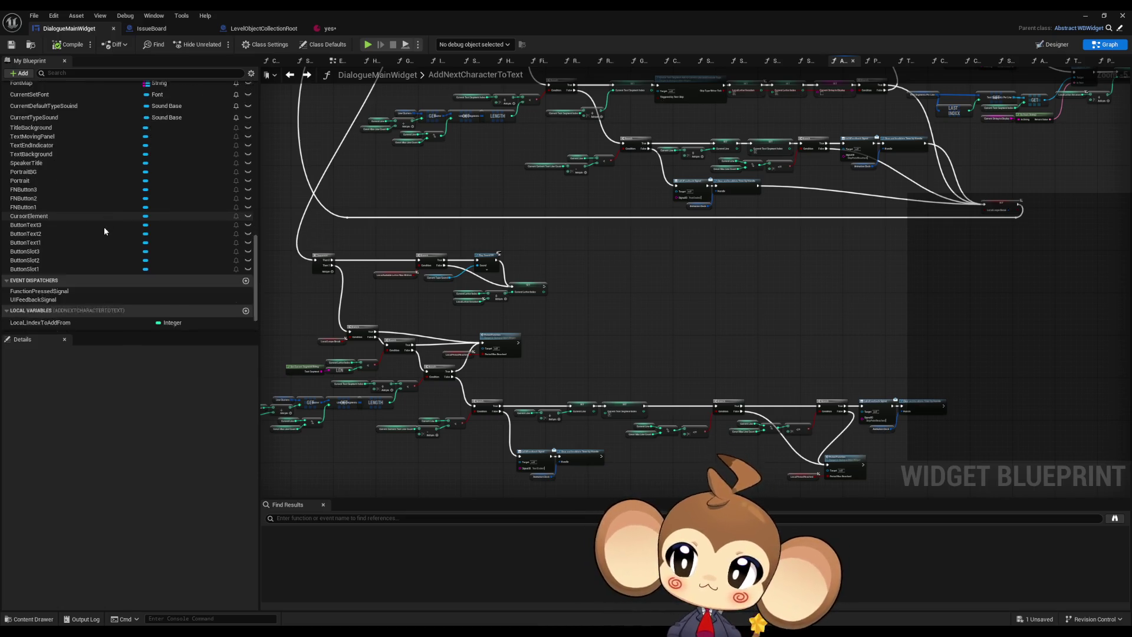
{"action": "scroll", "coordinate": [104, 228], "scroll_direction": "up", "scroll_amount": 10}
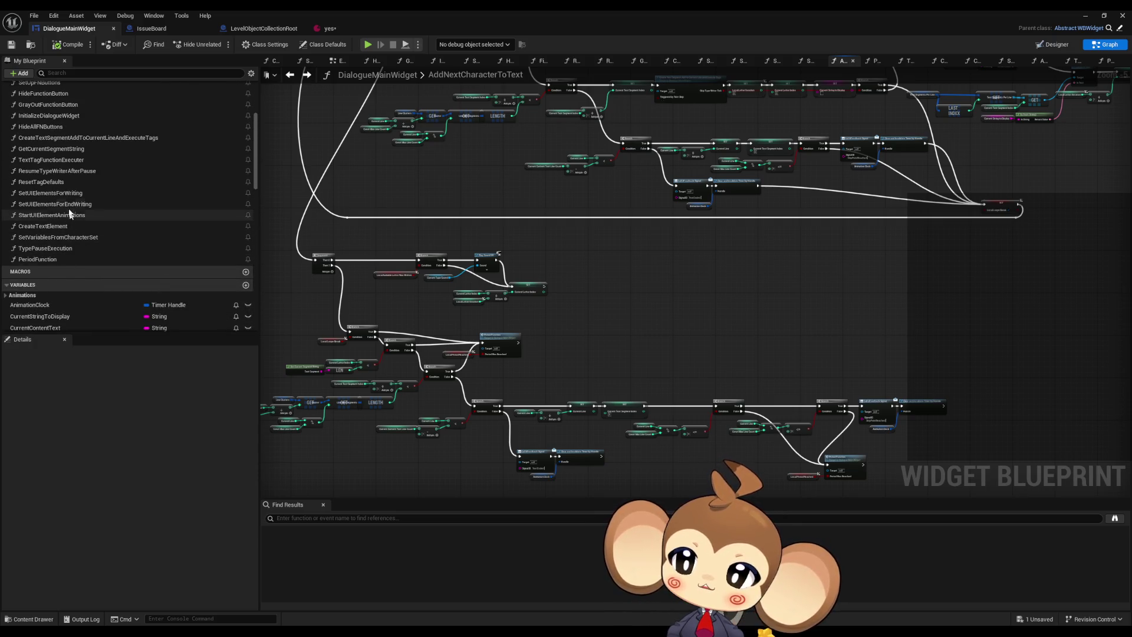
{"action": "double_click", "coordinate": [59, 160]}
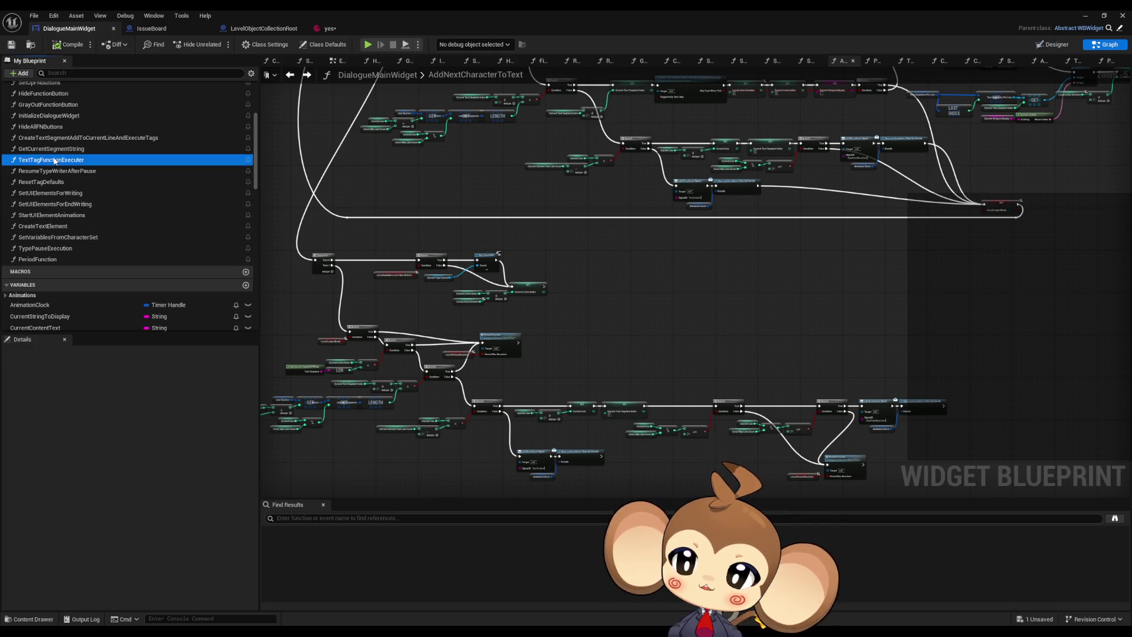
{"action": "mouse_move", "coordinate": [458, 272]}
{"action": "left_mouse_down"}
{"action": "mouse_move", "coordinate": [713, 279]}
{"action": "mouse_move", "coordinate": [664, 266]}
{"action": "mouse_move", "coordinate": [623, 377]}
{"action": "left_mouse_up"}
{"action": "mouse_move", "coordinate": [632, 115]}
{"action": "left_mouse_down"}
{"action": "mouse_move", "coordinate": [851, 233]}
{"action": "mouse_move", "coordinate": [1012, 269]}
{"action": "left_mouse_up"}
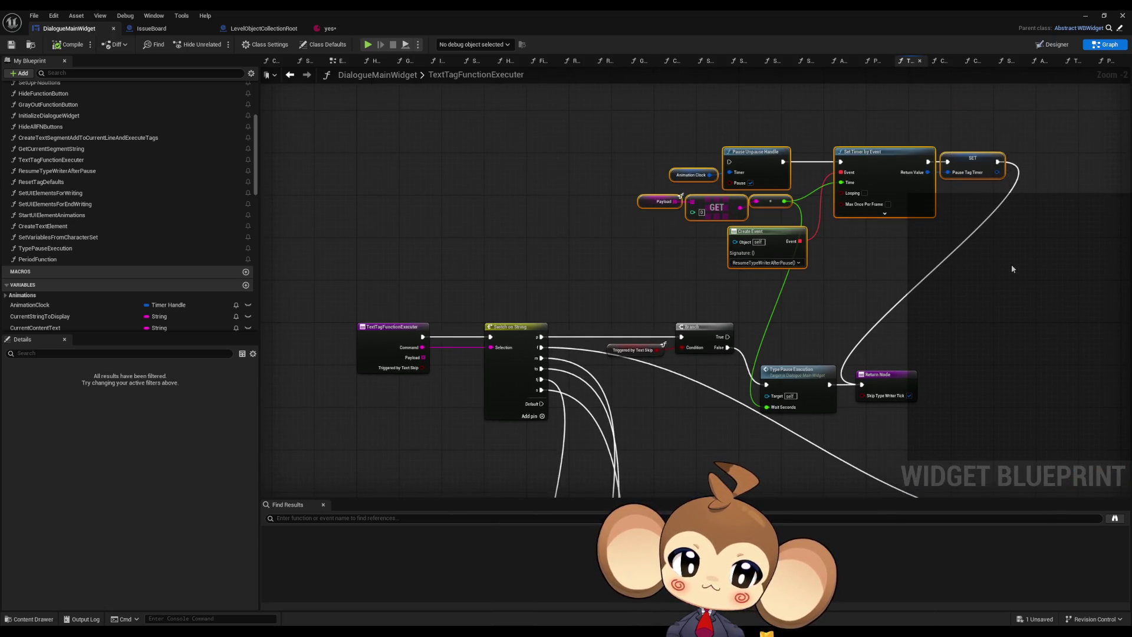
{"action": "key", "text": "Delete"}
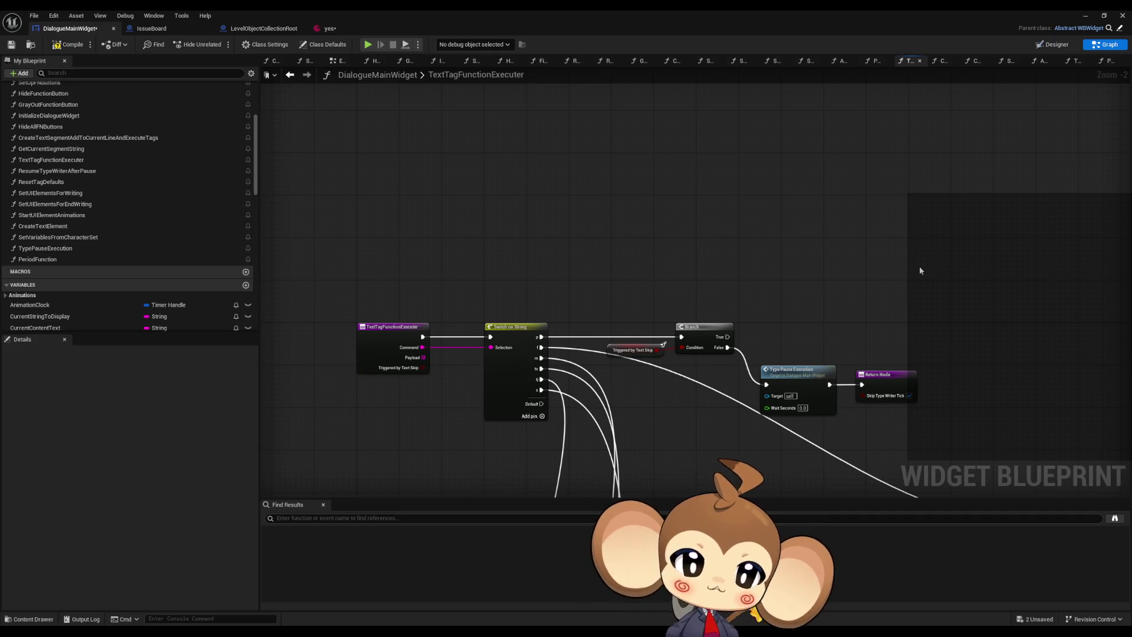
Step: Restore the nodes, move the Payload GET nodes down to Wait Seconds, and delete the timer nodes
{"action": "key", "text": "ctrl+z"}
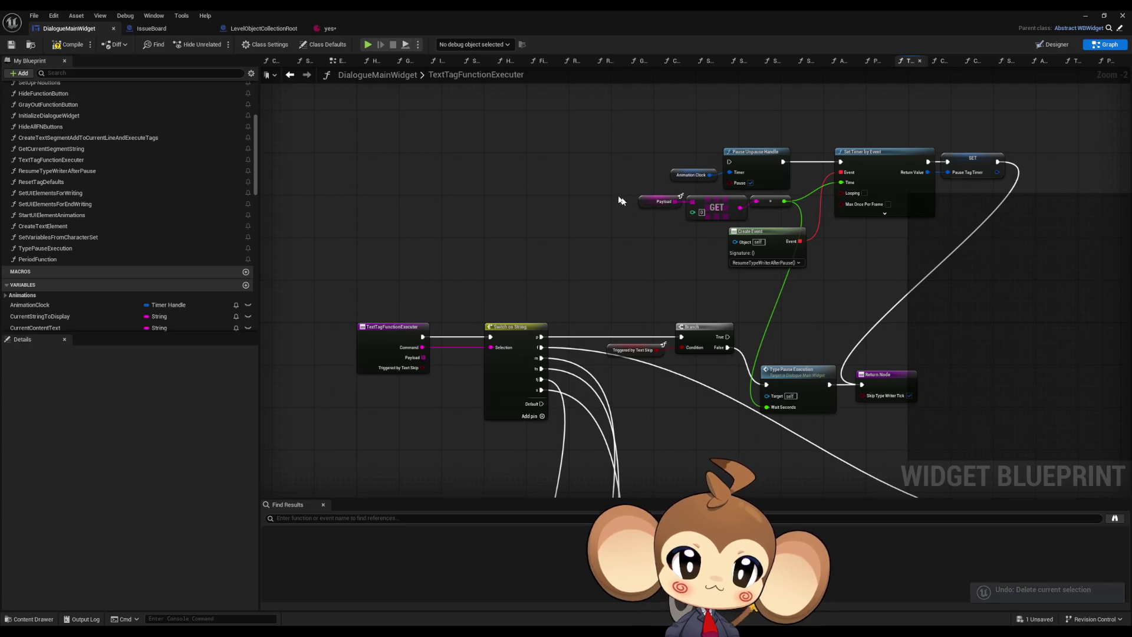
{"action": "mouse_move", "coordinate": [618, 195]}
{"action": "left_mouse_down"}
{"action": "mouse_move", "coordinate": [791, 216]}
{"action": "mouse_move", "coordinate": [714, 397]}
{"action": "mouse_move", "coordinate": [736, 417]}
{"action": "left_mouse_up"}
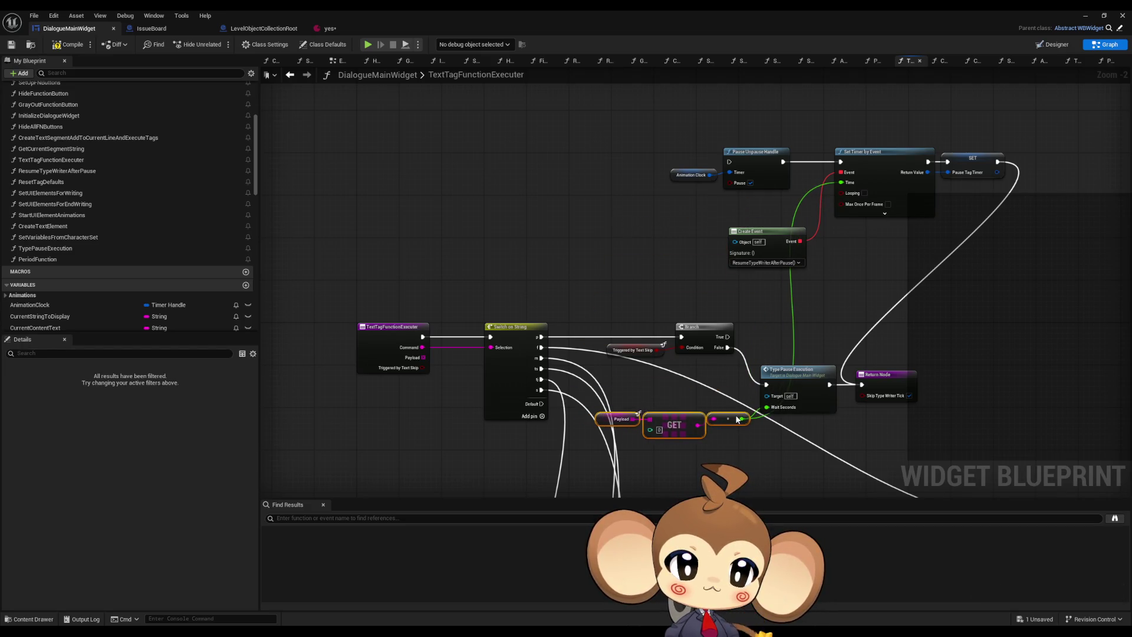
{"action": "left_click_drag", "start_coordinate": [668, 124], "coordinate": [967, 265]}
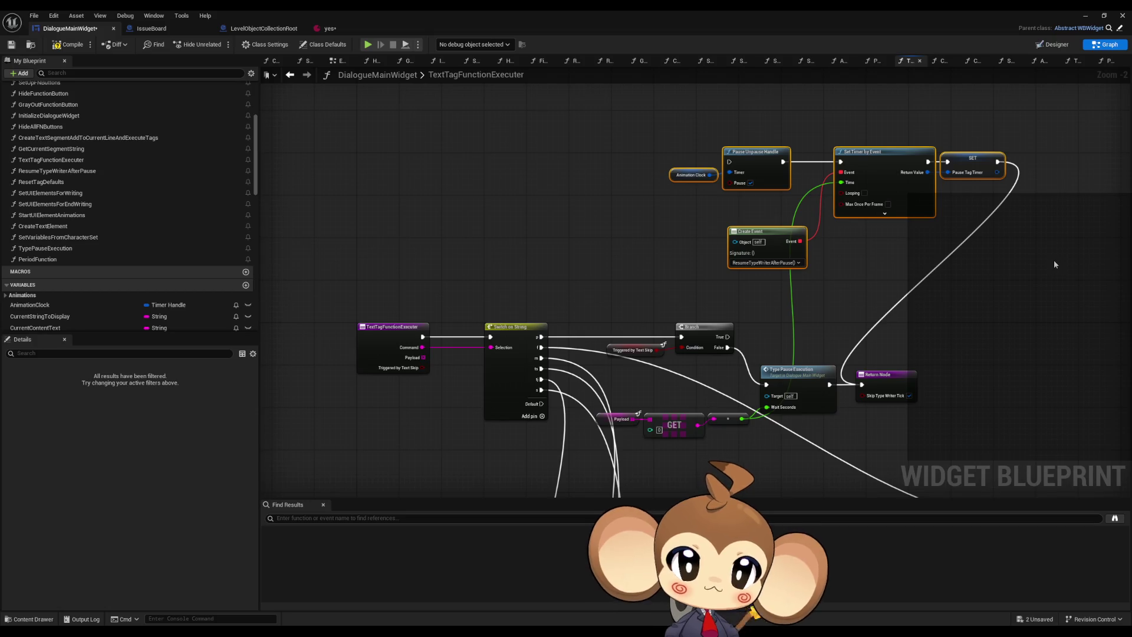
{"action": "key", "text": "Delete"}
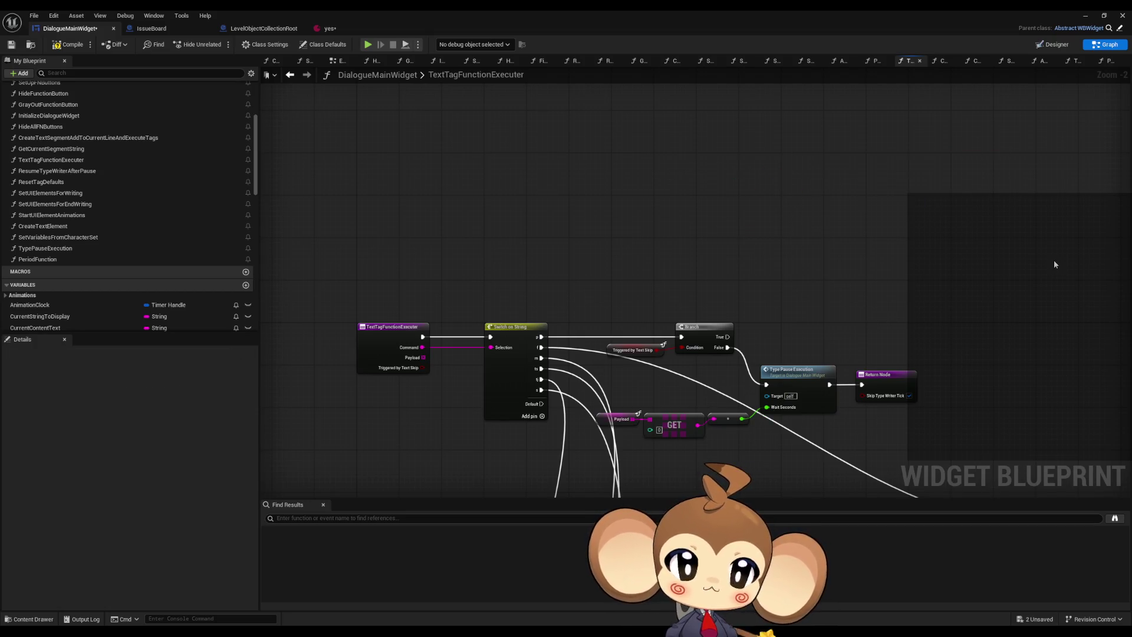
{"action": "right_click", "coordinate": [379, 343]}
Step: Find TextTagFunctionExecuter's references and jump to its call in CreateTextSegmentAddToCurrentLineAndExecuteTags
{"action": "mouse_move", "coordinate": [449, 434]}
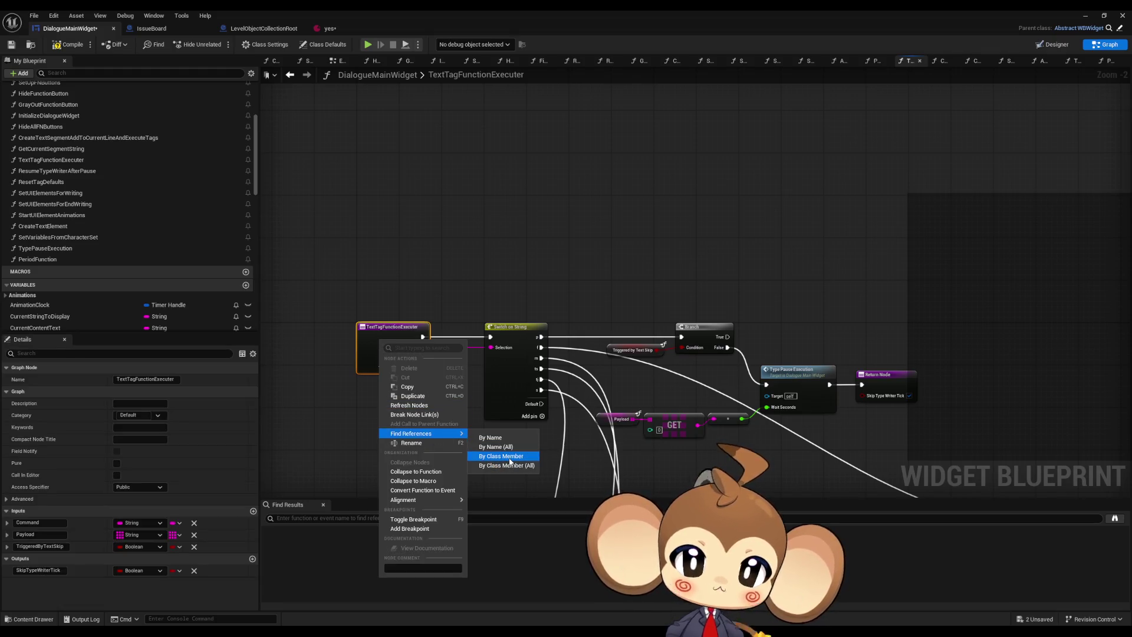
{"action": "left_click", "coordinate": [511, 460]}
{"action": "left_click", "coordinate": [315, 542]}
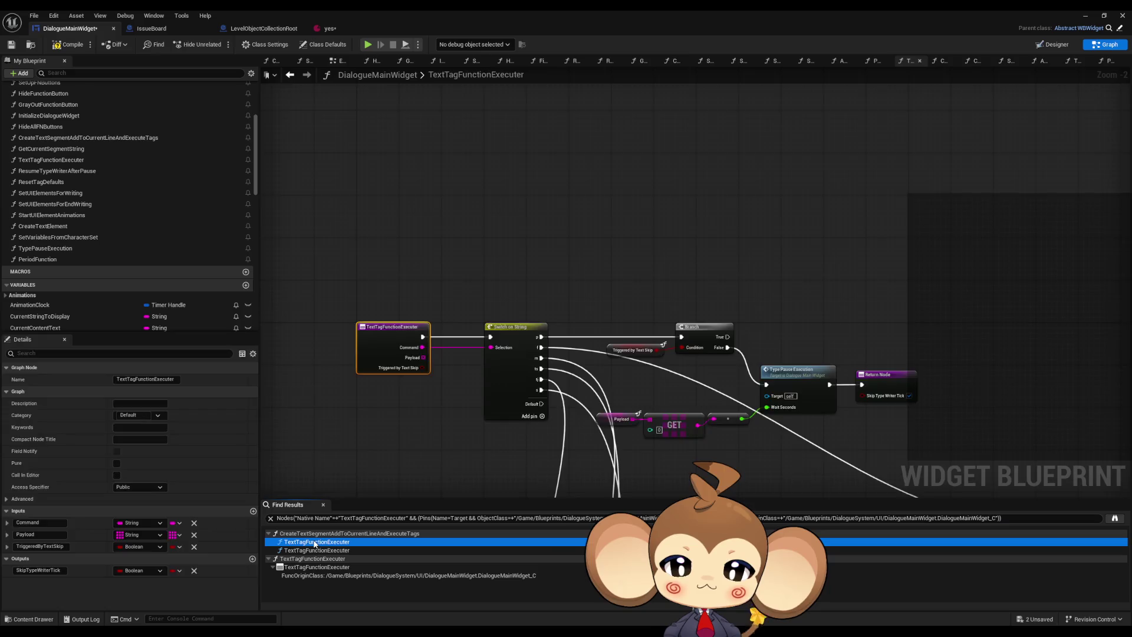
{"action": "double_click", "coordinate": [315, 543]}
{"action": "left_click", "coordinate": [419, 277]}
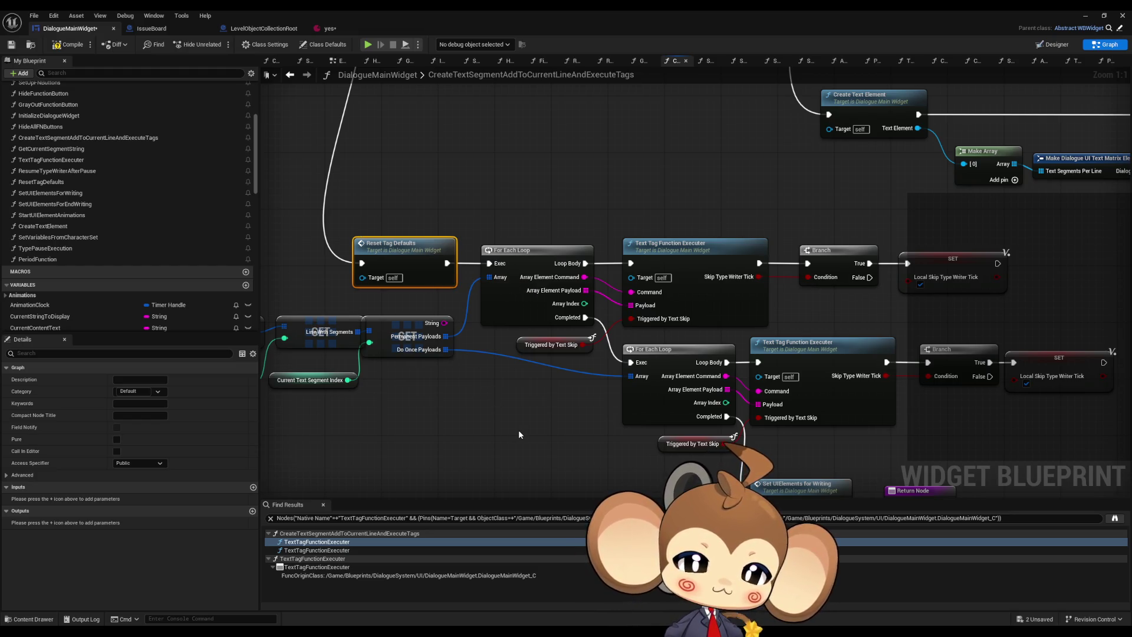
{"action": "left_click_drag", "start_coordinate": [516, 435], "coordinate": [617, 432]}
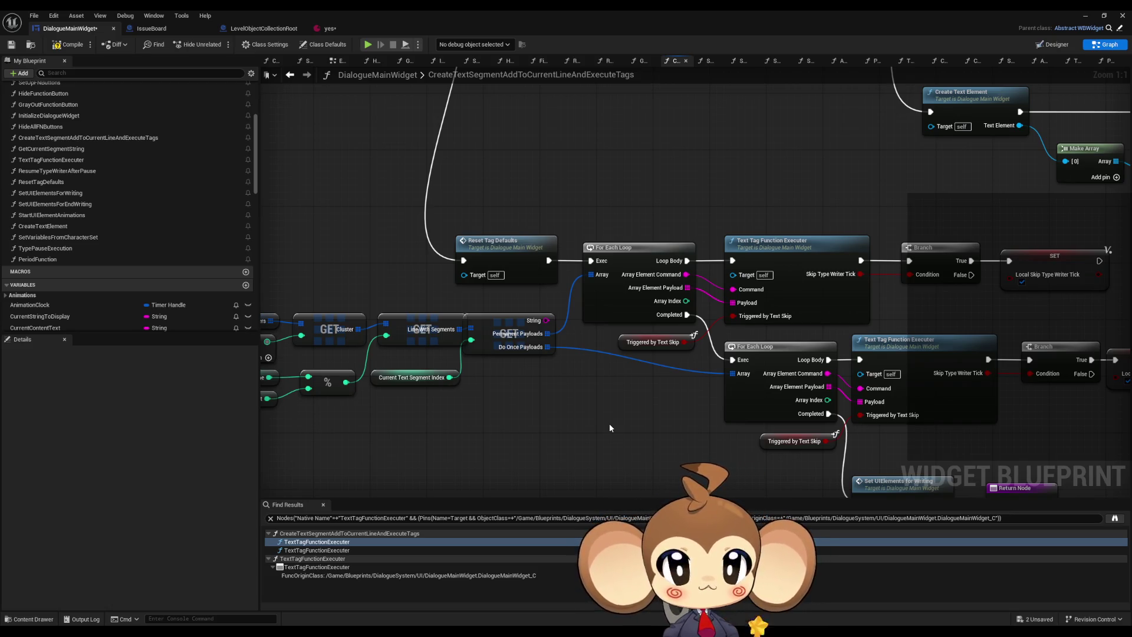
Step: Append '.....' after 'Mira.' in the yes asset's Index 0 English text
{"action": "left_click", "coordinate": [345, 28]}
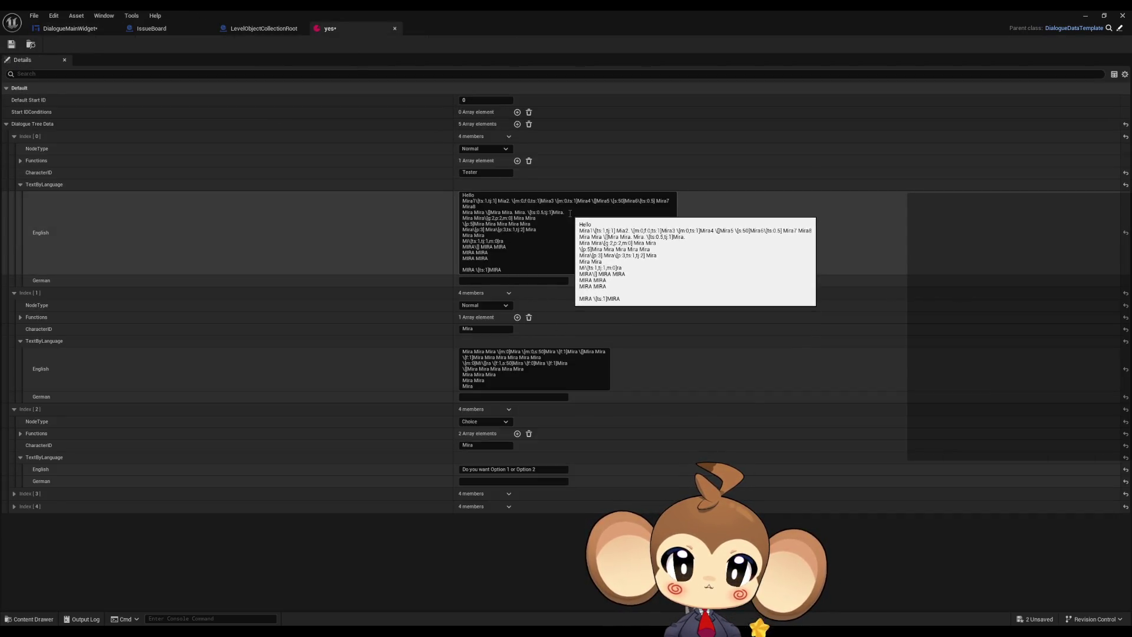
{"action": "left_click", "coordinate": [590, 217]}
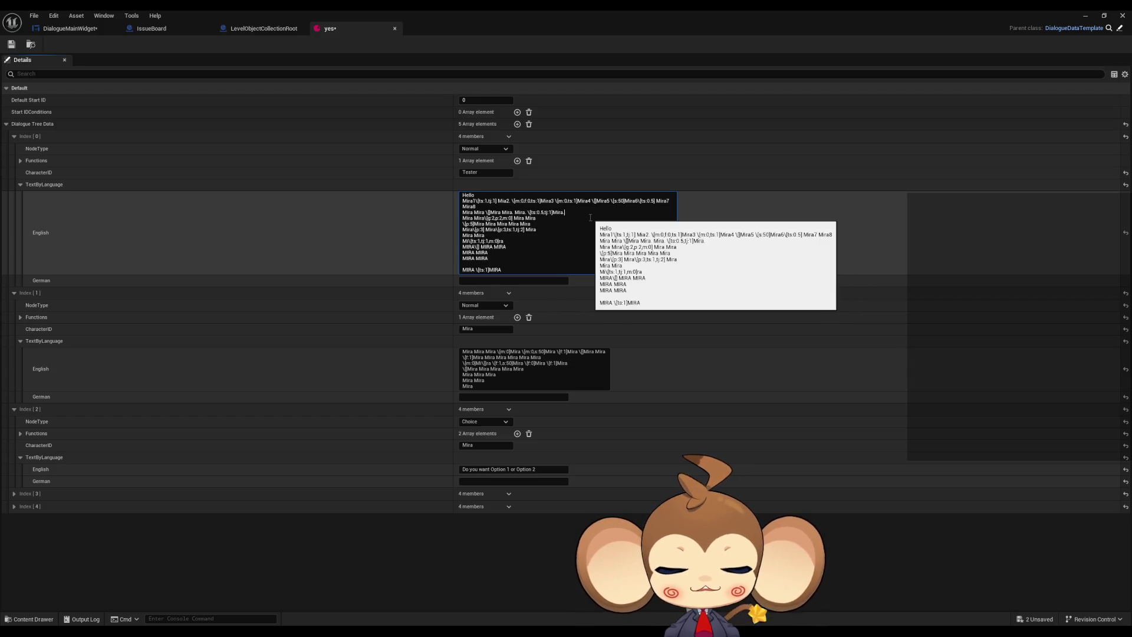
{"action": "type", "text": "....."}
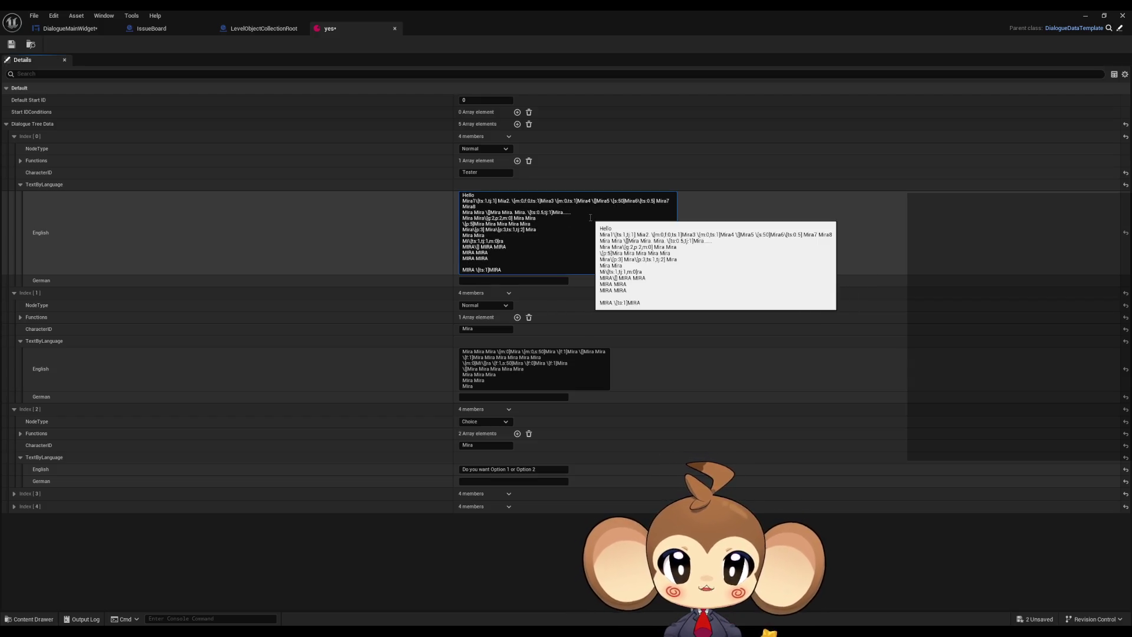
{"action": "left_click", "coordinate": [1089, 17]}
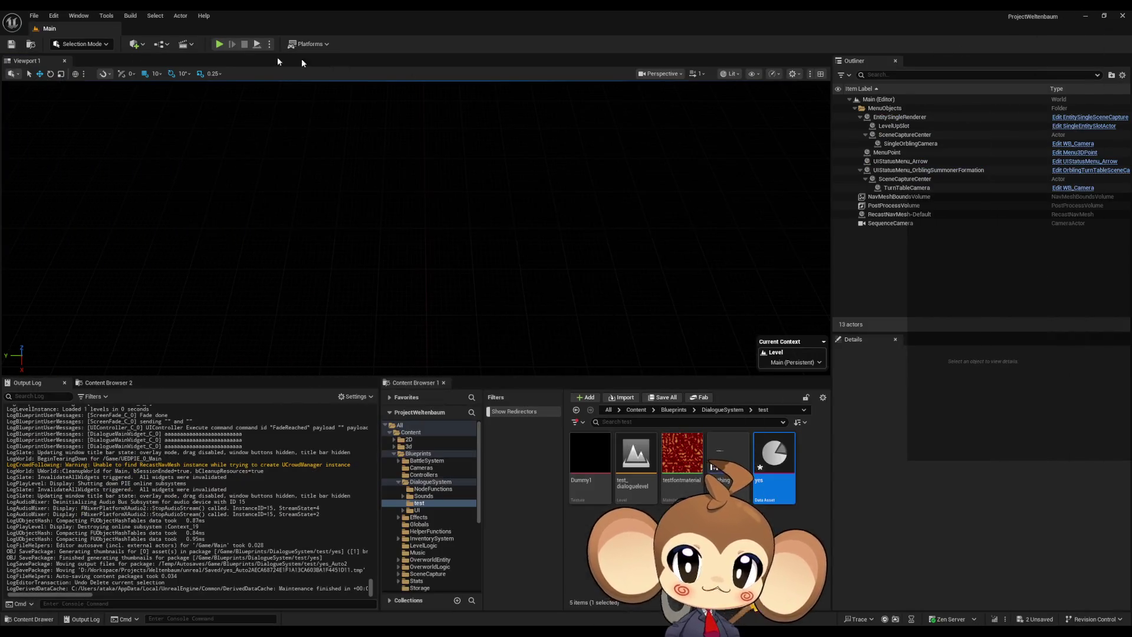
Step: Play through the splash and Load Game, walk to the NPC to check the trailing dots, then stop
{"action": "left_click", "coordinate": [220, 47]}
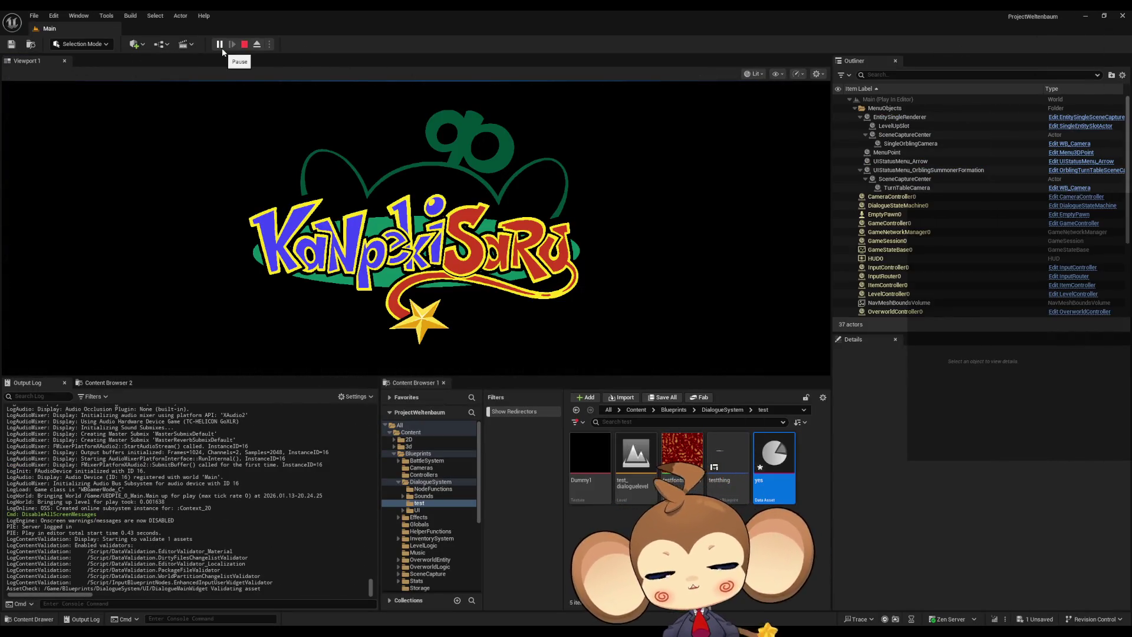
{"action": "left_click", "coordinate": [246, 280]}
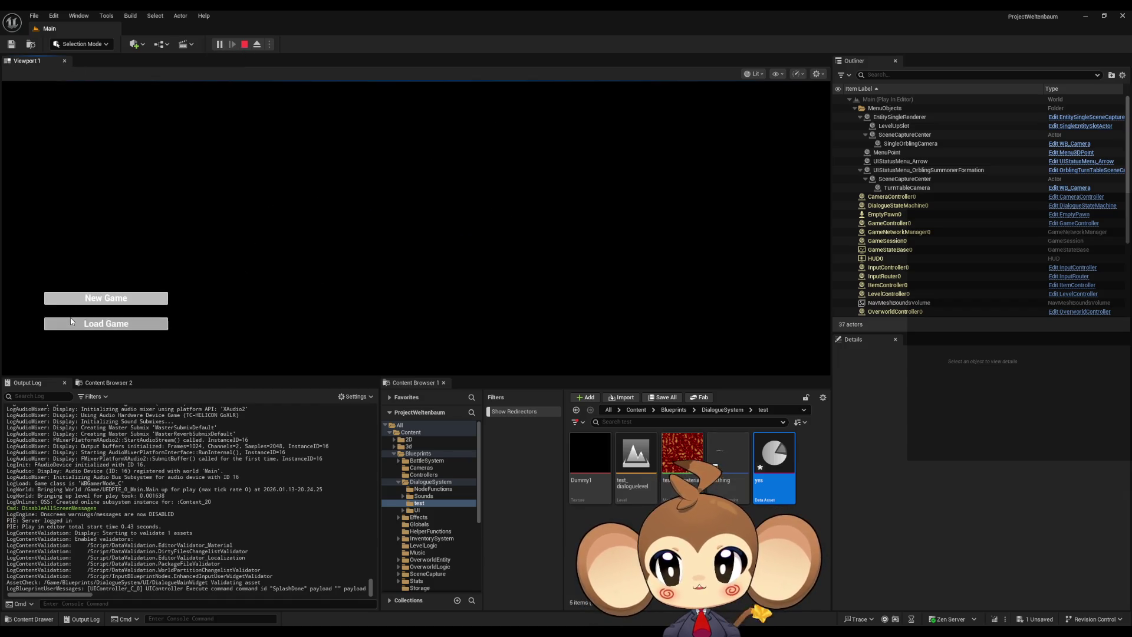
{"action": "left_click", "coordinate": [70, 321]}
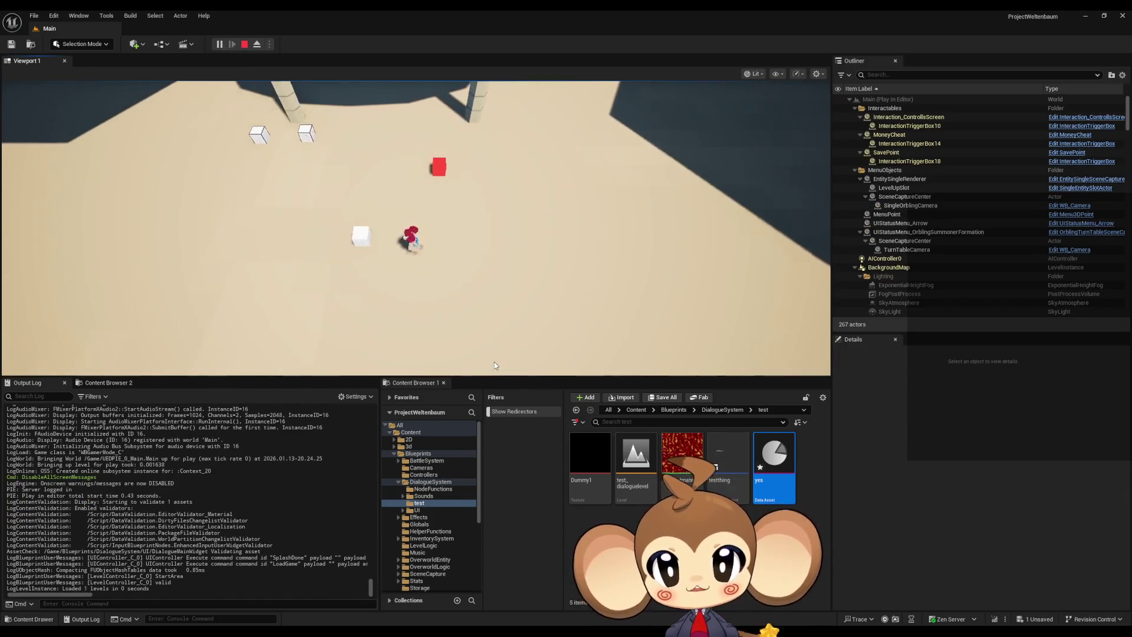
{"action": "key", "text": "a"}
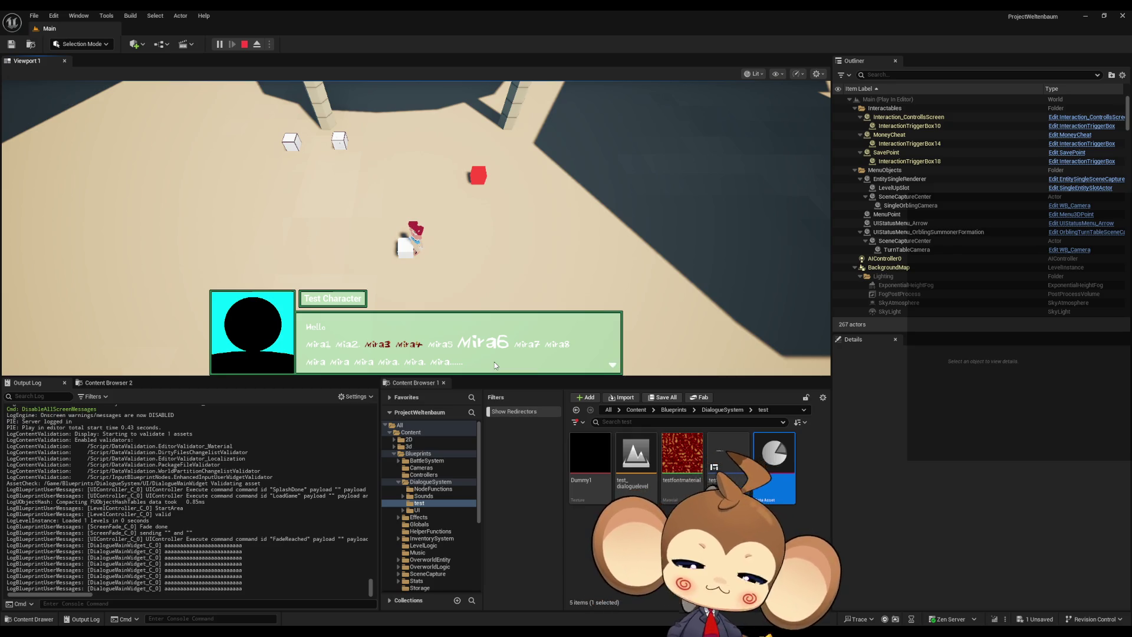
{"action": "left_click", "coordinate": [244, 44]}
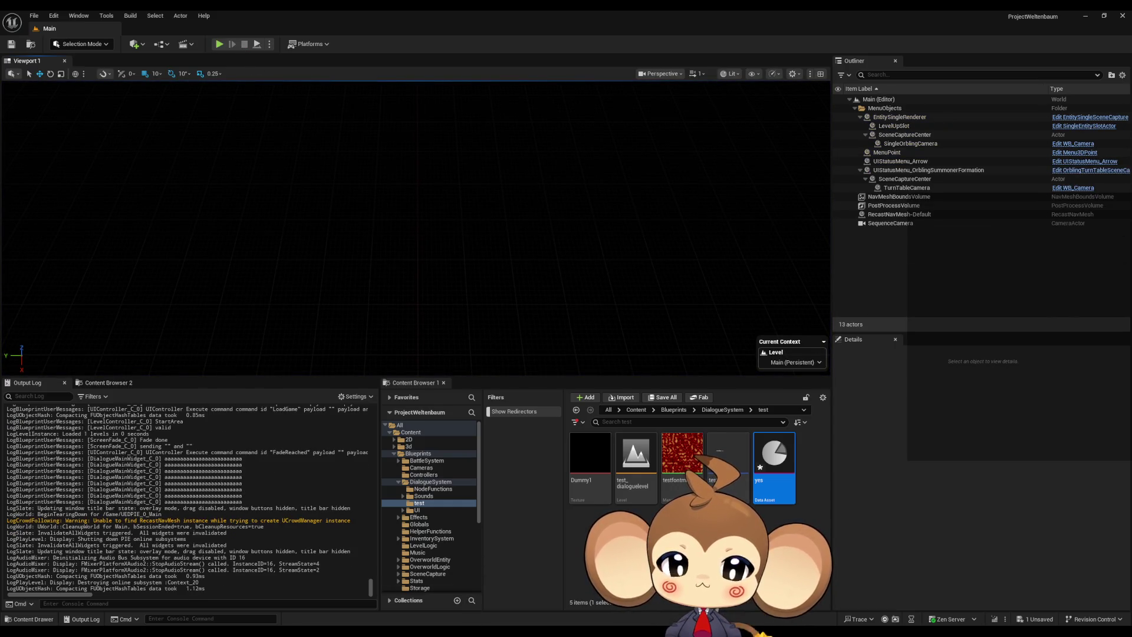
Step: Bring the yes asset editor, with its five dialogue entries, back in front from the taskbar
{"action": "mouse_move", "coordinate": [464, 631]}
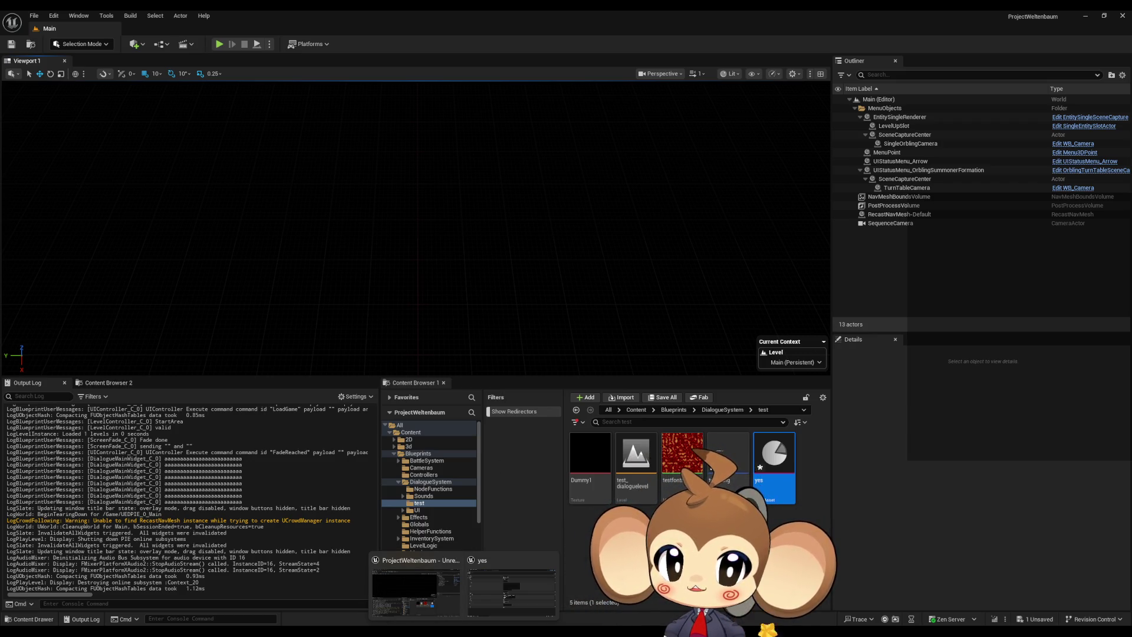
{"action": "left_click", "coordinate": [501, 594]}
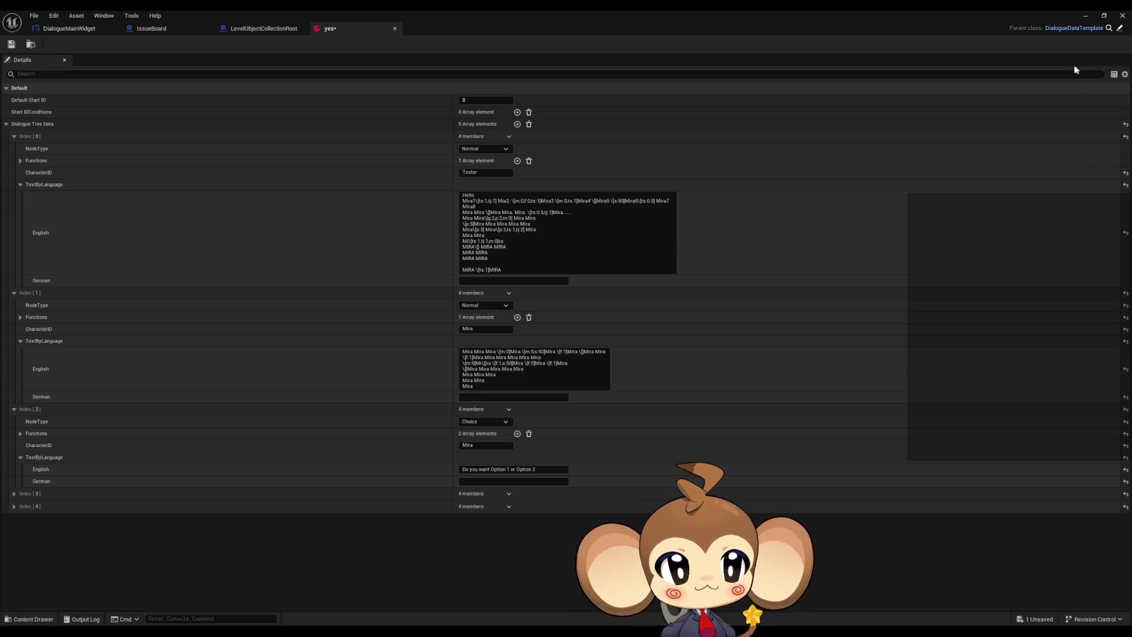
Step: Save the yes asset and look over the DialogueMainWidget, IssueBoard and LevelObjectCollectionRoot blueprints
{"action": "left_click", "coordinate": [12, 44]}
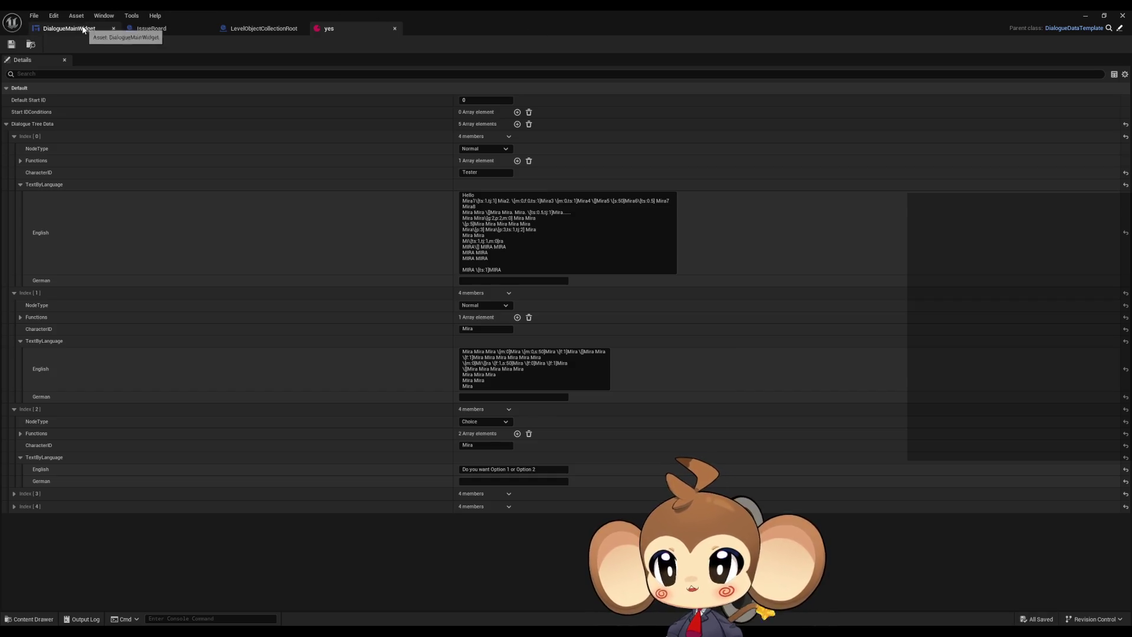
{"action": "left_click", "coordinate": [283, 31]}
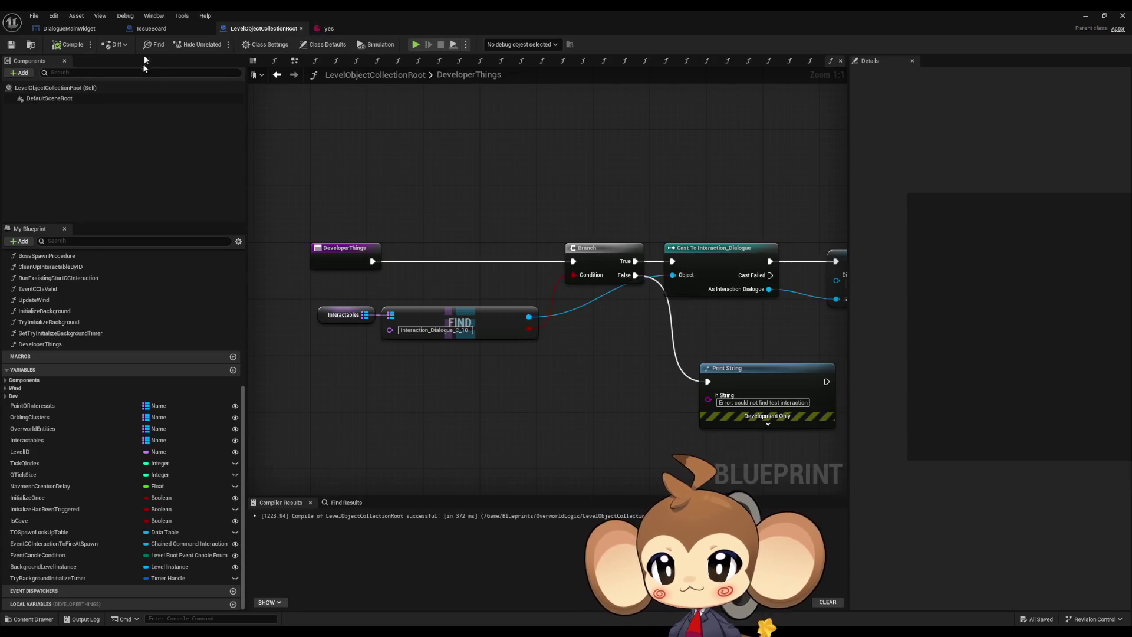
{"action": "left_click", "coordinate": [69, 28]}
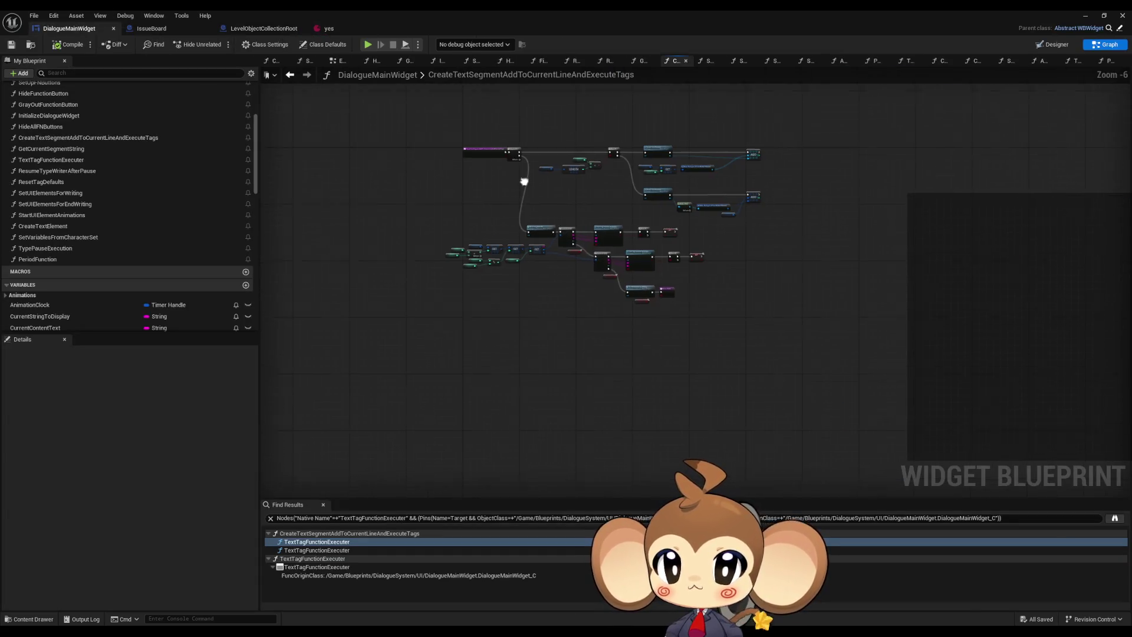
{"action": "scroll", "coordinate": [100, 252], "scroll_direction": "up", "scroll_amount": 1}
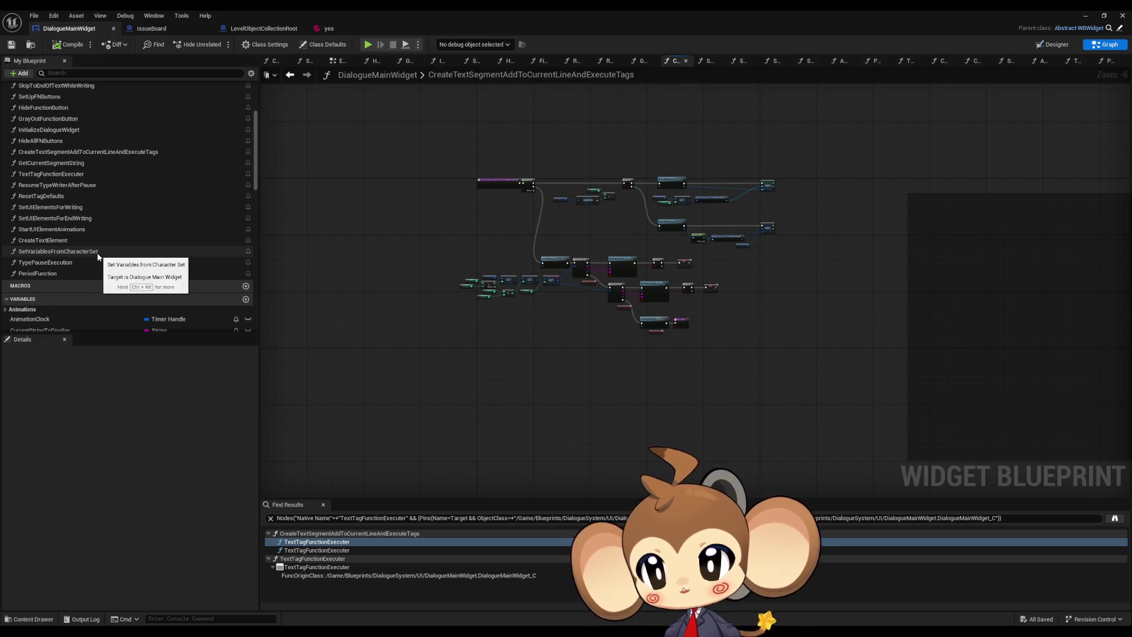
{"action": "left_click", "coordinate": [171, 30]}
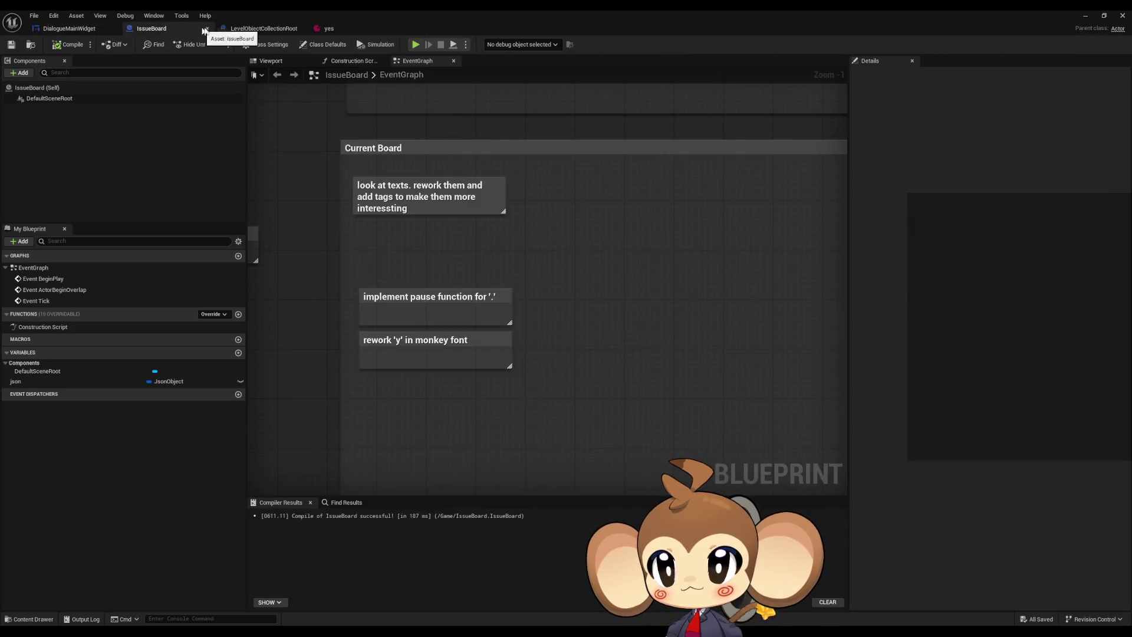
{"action": "scroll", "coordinate": [335, 240], "scroll_direction": "down", "scroll_amount": 3}
{"action": "left_click", "coordinate": [266, 31]}
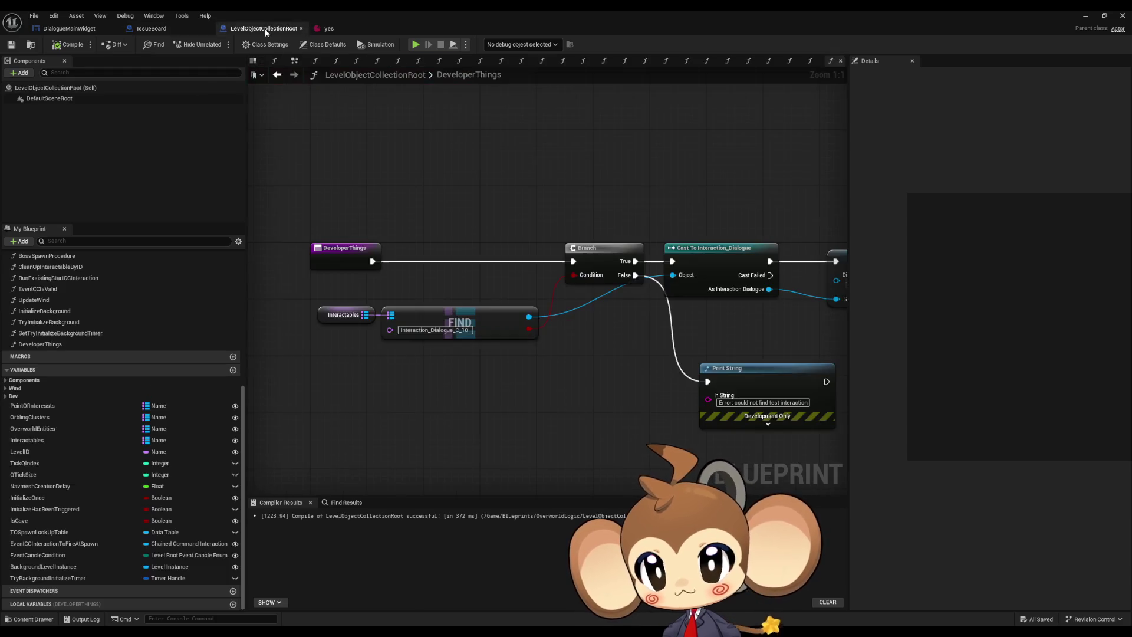
Step: Open DialogueMainWidget's TextTagFunctionExecuter graph and select its Switch on String node
{"action": "left_click", "coordinate": [69, 29]}
{"action": "double_click", "coordinate": [52, 175]}
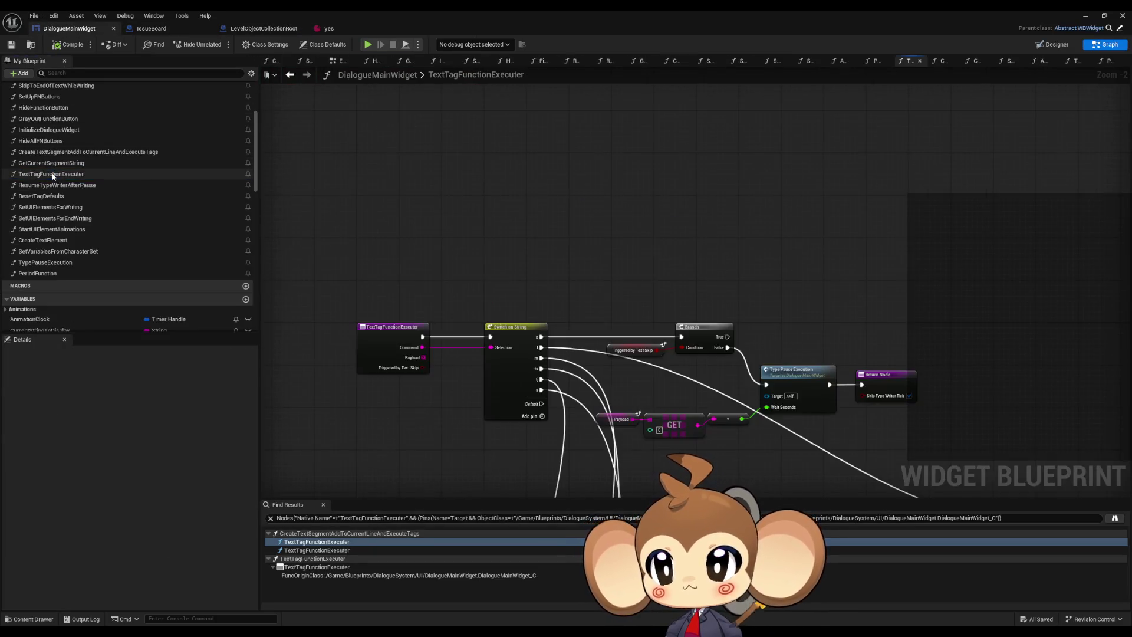
{"action": "scroll", "coordinate": [529, 311], "scroll_direction": "up", "scroll_amount": 2}
{"action": "left_click", "coordinate": [512, 225]}
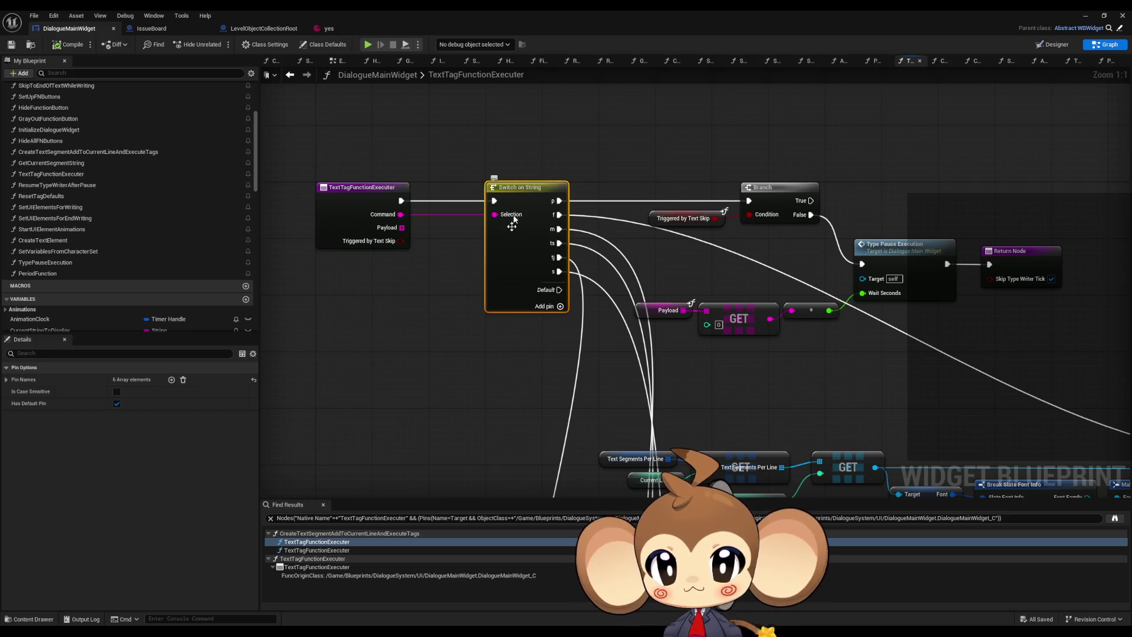
{"action": "left_click_drag", "start_coordinate": [470, 344], "coordinate": [449, 329]}
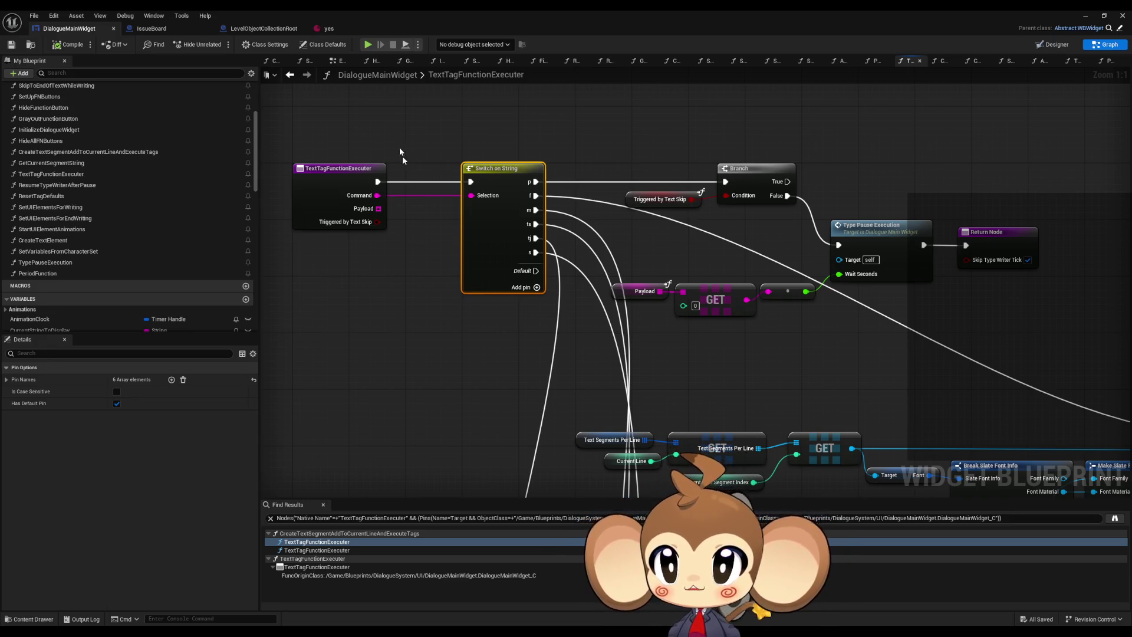
Step: Remove '.tj:1' from Mira1's tag in the yes asset's Index[0] English text
{"action": "left_click", "coordinate": [325, 28]}
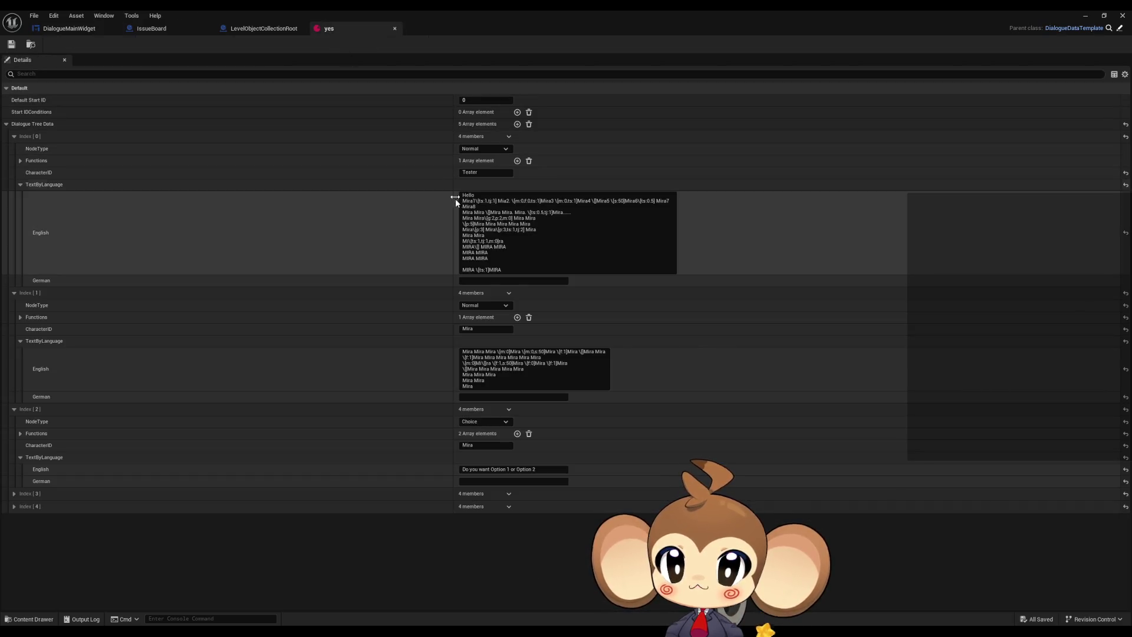
{"action": "left_click", "coordinate": [484, 201]}
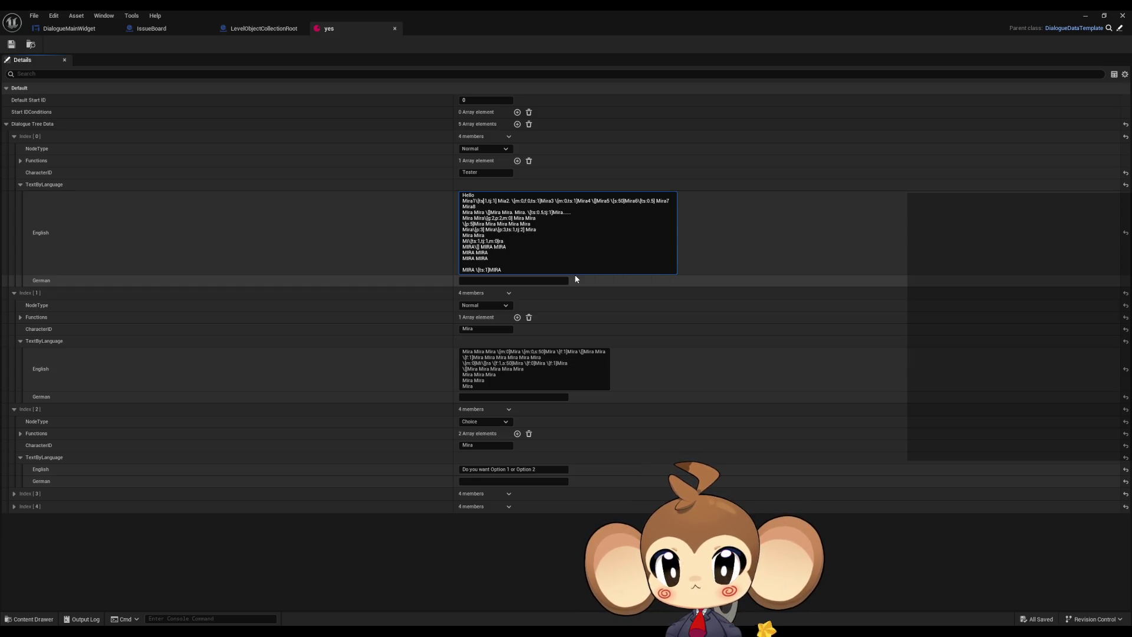
{"action": "key", "text": "Delete"}
{"action": "key", "text": "Delete"}
{"action": "key", "text": "Delete"}
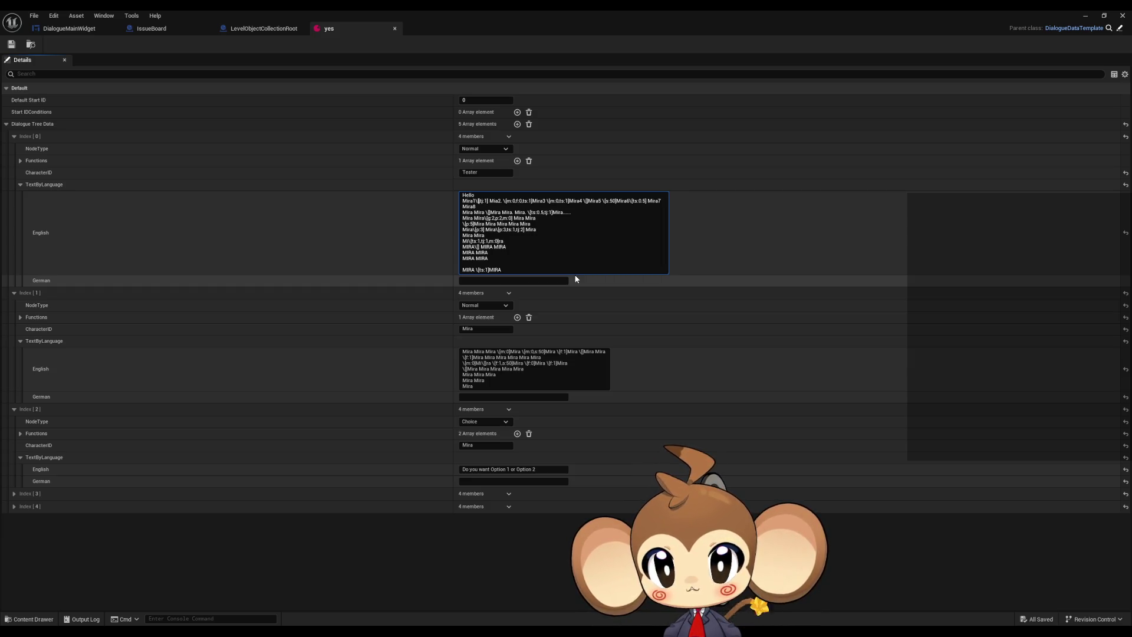
{"action": "key", "text": "Delete"}
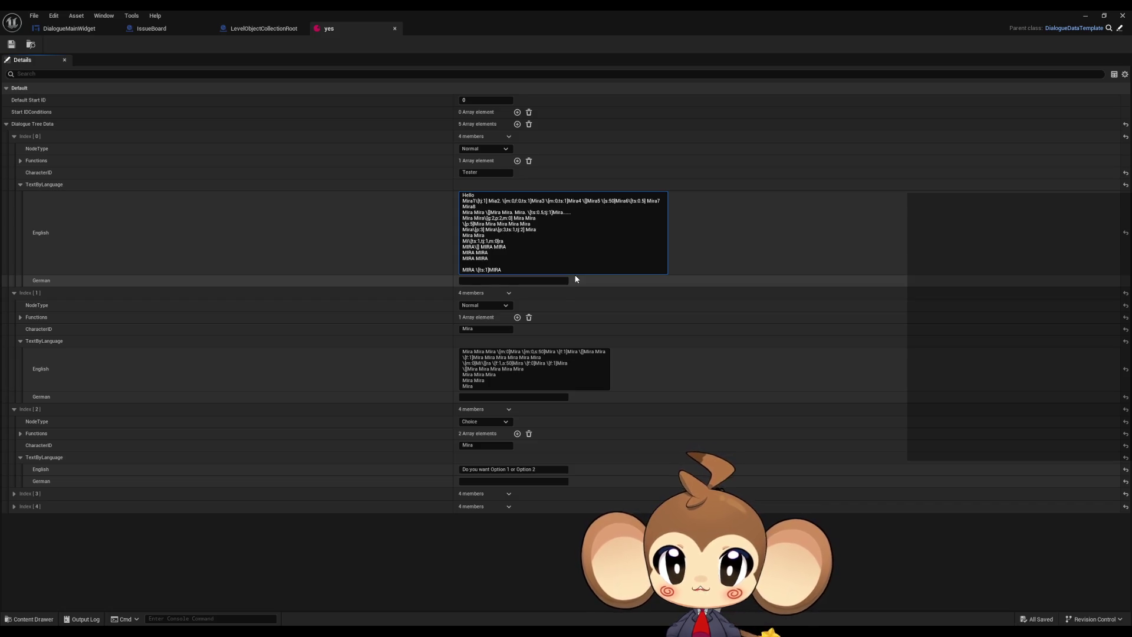
Step: Add '..' after Mira3, save the yes asset, and minimize its editor window
{"action": "left_click", "coordinate": [545, 201]}
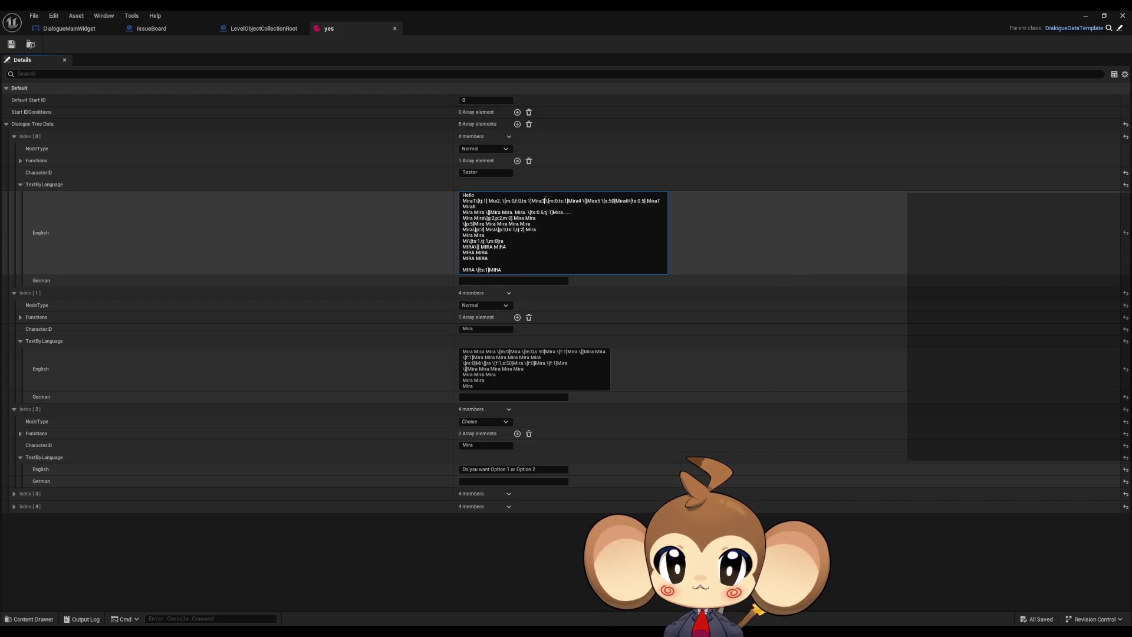
{"action": "type", "text": ". "}
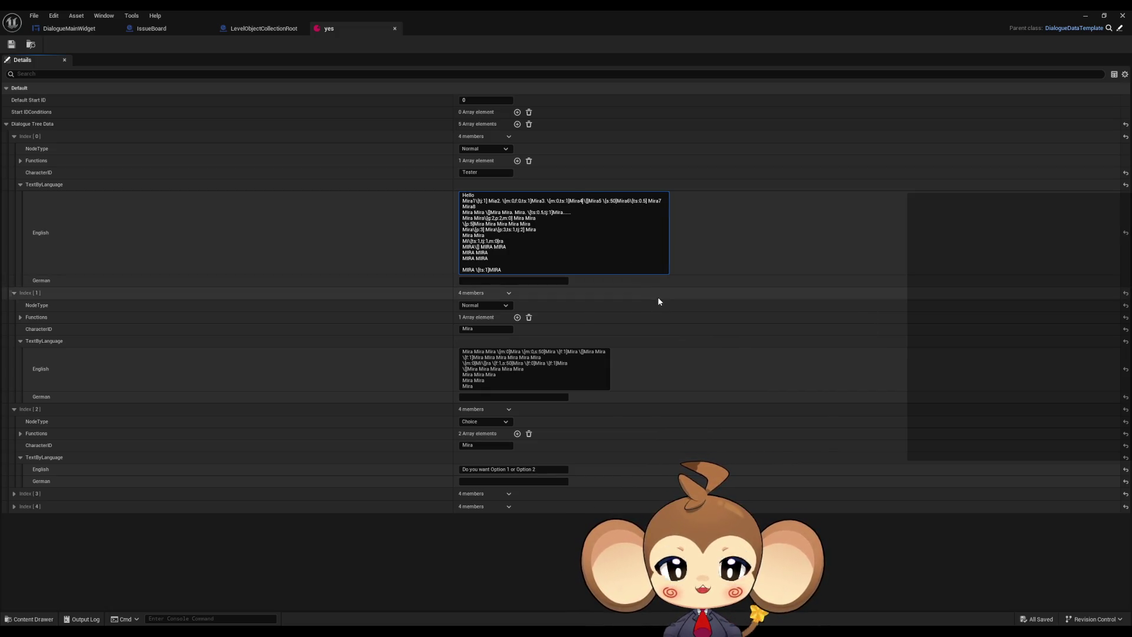
{"action": "type", "text": "."}
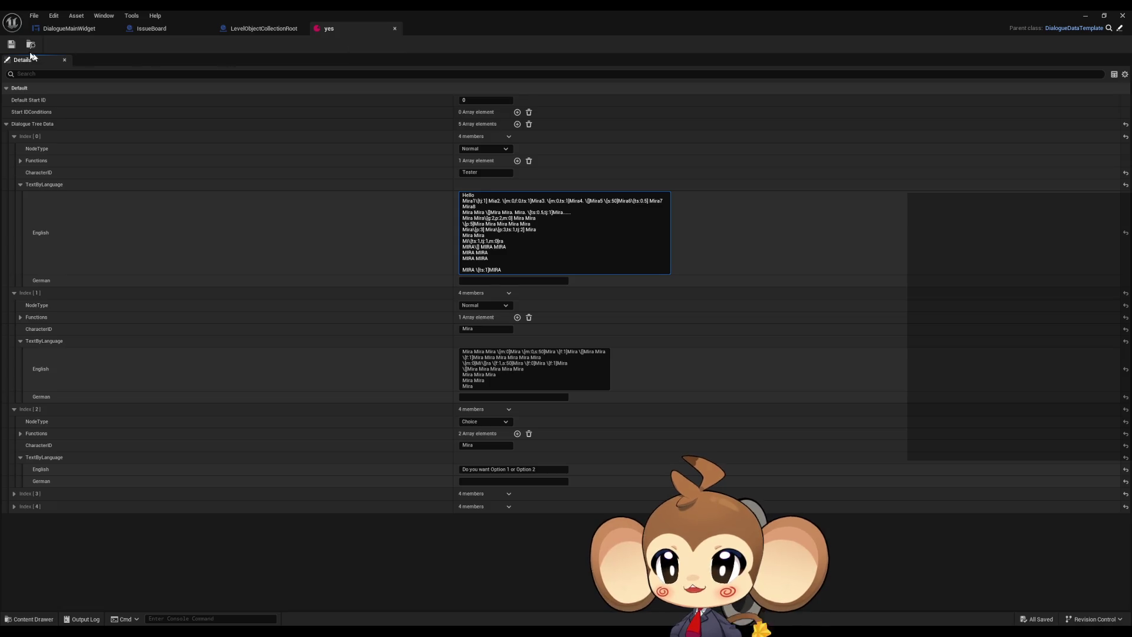
{"action": "left_click", "coordinate": [11, 44]}
{"action": "left_click", "coordinate": [1086, 16]}
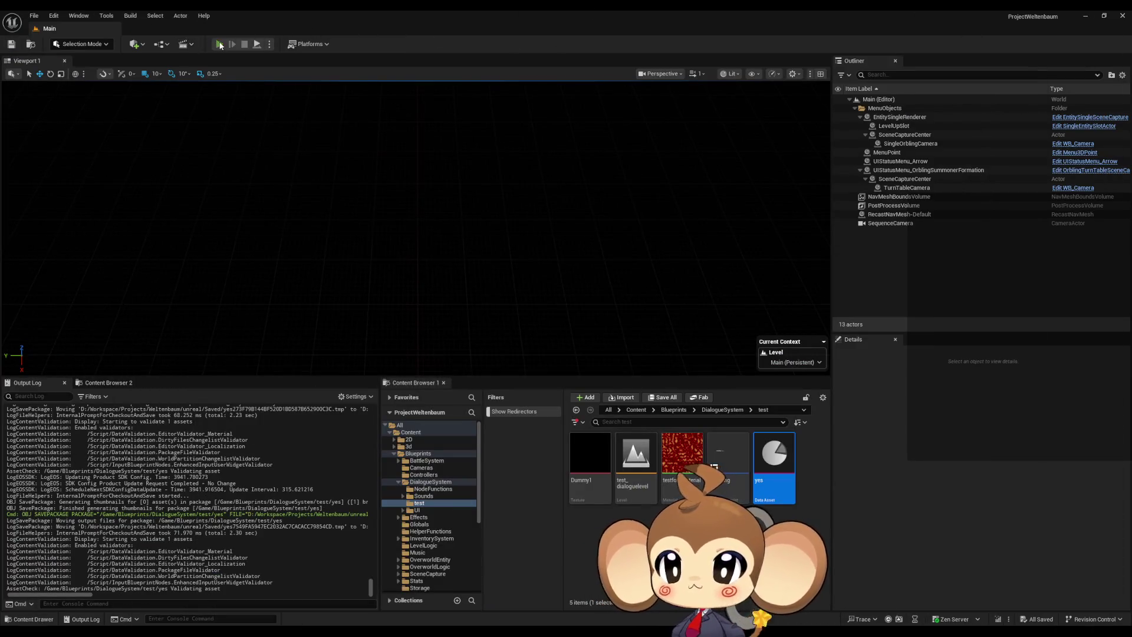
Step: Play-test the dialogue, then stop and bring the yes asset editor back
{"action": "left_click", "coordinate": [220, 45]}
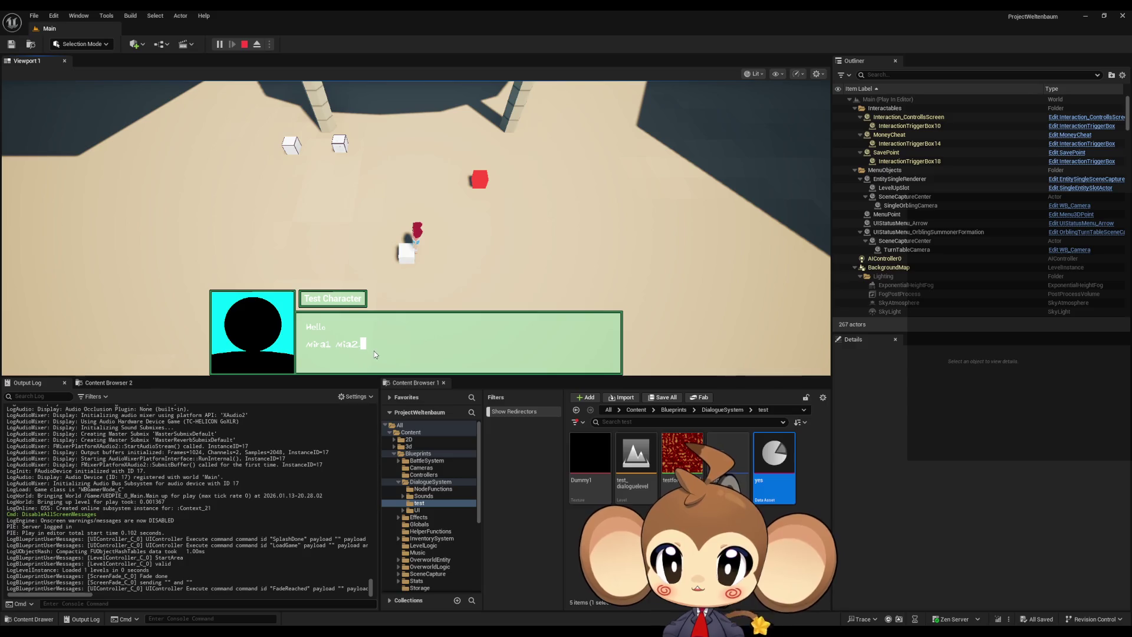
{"action": "left_click", "coordinate": [248, 45]}
{"action": "mouse_move", "coordinate": [511, 622]}
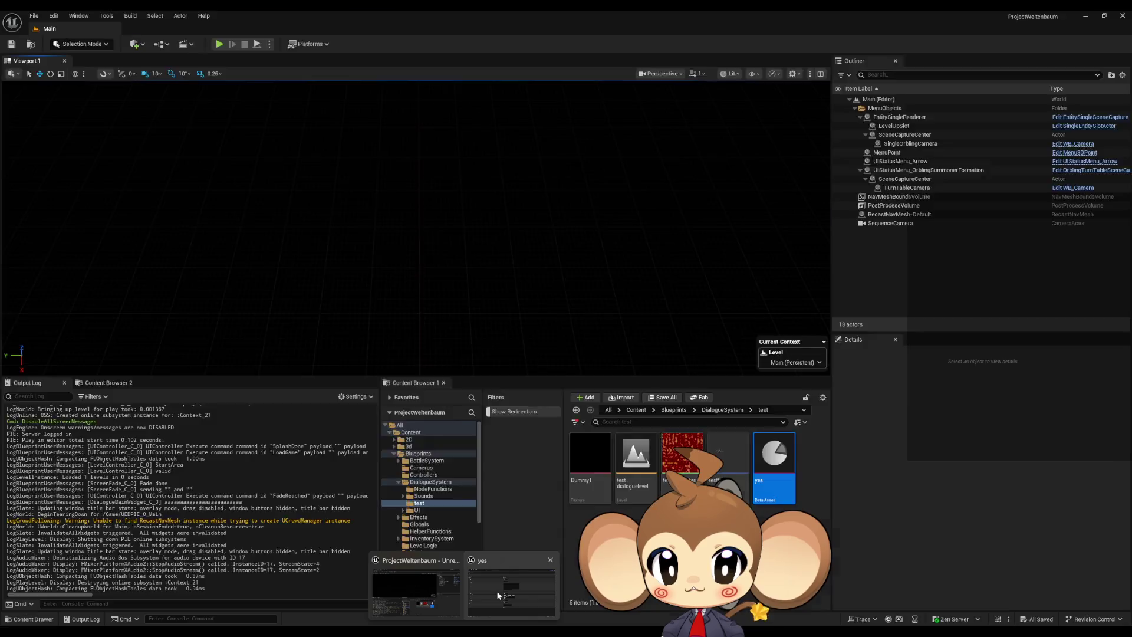
{"action": "left_click", "coordinate": [498, 596]}
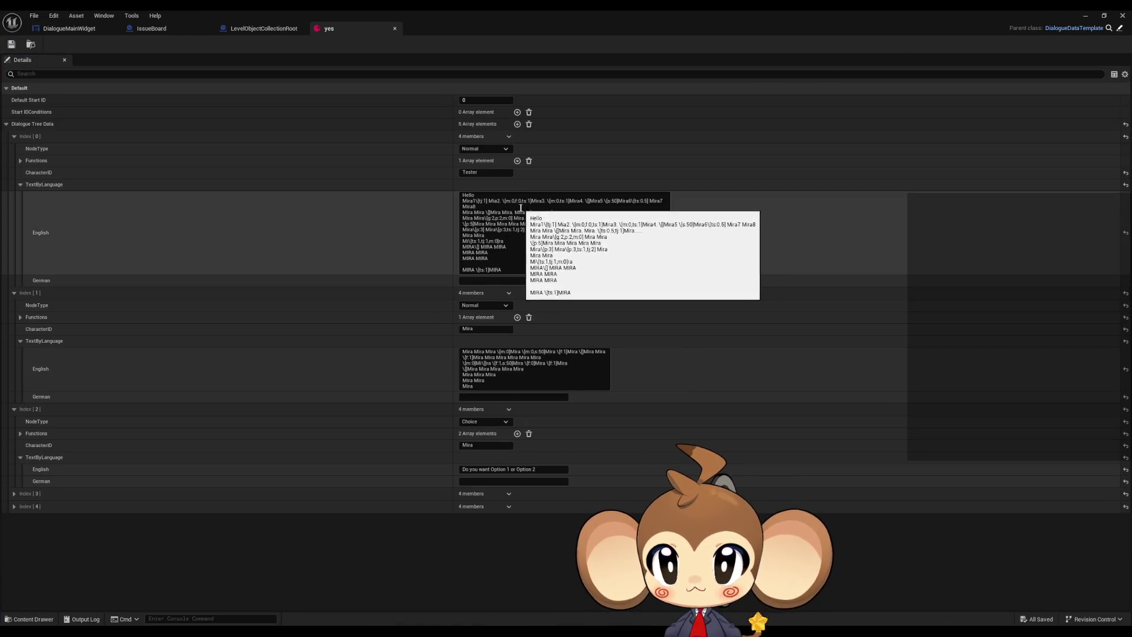
Step: Delete ',ts:1' from Mira3's tag in the first English dialogue text and commit it
{"action": "left_click", "coordinate": [591, 264]}
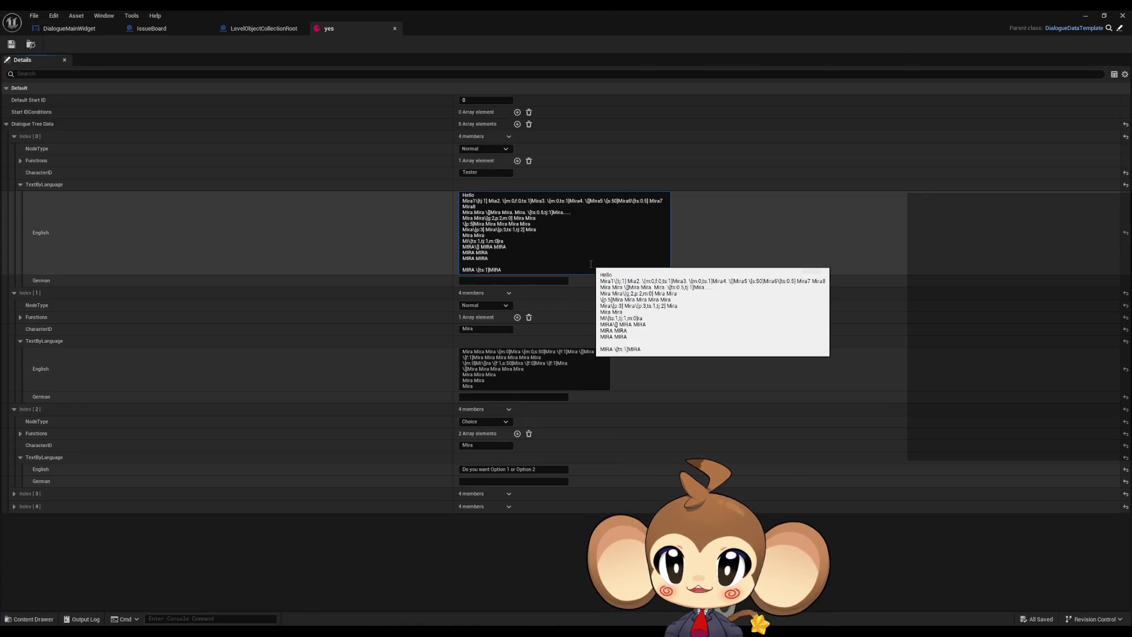
{"action": "key", "text": "Delete"}
{"action": "key", "text": "BackSpace"}
{"action": "key", "text": "BackSpace"}
{"action": "key", "text": "BackSpace"}
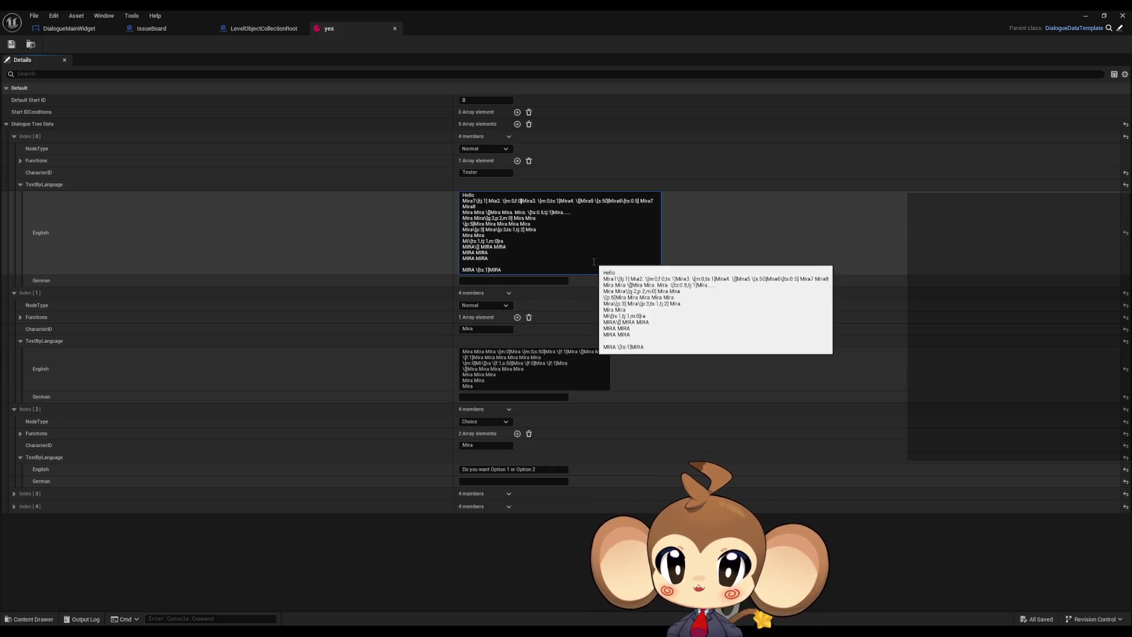
{"action": "left_click", "coordinate": [11, 44]}
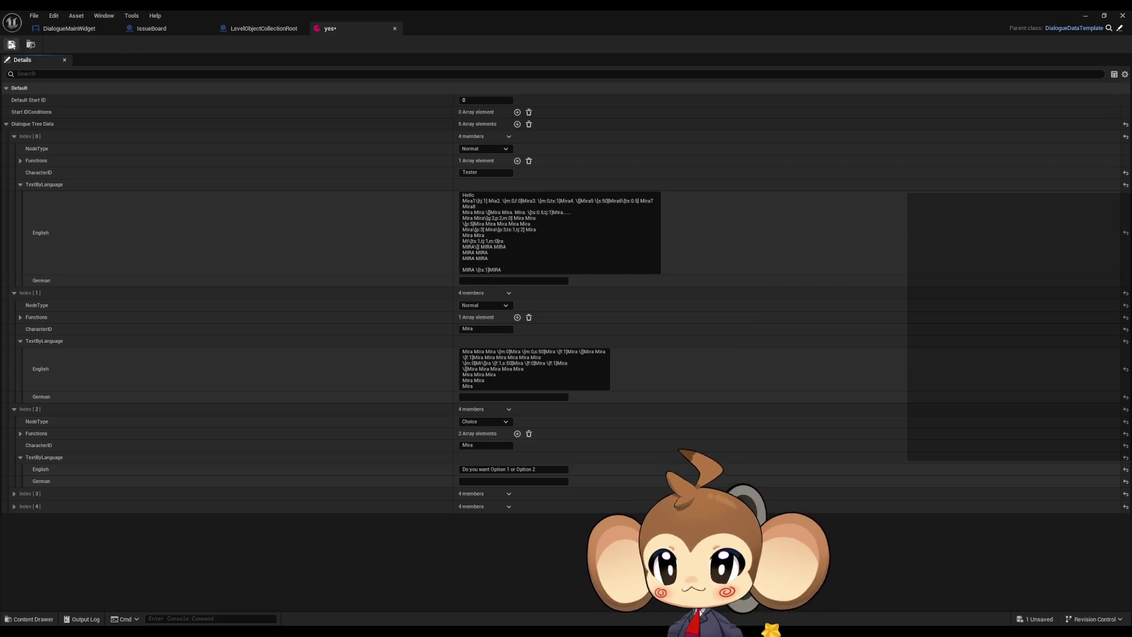
{"action": "left_click", "coordinate": [83, 28]}
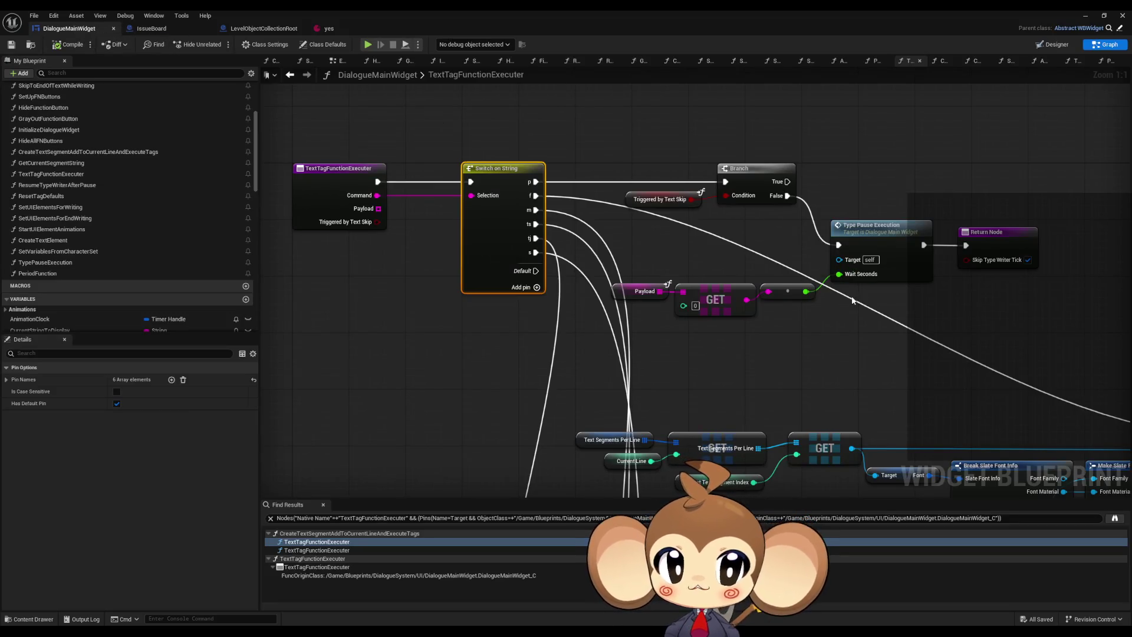
Step: Inspect TypePauseExecution and locate its call inside PeriodFunction via Find References
{"action": "double_click", "coordinate": [786, 235]}
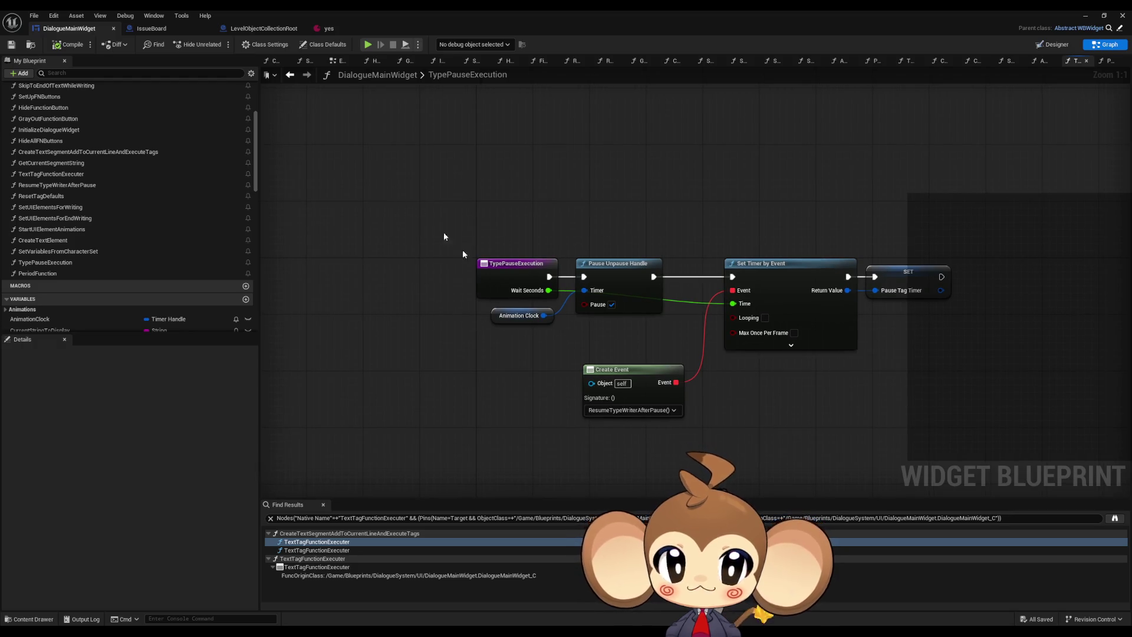
{"action": "left_click", "coordinate": [290, 75]}
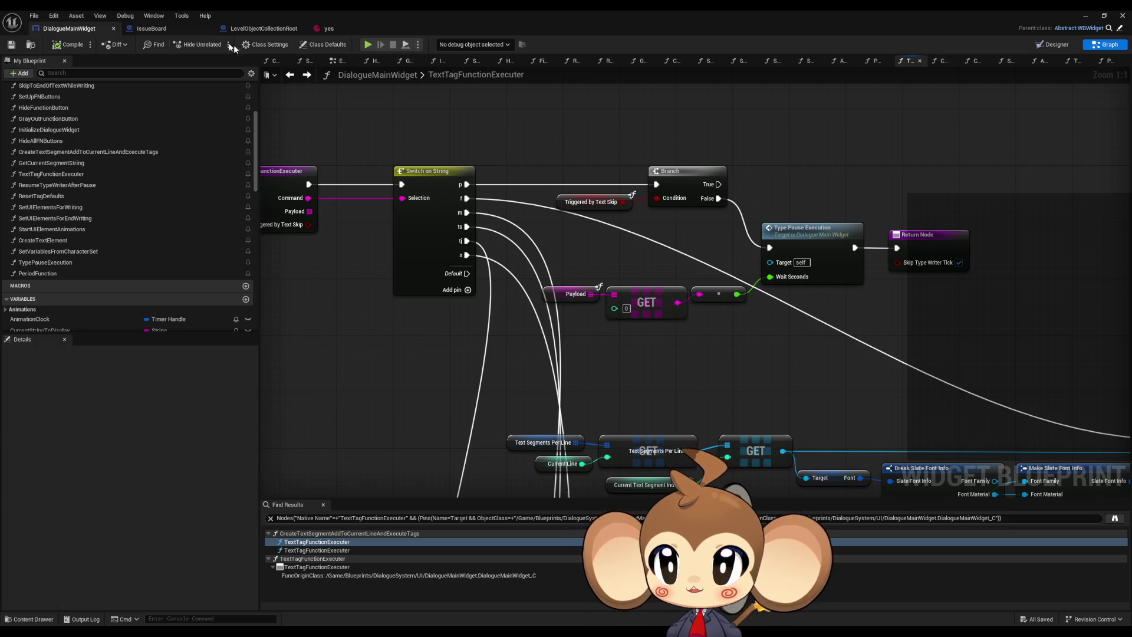
{"action": "right_click", "coordinate": [799, 248]}
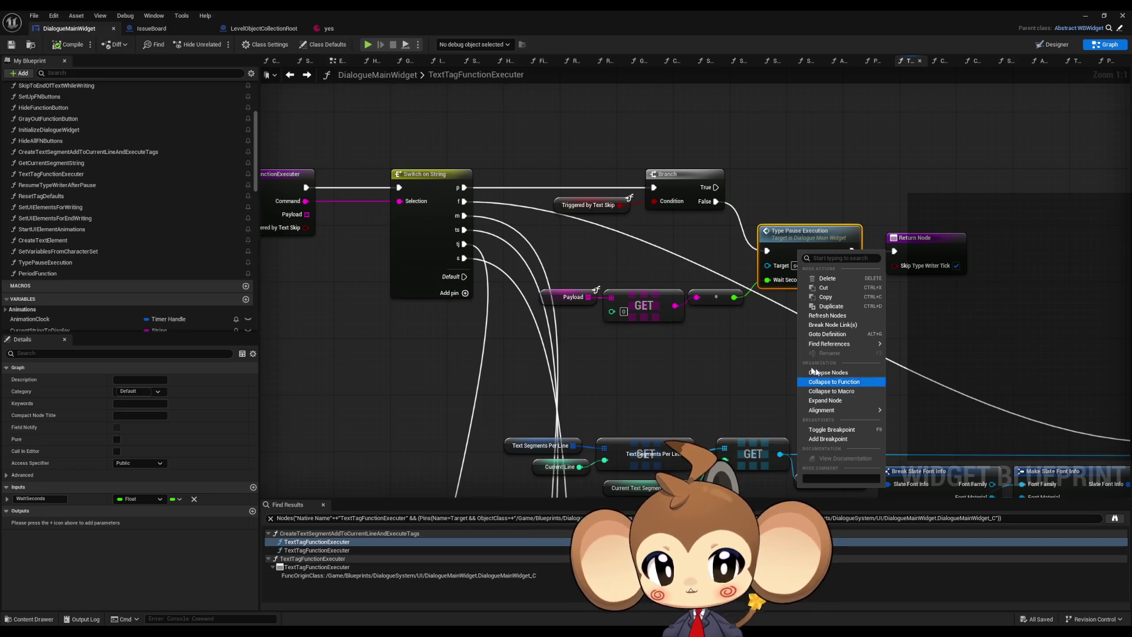
{"action": "mouse_move", "coordinate": [838, 343]}
{"action": "left_click", "coordinate": [920, 366]}
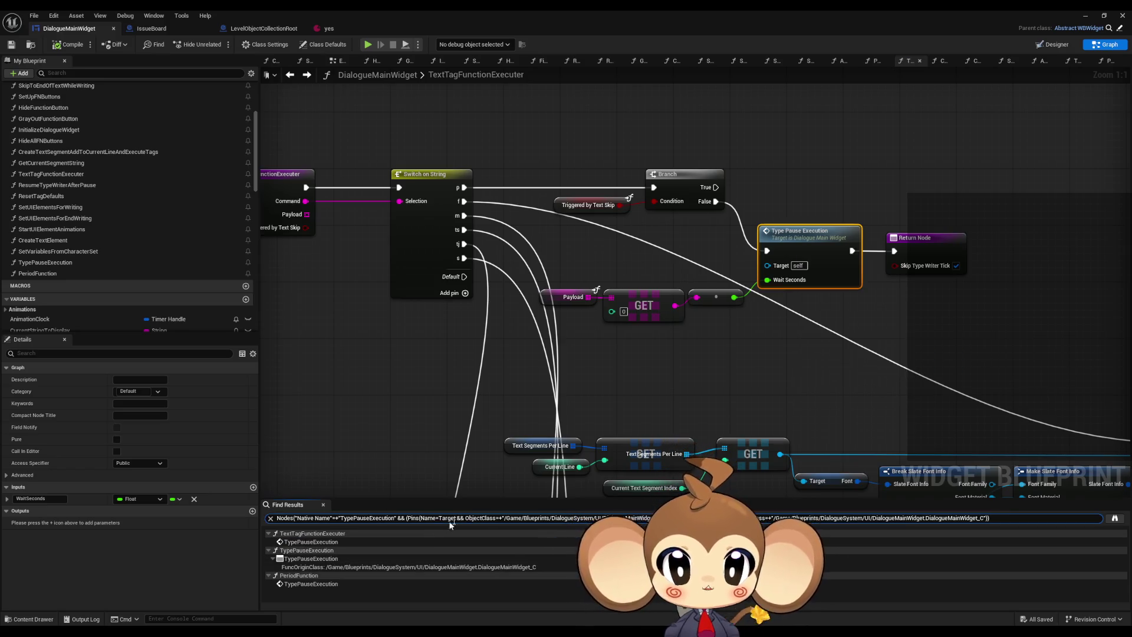
{"action": "double_click", "coordinate": [313, 584]}
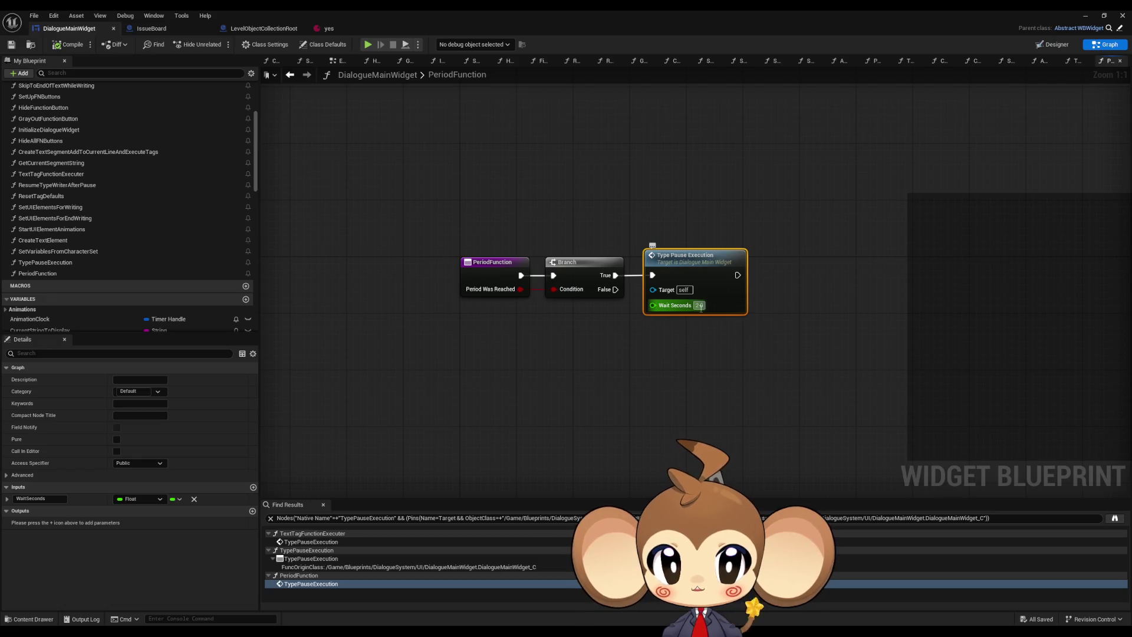
Step: Change the period pause's Wait Seconds from 2.0 to 0.5, then minimize the blueprint editor
{"action": "left_click", "coordinate": [700, 304]}
{"action": "type", "text": "0.5"}
{"action": "key", "text": "Return"}
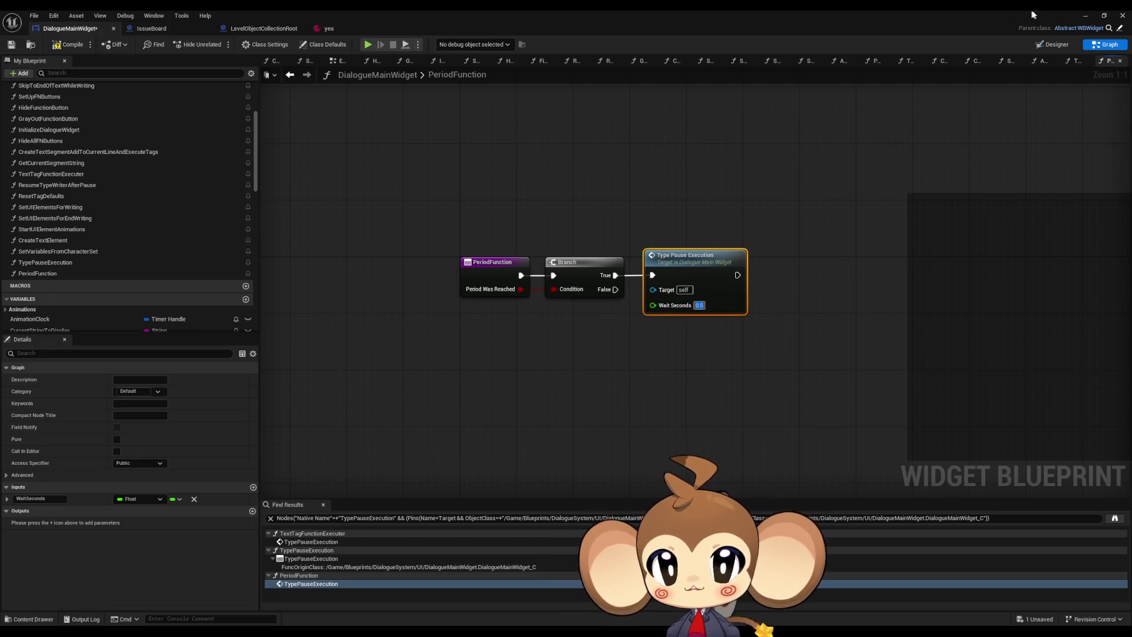
{"action": "left_click", "coordinate": [1085, 15]}
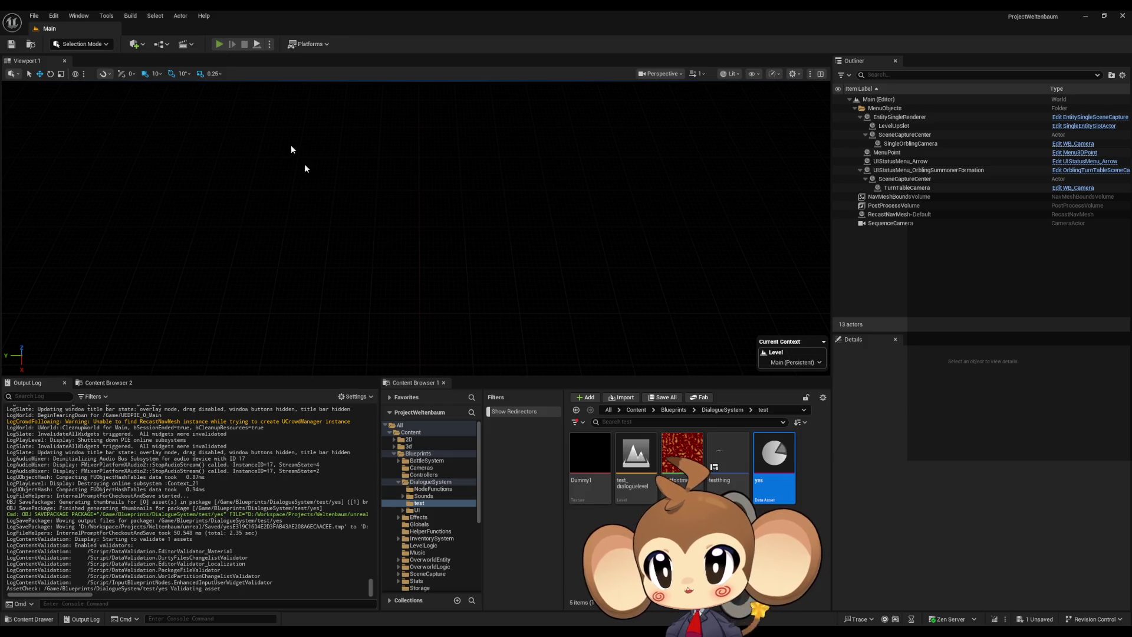
Step: Play-test the dotted dialogue line with 0.5-second pauses, then stop and return to DialogueMainWidget
{"action": "key", "text": "alt+p"}
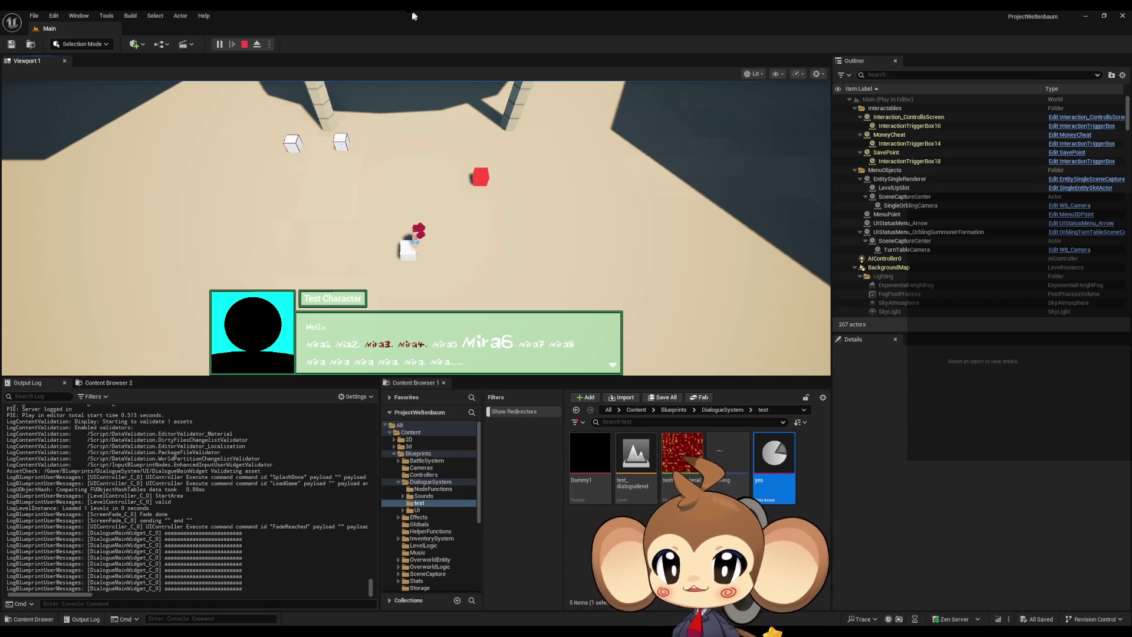
{"action": "left_click", "coordinate": [244, 44]}
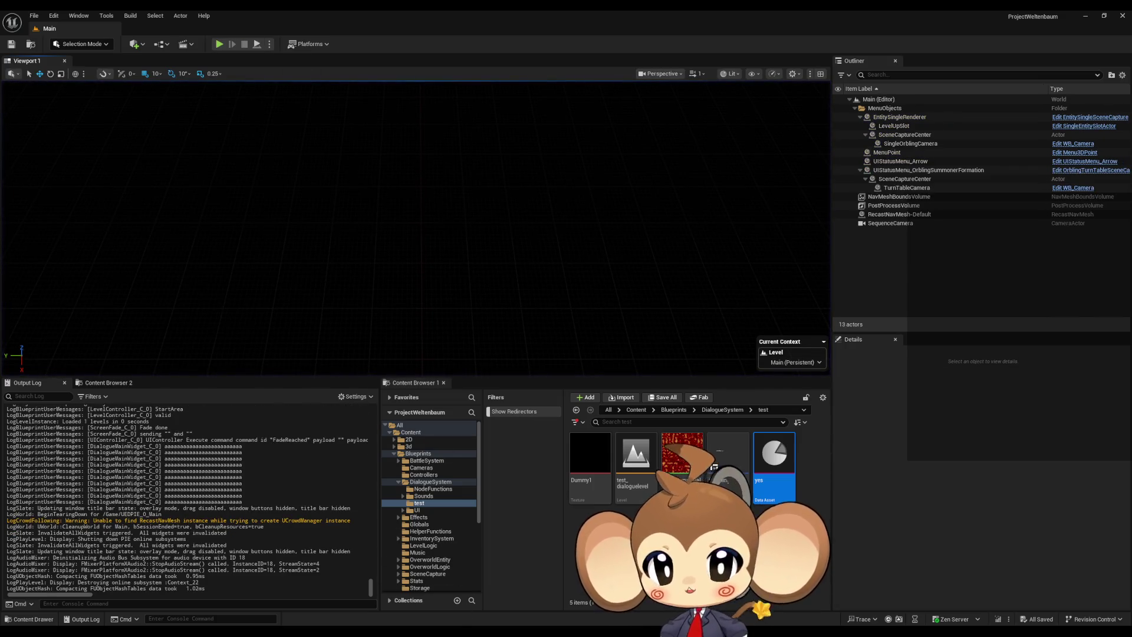
{"action": "mouse_move", "coordinate": [460, 631]}
{"action": "left_click", "coordinate": [508, 596]}
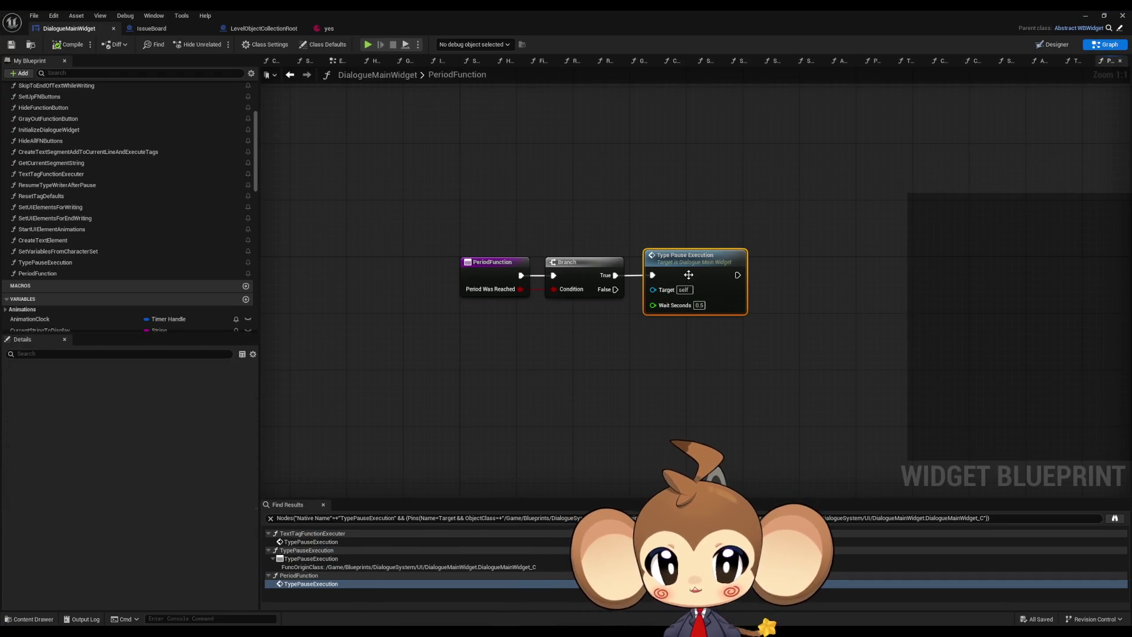
Step: Search the blueprint for the debug string 'aaaaaa' and jump to its Print String node
{"action": "double_click", "coordinate": [688, 275]}
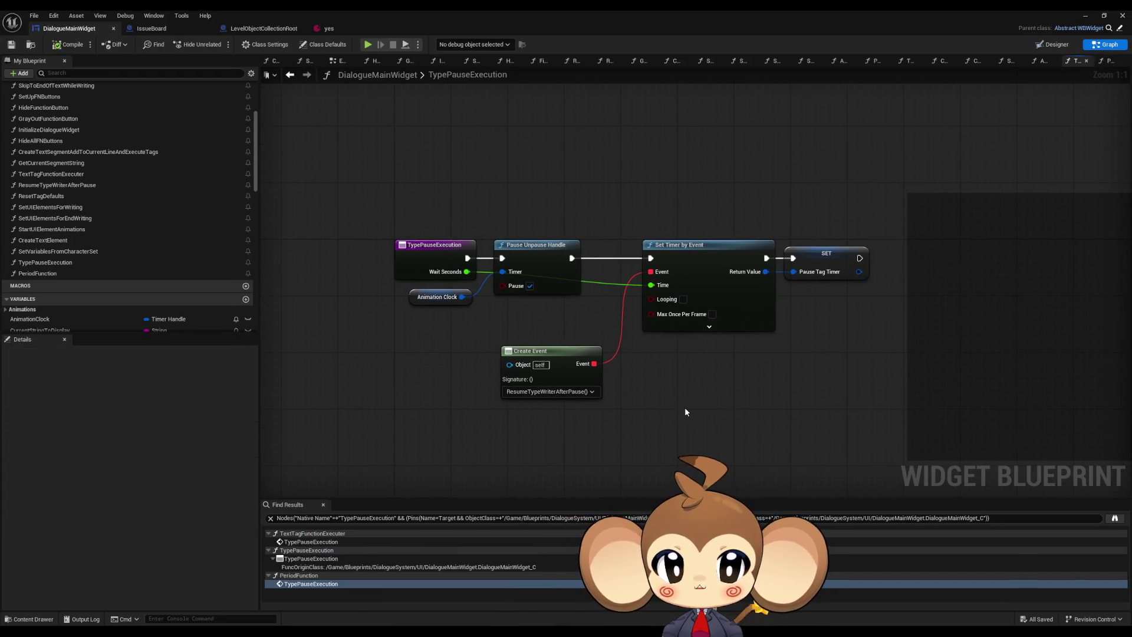
{"action": "left_click_drag", "start_coordinate": [684, 411], "coordinate": [746, 404]}
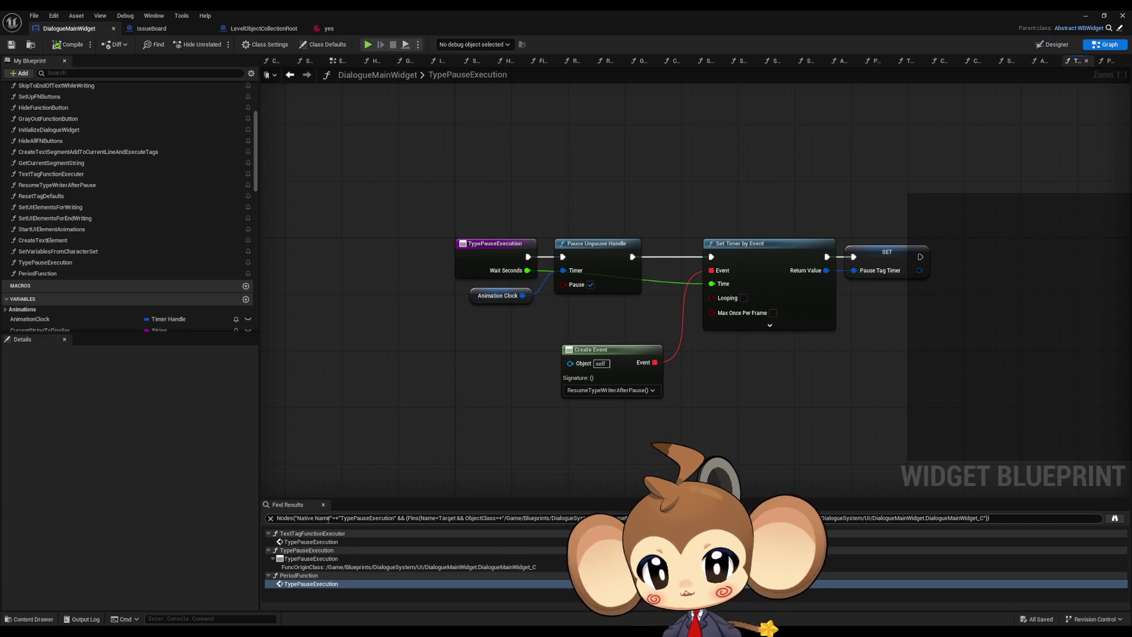
{"action": "triple_click", "coordinate": [329, 519]}
{"action": "type", "text": "aaaaaa"}
{"action": "key", "text": "Return"}
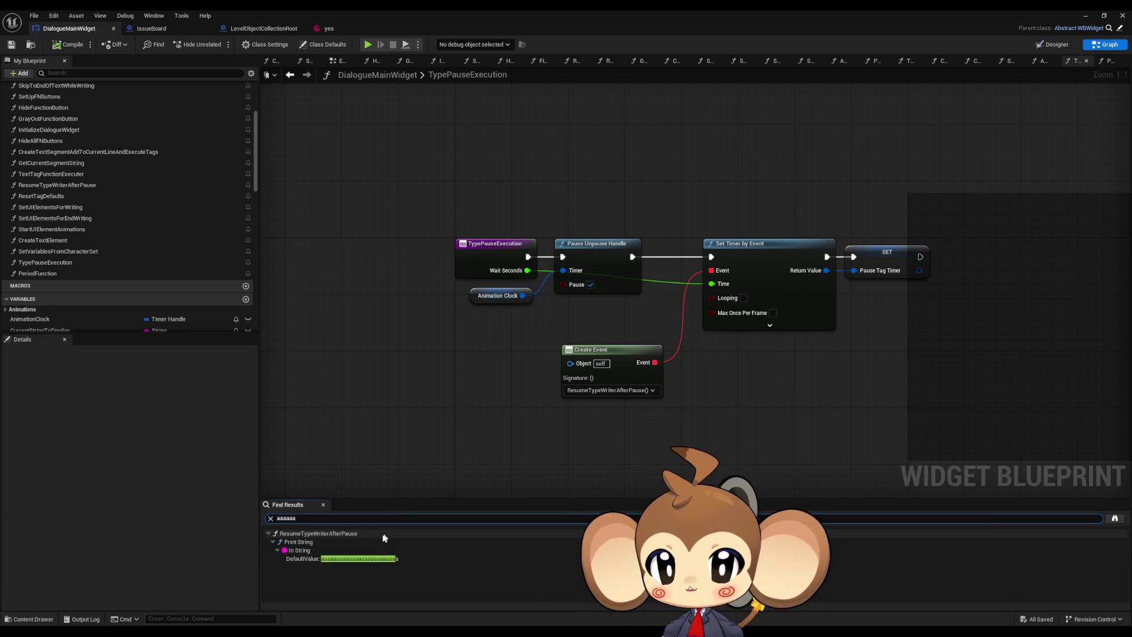
{"action": "left_click", "coordinate": [353, 559]}
Step: Delete the debug Print String from ResumeTypeWriterAfterPause and compile DialogueMainWidget
{"action": "left_click_drag", "start_coordinate": [634, 195], "coordinate": [778, 391]}
{"action": "key", "text": "Delete"}
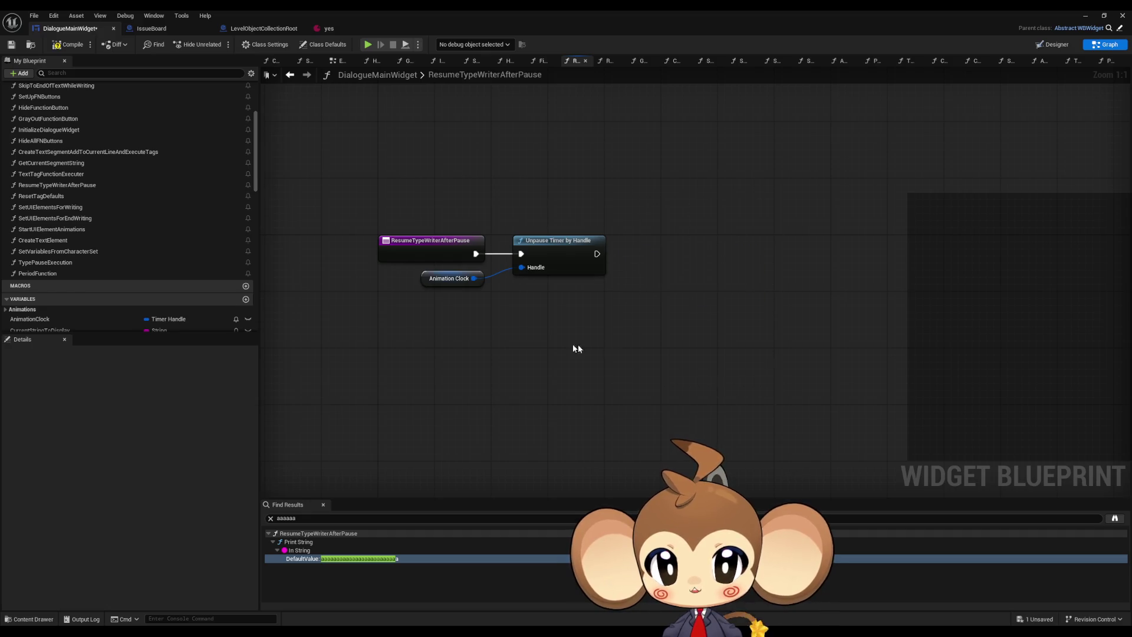
{"action": "left_click", "coordinate": [69, 44]}
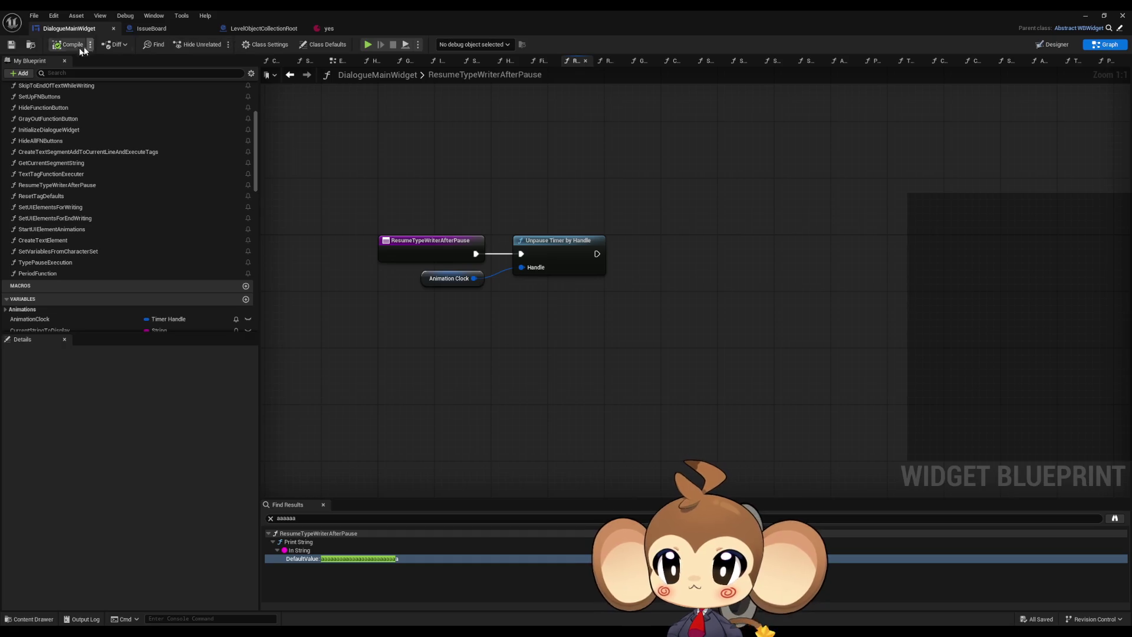
{"action": "left_click", "coordinate": [264, 28]}
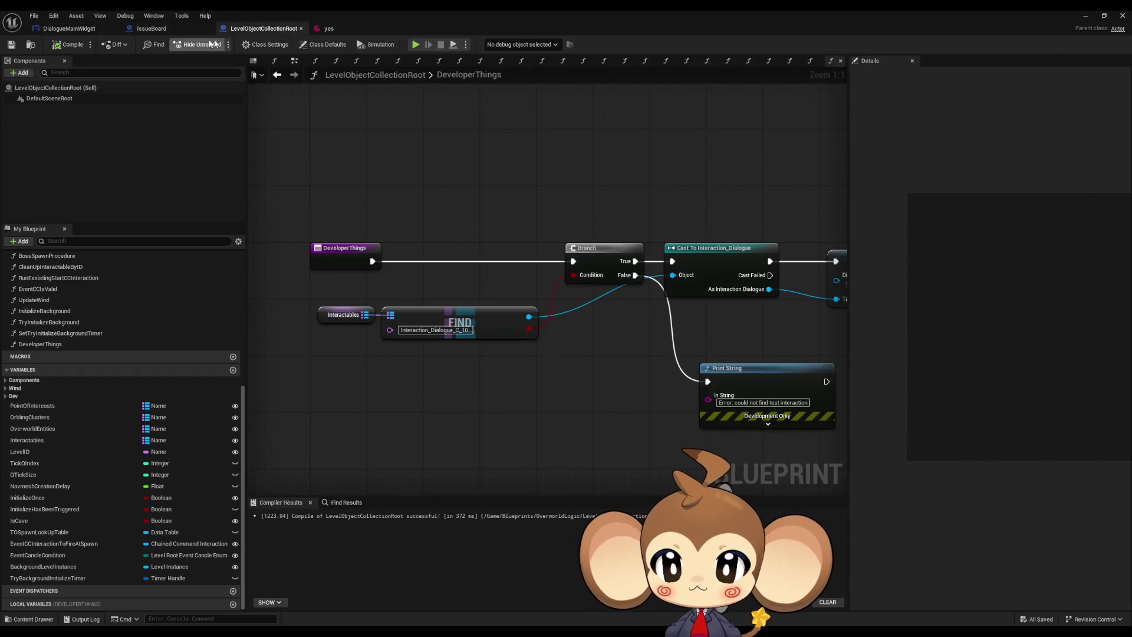
{"action": "left_click", "coordinate": [69, 28]}
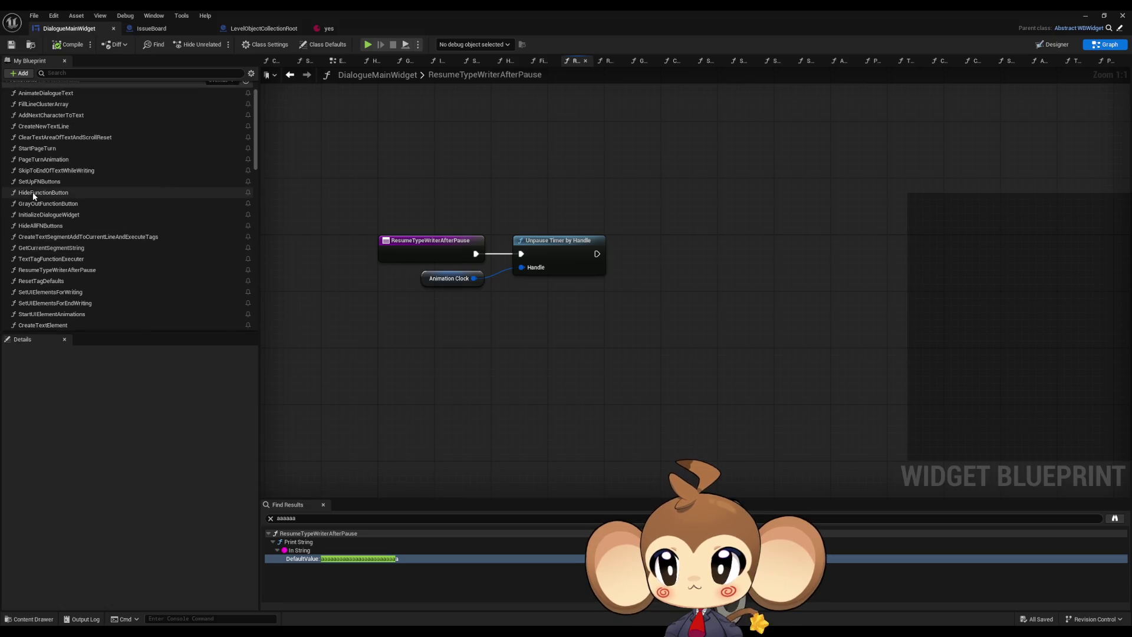
Step: Review the AddNextCharacterToText function graph, then bring up the yes dialogue data asset
{"action": "scroll", "coordinate": [33, 197], "scroll_direction": "up", "scroll_amount": 2}
{"action": "left_click", "coordinate": [51, 129]}
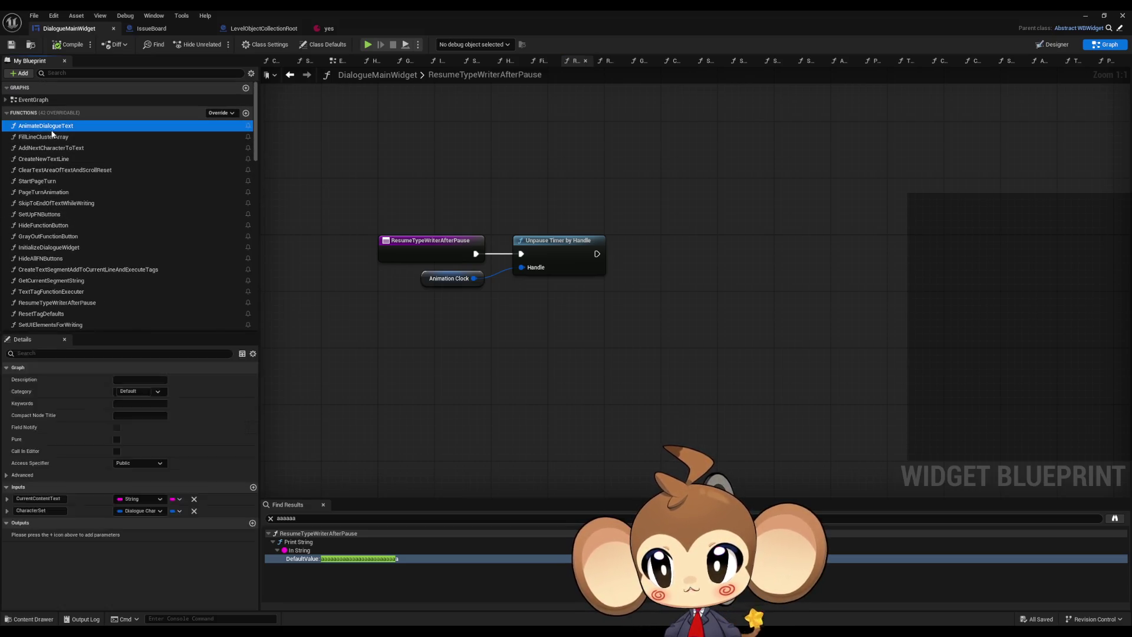
{"action": "double_click", "coordinate": [51, 127]}
{"action": "double_click", "coordinate": [56, 147]}
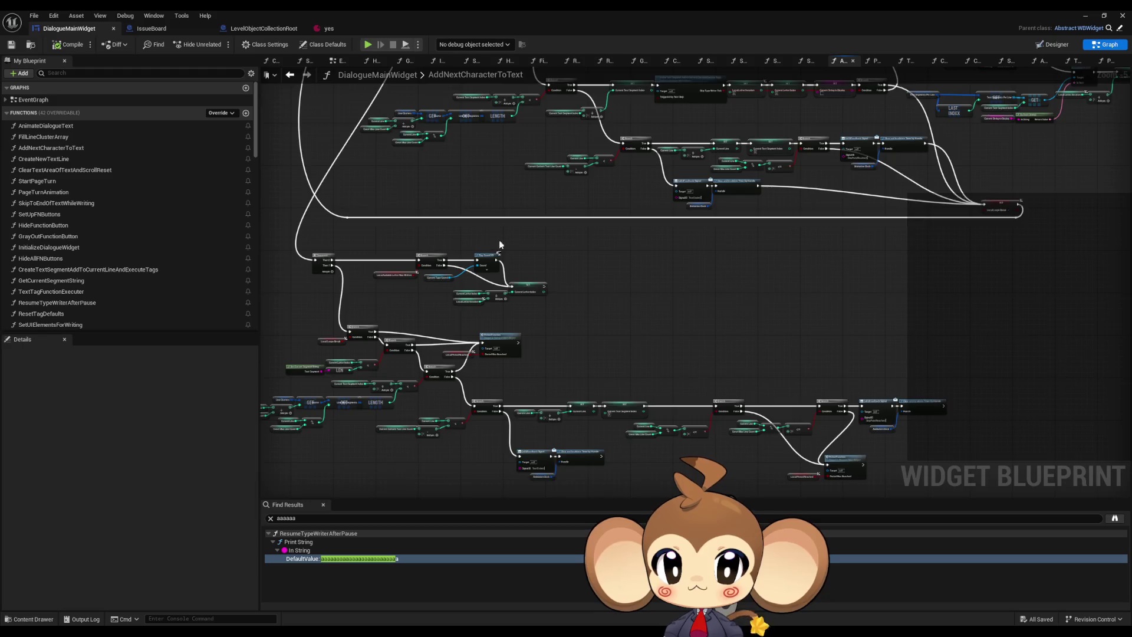
{"action": "scroll", "coordinate": [499, 244], "scroll_direction": "down", "scroll_amount": 4}
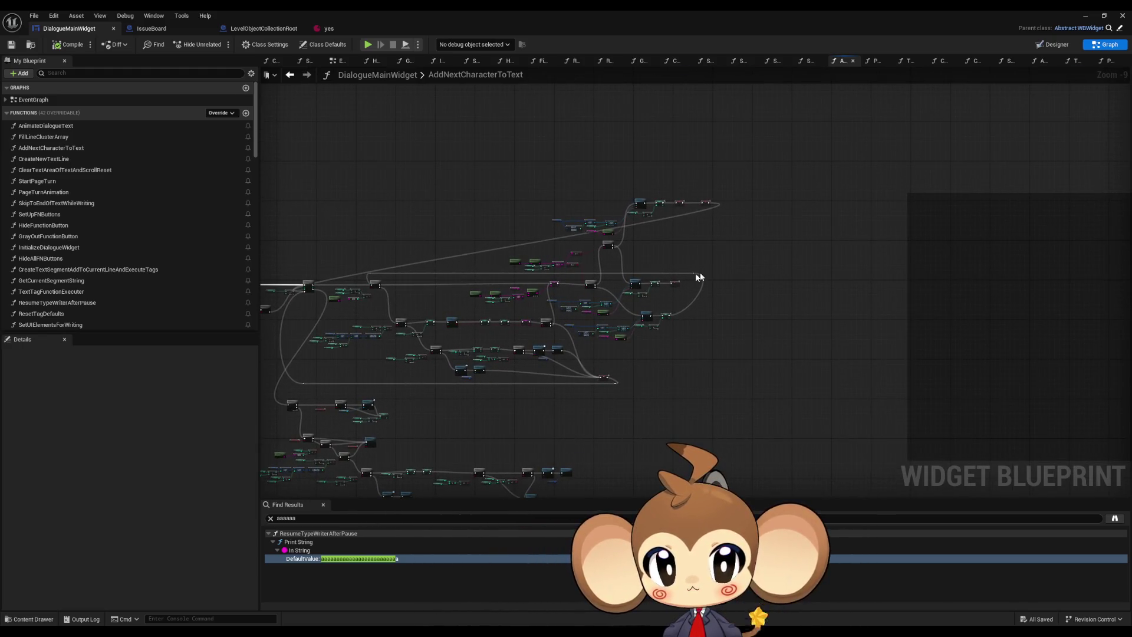
{"action": "scroll", "coordinate": [597, 225], "scroll_direction": "up", "scroll_amount": 2}
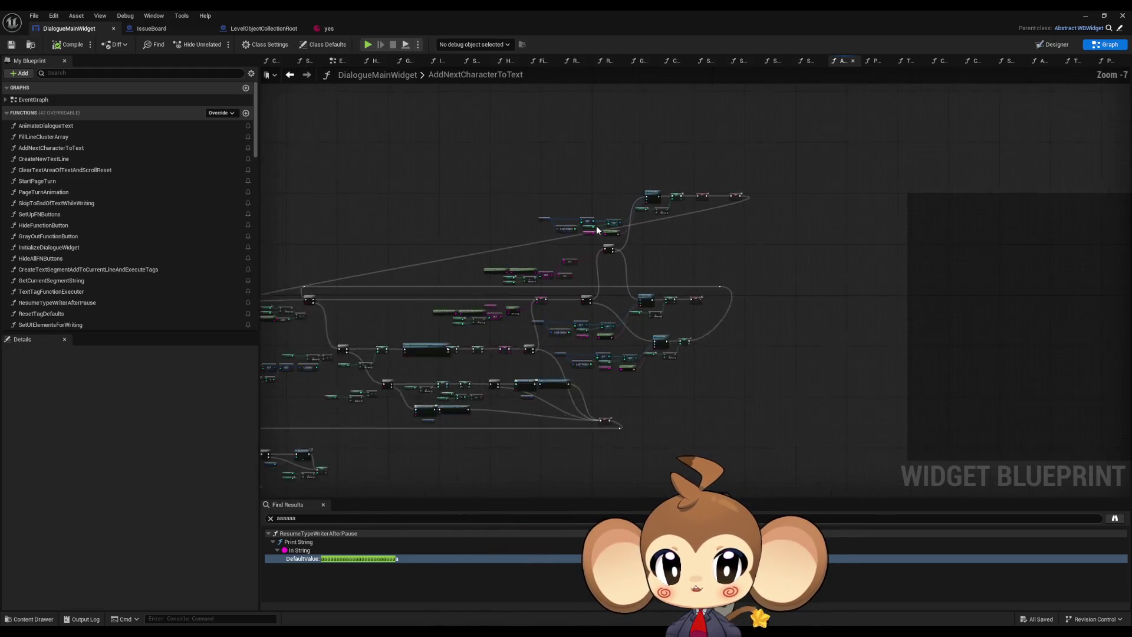
{"action": "scroll", "coordinate": [710, 238], "scroll_direction": "up", "scroll_amount": 1}
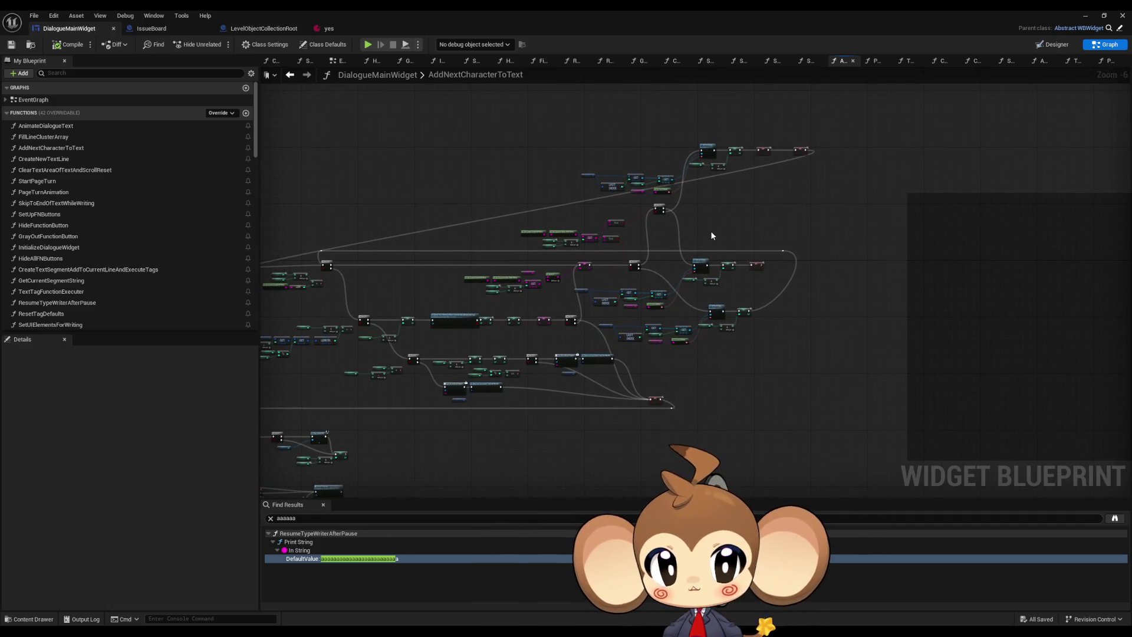
{"action": "left_click_drag", "start_coordinate": [711, 235], "coordinate": [733, 238]}
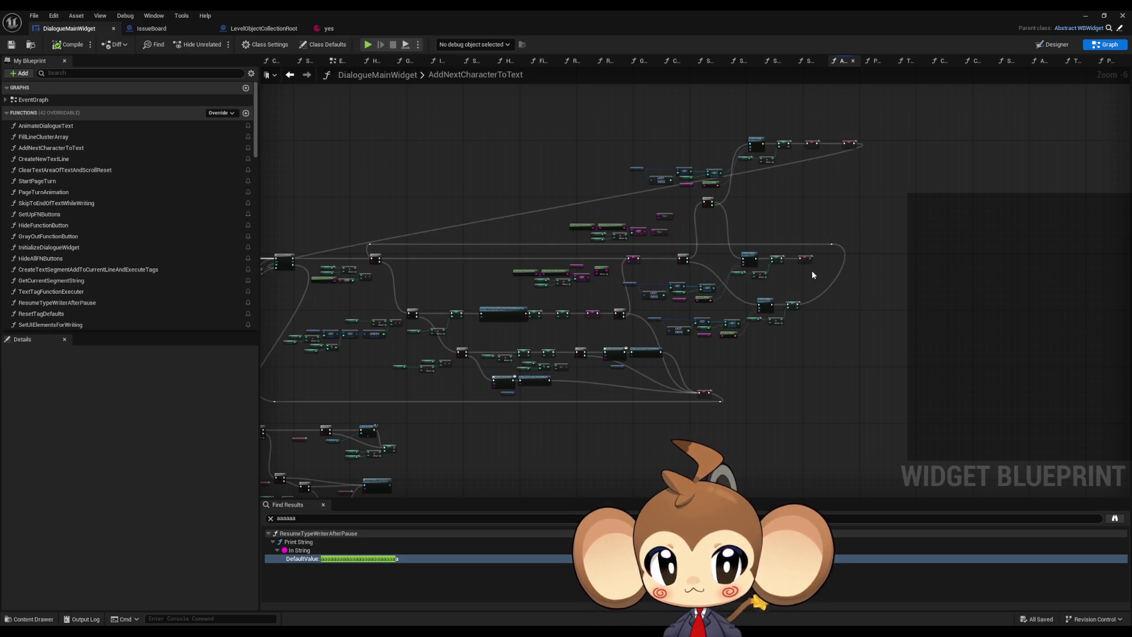
{"action": "scroll", "coordinate": [798, 275], "scroll_direction": "up", "scroll_amount": 3}
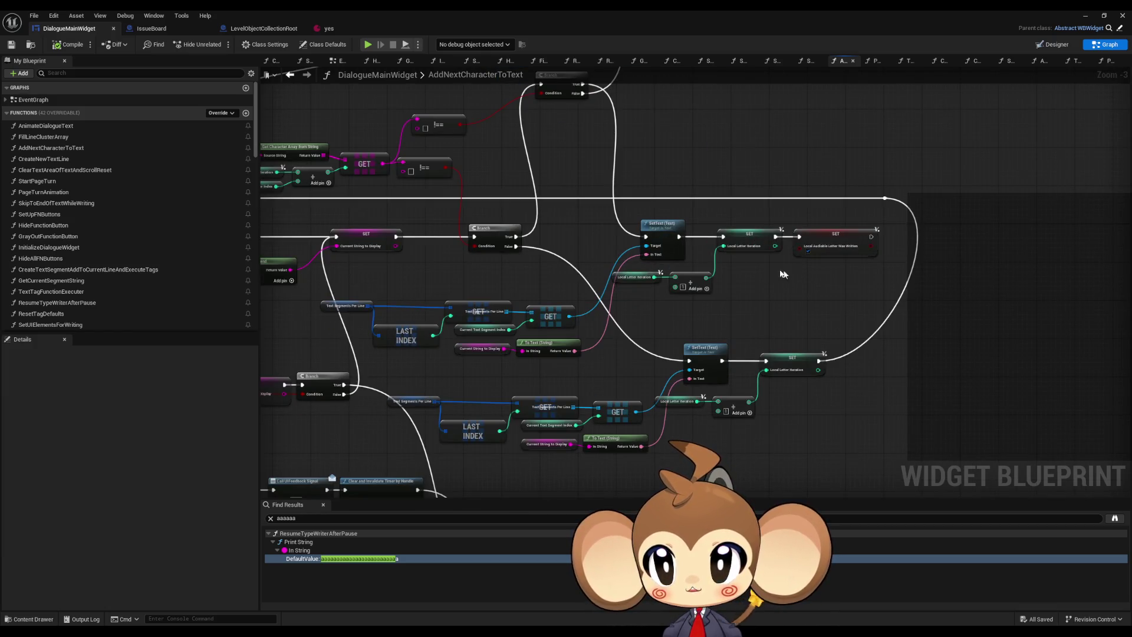
{"action": "left_click", "coordinate": [321, 28]}
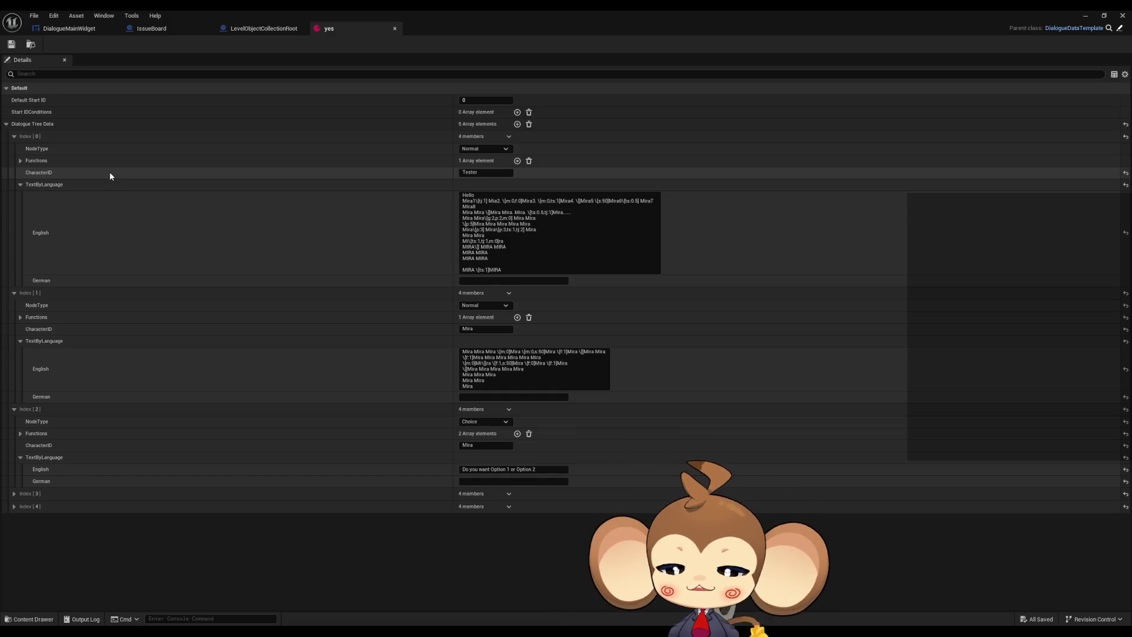
Step: Minimize the yes asset and open Dialogue CharacterSet Struct from the DialogueSystem UI folder
{"action": "left_click", "coordinate": [1090, 15]}
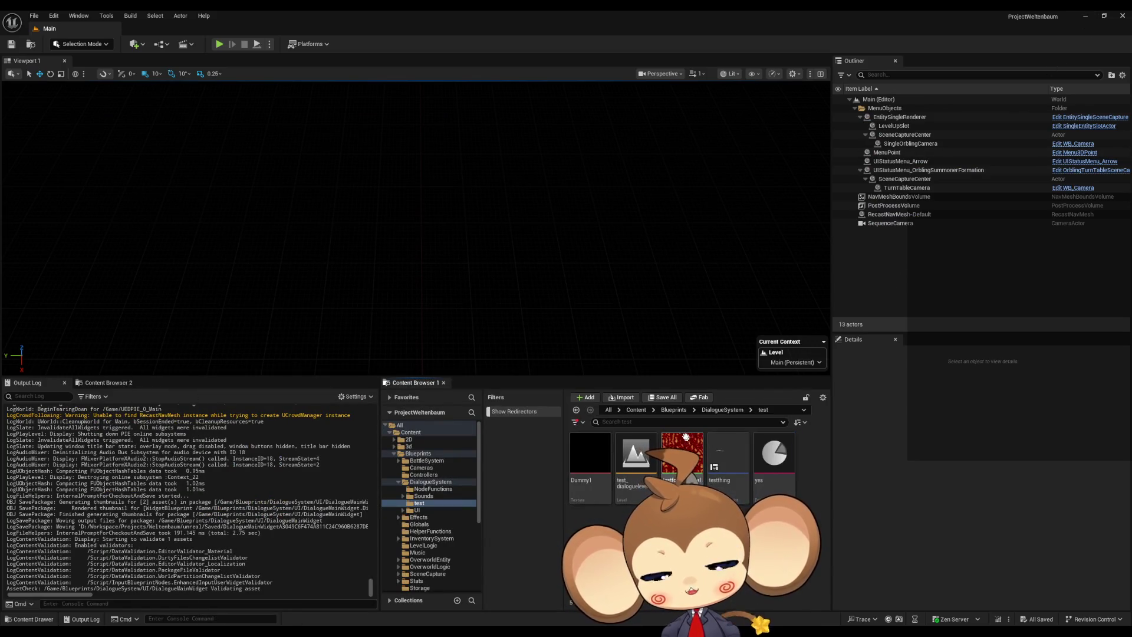
{"action": "left_click", "coordinate": [716, 410]}
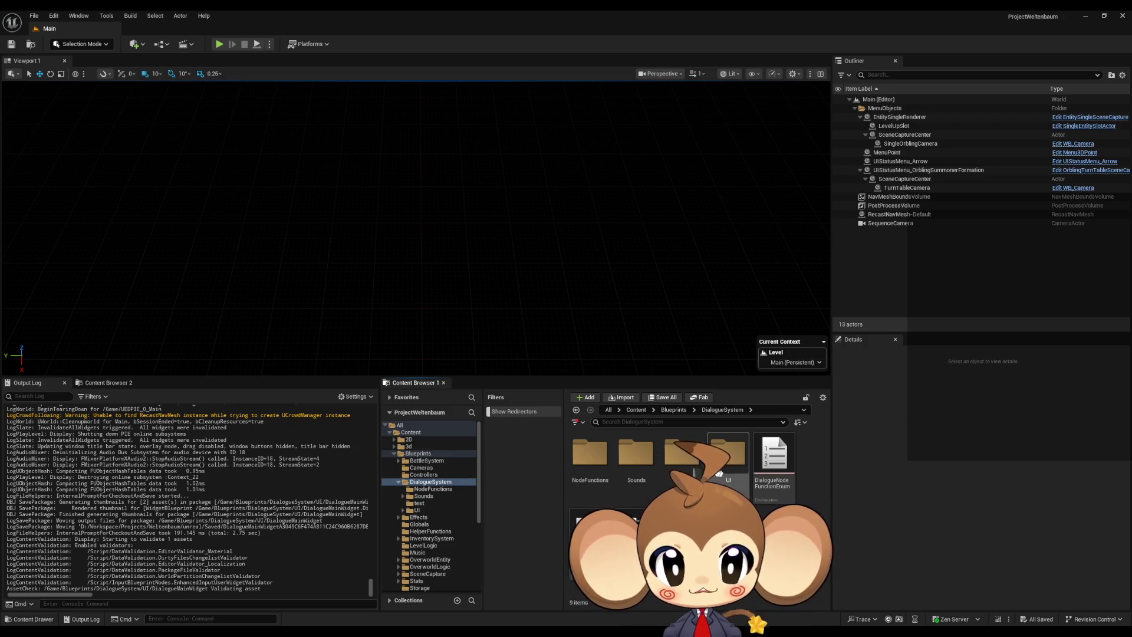
{"action": "double_click", "coordinate": [728, 453]}
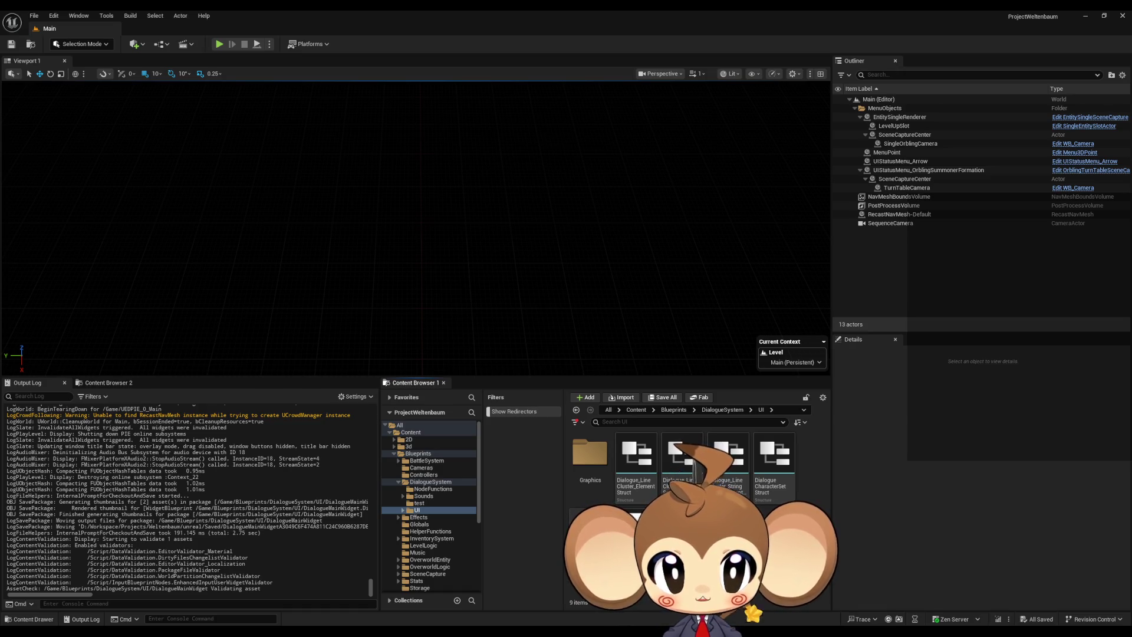
{"action": "double_click", "coordinate": [781, 472]}
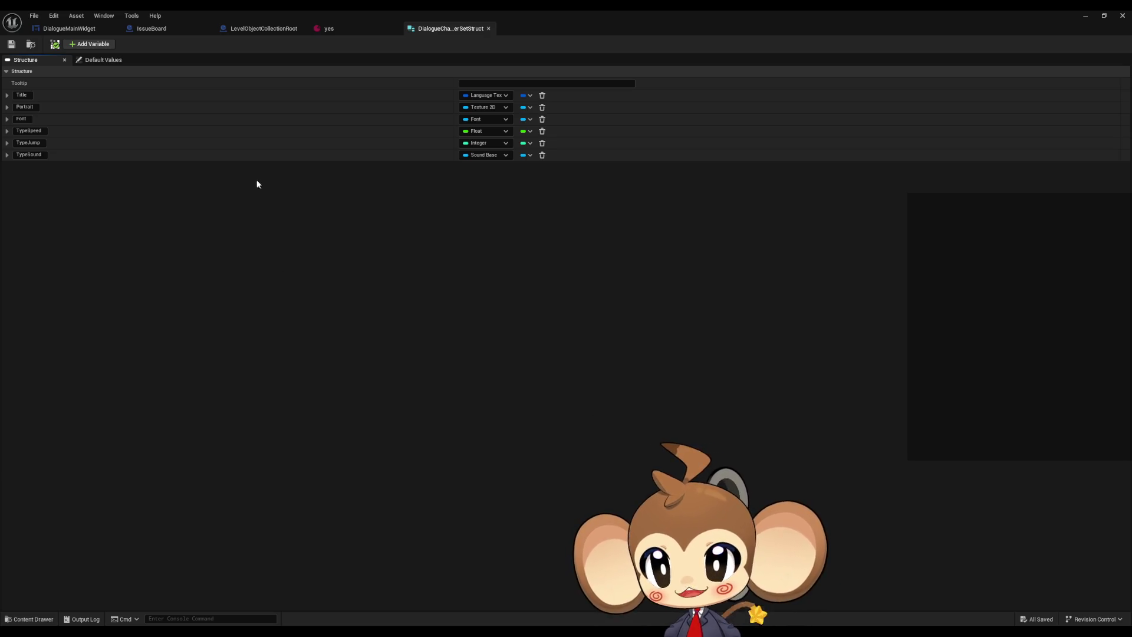
Step: Add a Boolean member to the struct and name it Period
{"action": "left_click", "coordinate": [89, 43]}
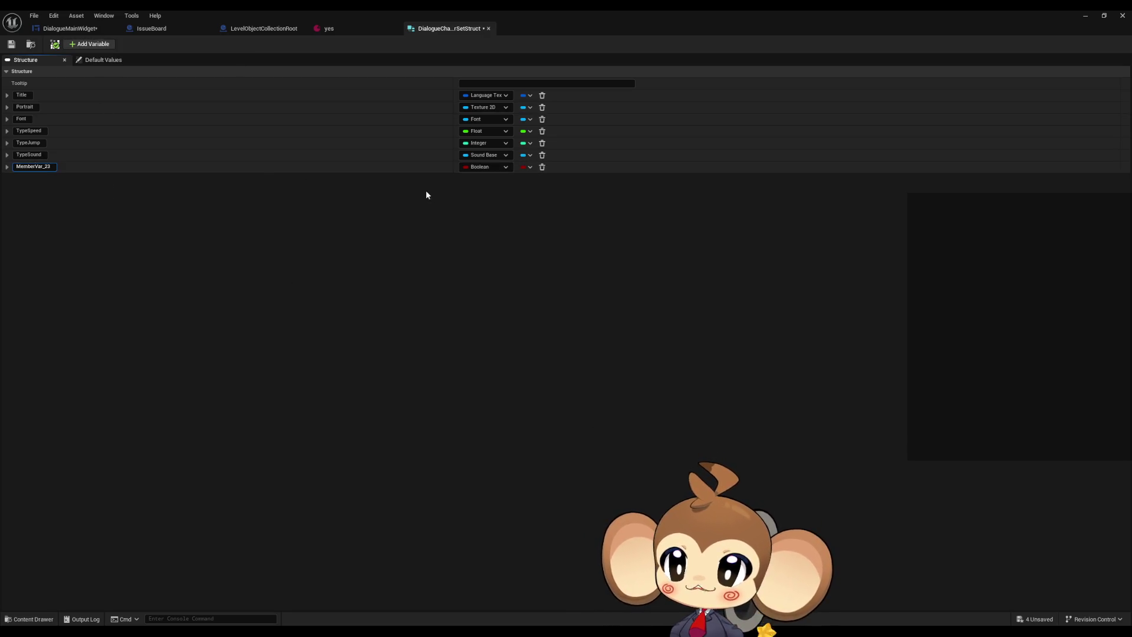
{"action": "type", "text": "Period"}
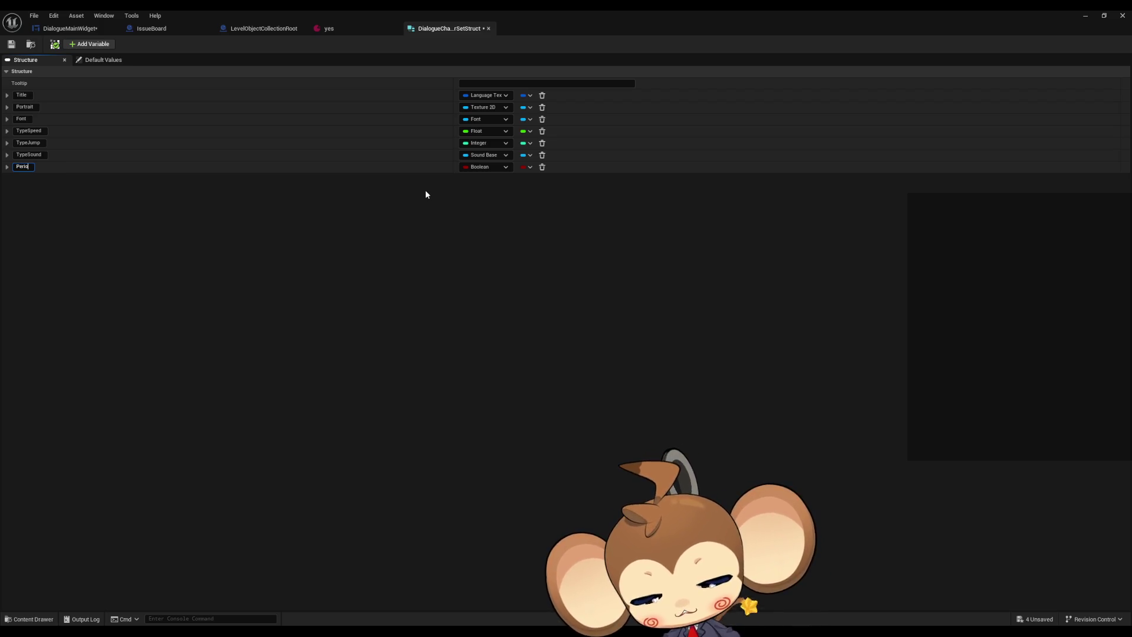
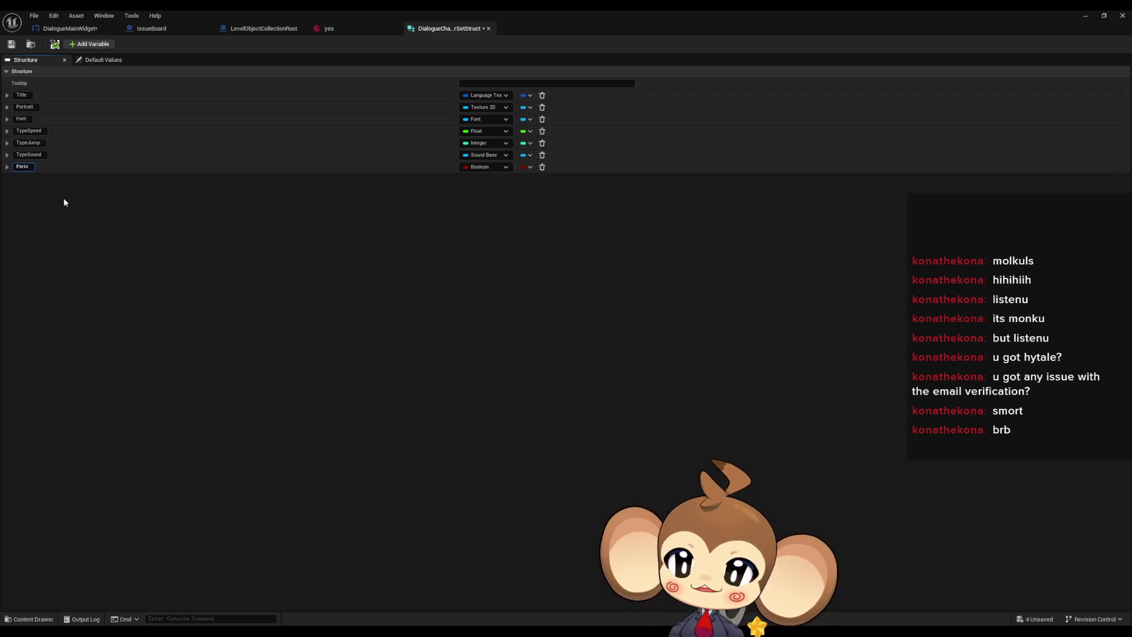
Step: Rename the Period field to PunctuationPause as a Float, save the struct, and return to DialogueMainWidget
{"action": "key", "text": "BackSpace"}
{"action": "key", "text": "BackSpace"}
{"action": "key", "text": "BackSpace"}
{"action": "type", "text": "Pu"}
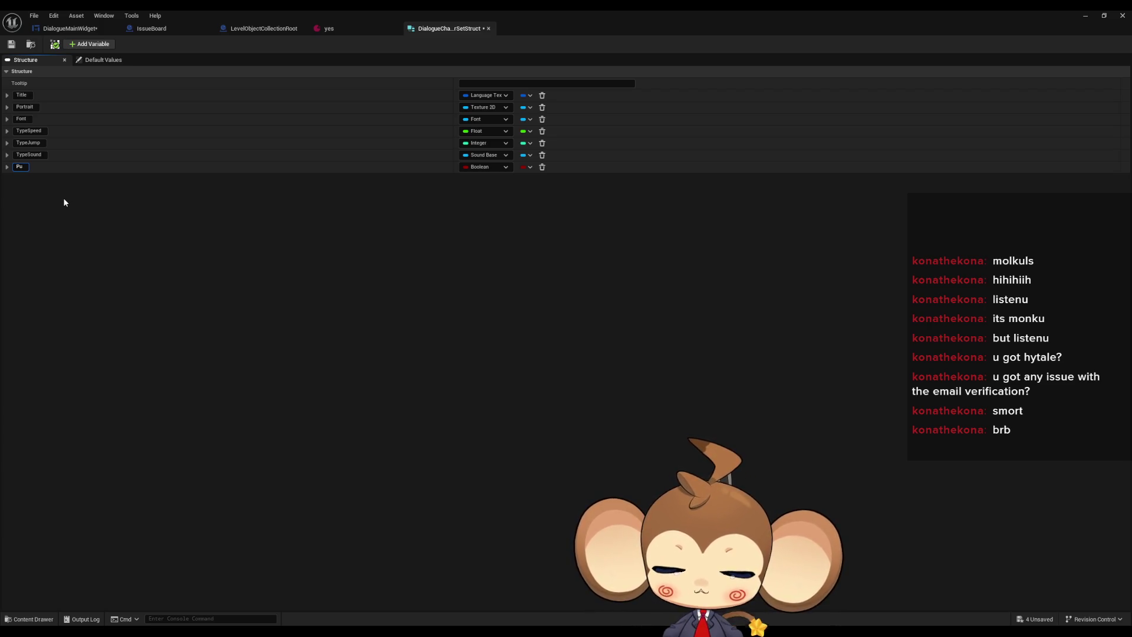
{"action": "type", "text": "nctuat"}
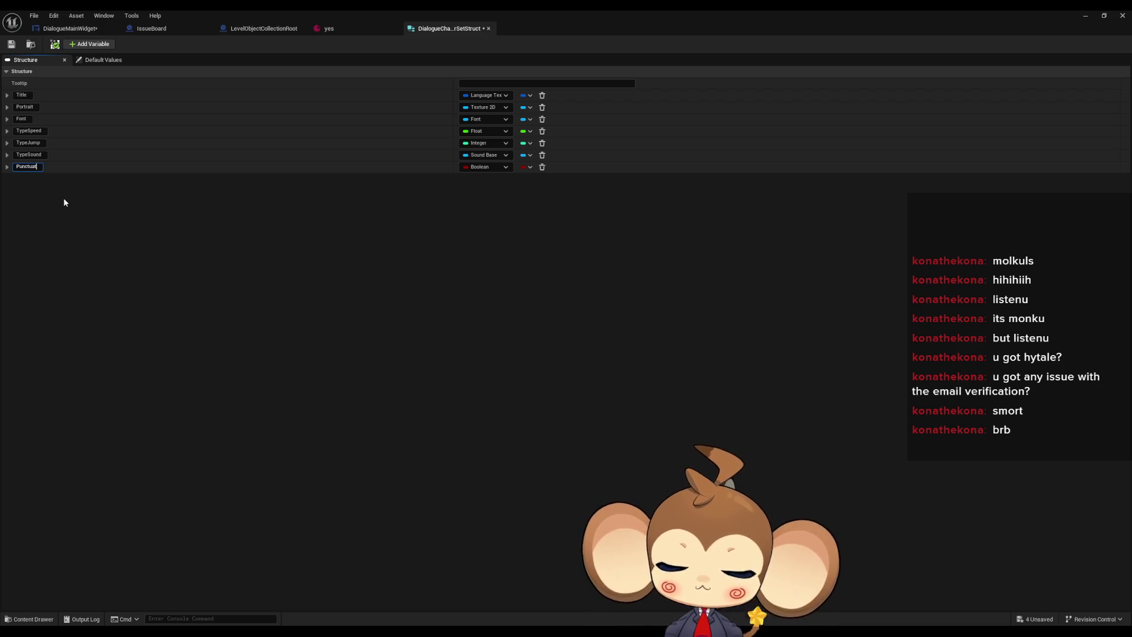
{"action": "type", "text": "ionPause"}
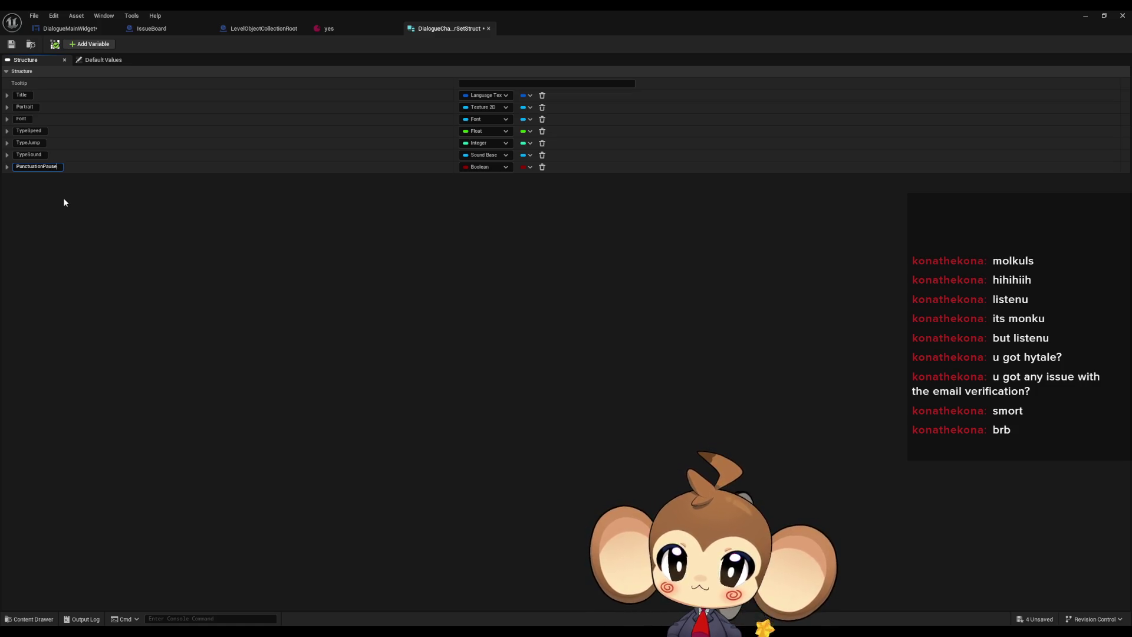
{"action": "key", "text": "Return"}
{"action": "left_click", "coordinate": [488, 168]}
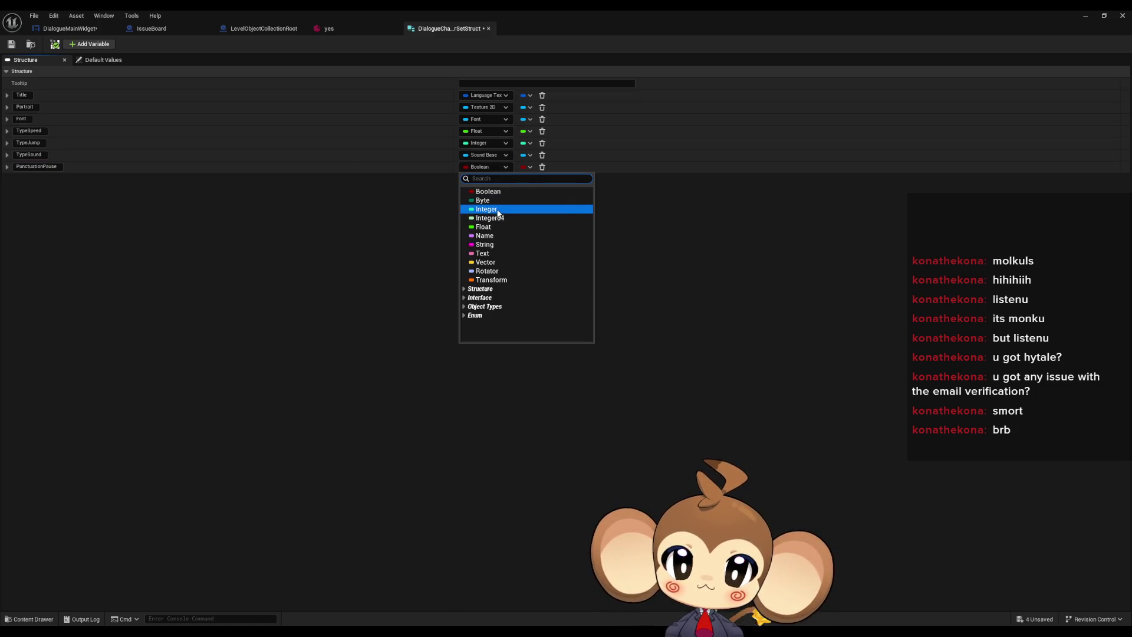
{"action": "left_click", "coordinate": [498, 226]}
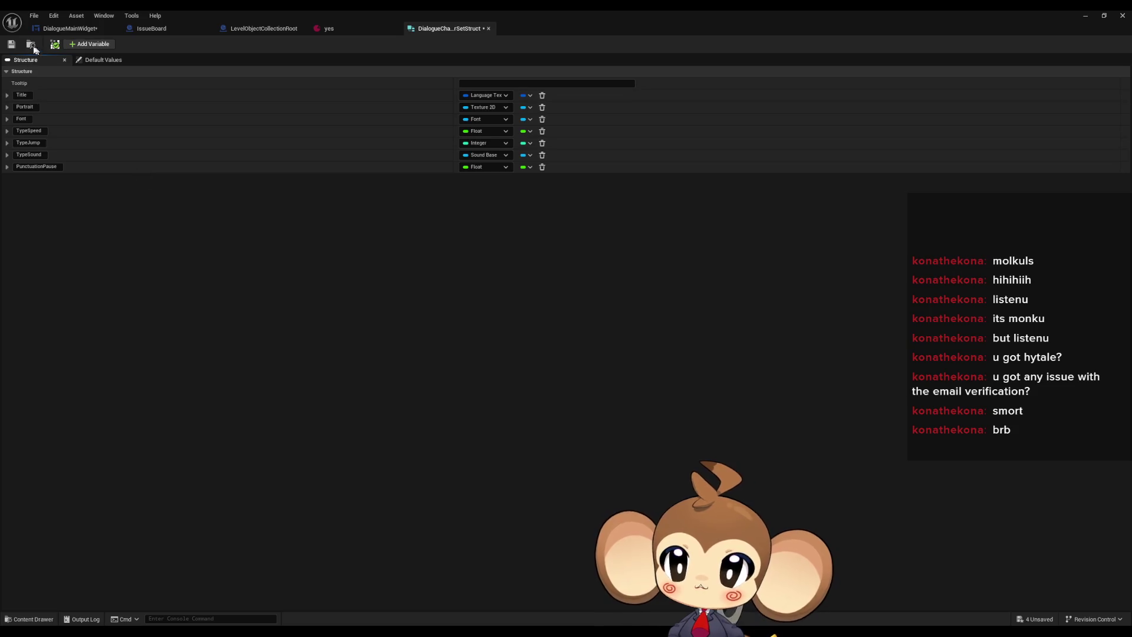
{"action": "left_click", "coordinate": [12, 44]}
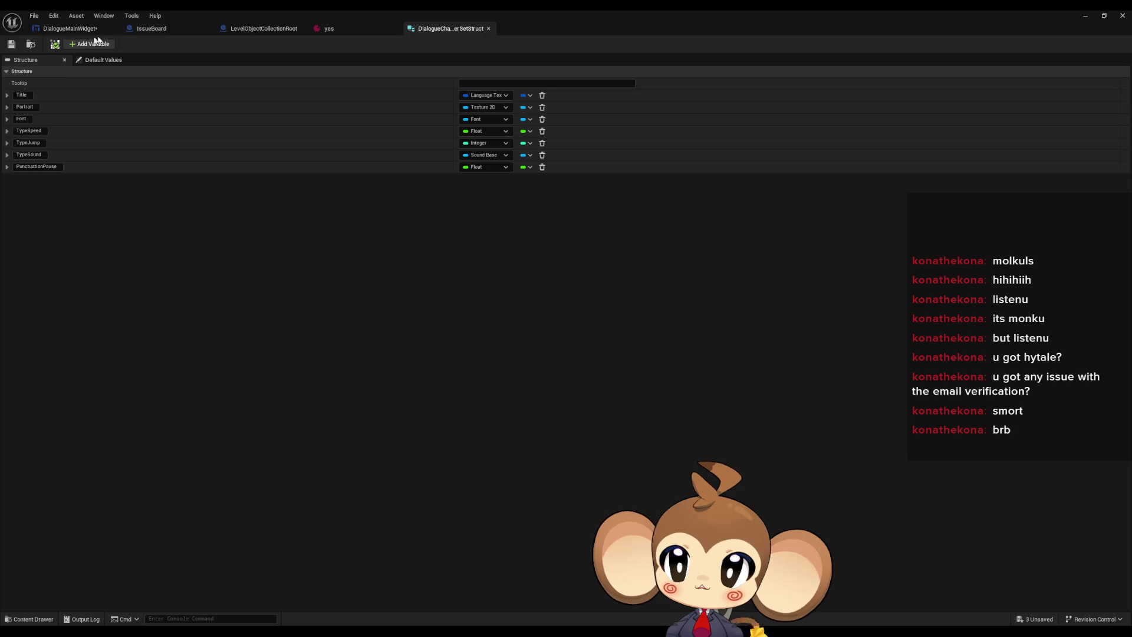
{"action": "left_click", "coordinate": [76, 35]}
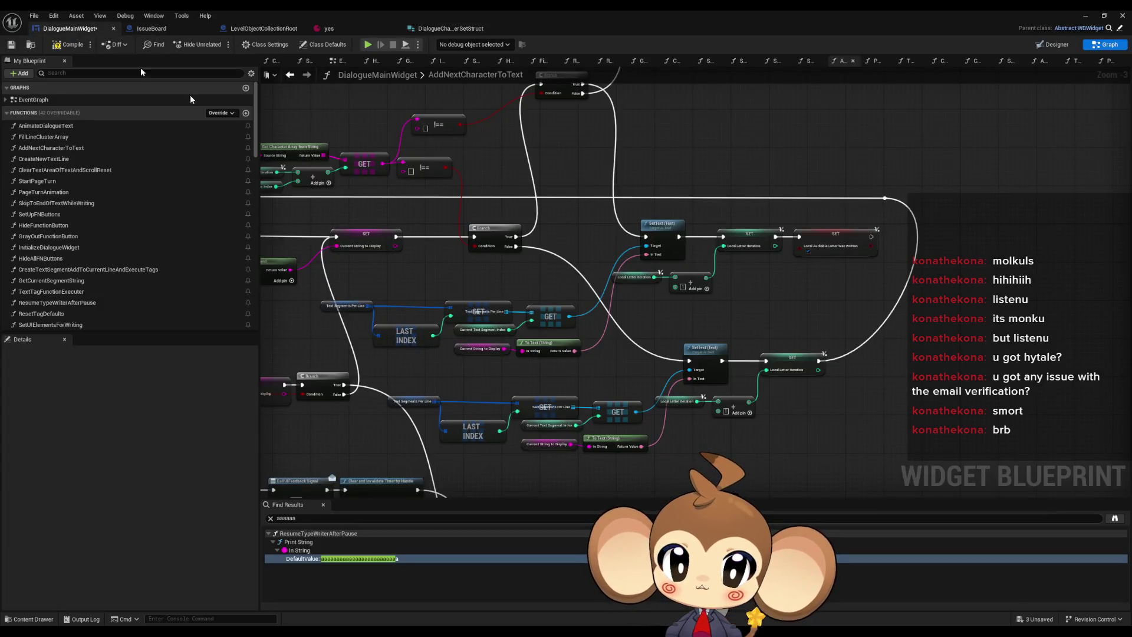
Step: Open AnimateDialogueText and add a new widget variable named DefaultPunctuationTimeDelay
{"action": "double_click", "coordinate": [66, 128]}
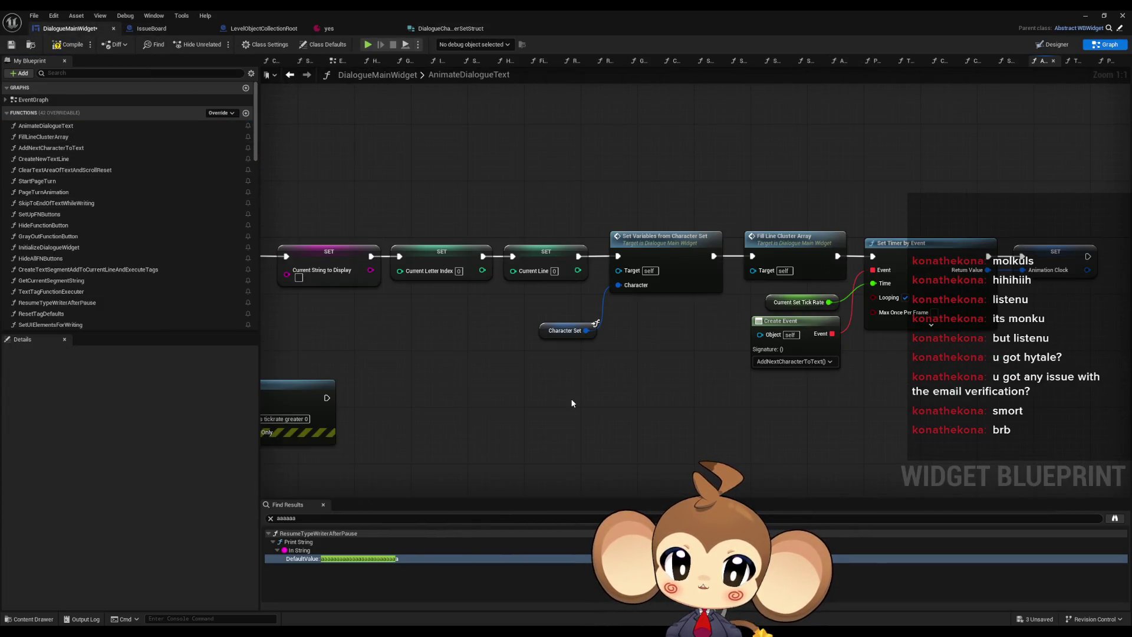
{"action": "scroll", "coordinate": [122, 267], "scroll_direction": "down", "scroll_amount": 3}
{"action": "scroll", "coordinate": [122, 265], "scroll_direction": "down", "scroll_amount": 10}
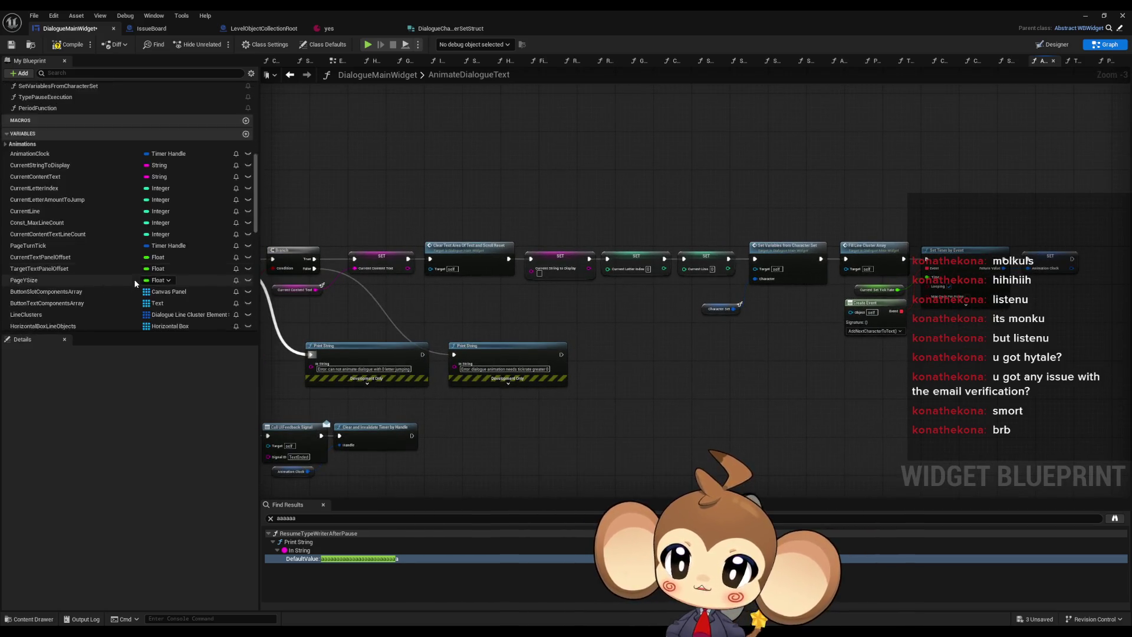
{"action": "scroll", "coordinate": [142, 277], "scroll_direction": "down", "scroll_amount": 2}
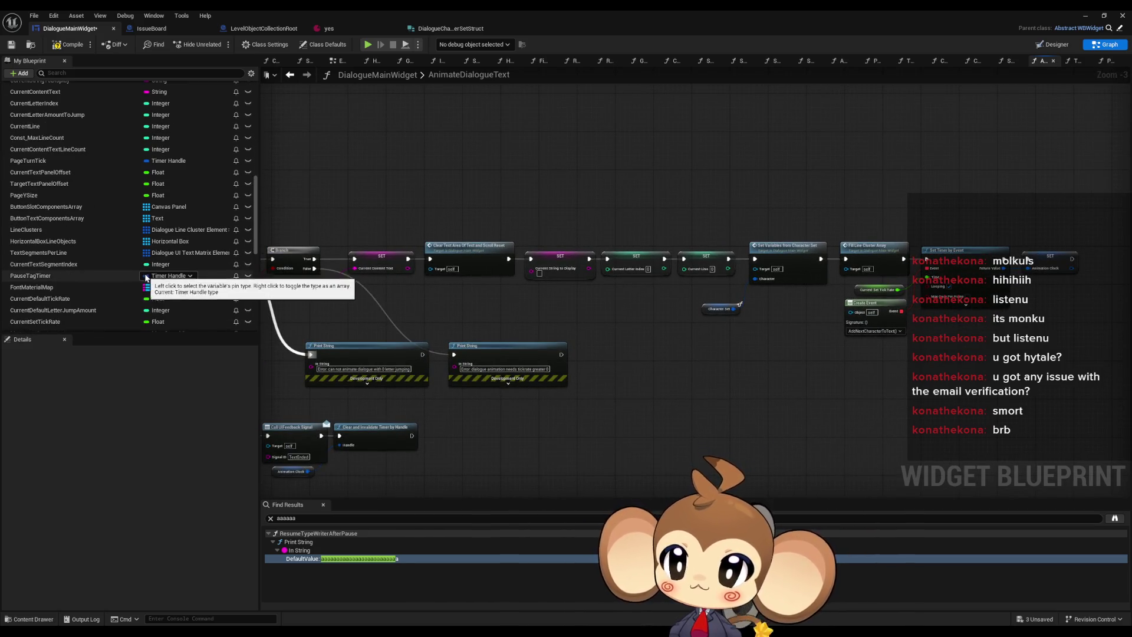
{"action": "scroll", "coordinate": [151, 276], "scroll_direction": "down", "scroll_amount": 2}
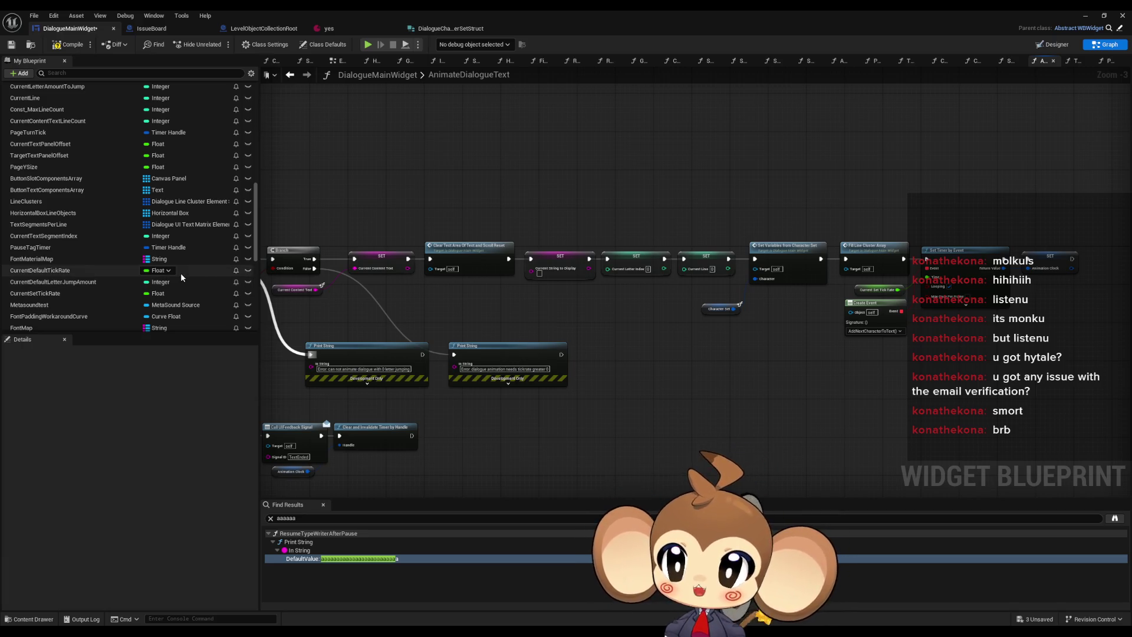
{"action": "scroll", "coordinate": [168, 273], "scroll_direction": "down", "scroll_amount": 3}
{"action": "scroll", "coordinate": [172, 271], "scroll_direction": "up", "scroll_amount": 5}
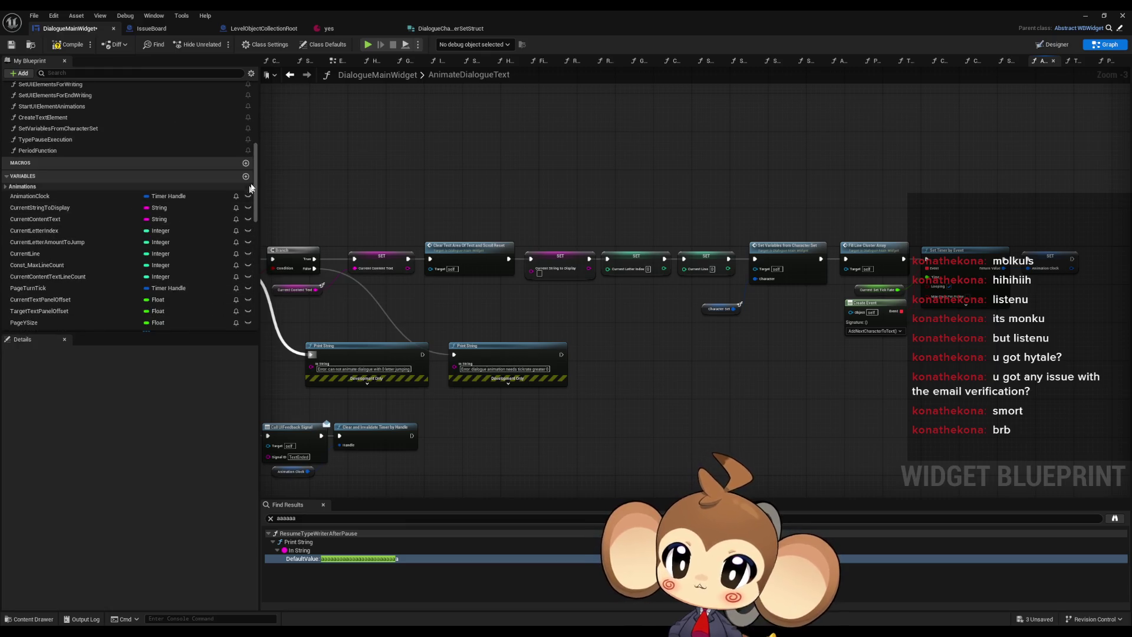
{"action": "left_click", "coordinate": [246, 174]}
{"action": "type", "text": "DefaultPunctuationTimeDela"}
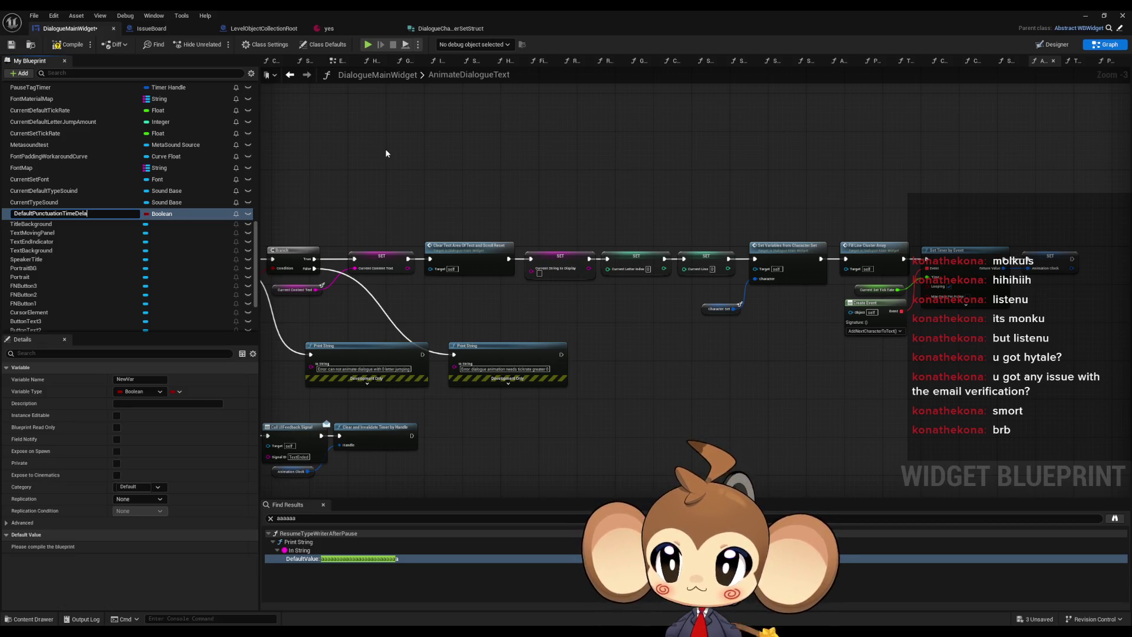
Step: Finish naming DefaultPunctuationTimeDelay and make it a Float
{"action": "type", "text": "y"}
{"action": "key", "text": "Return"}
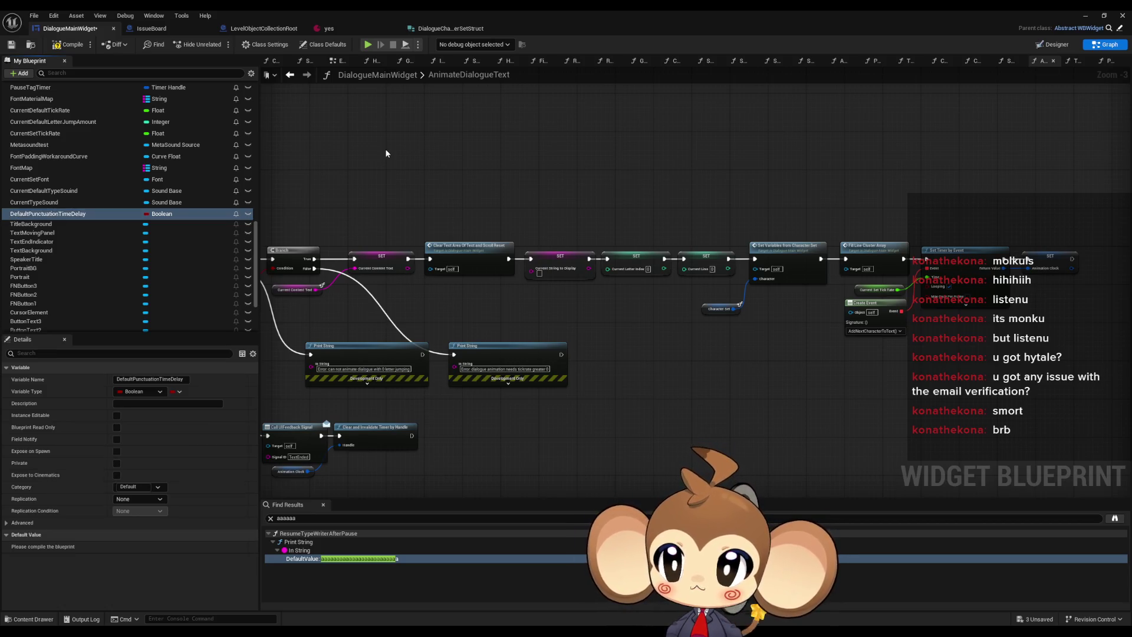
{"action": "left_click", "coordinate": [159, 214]}
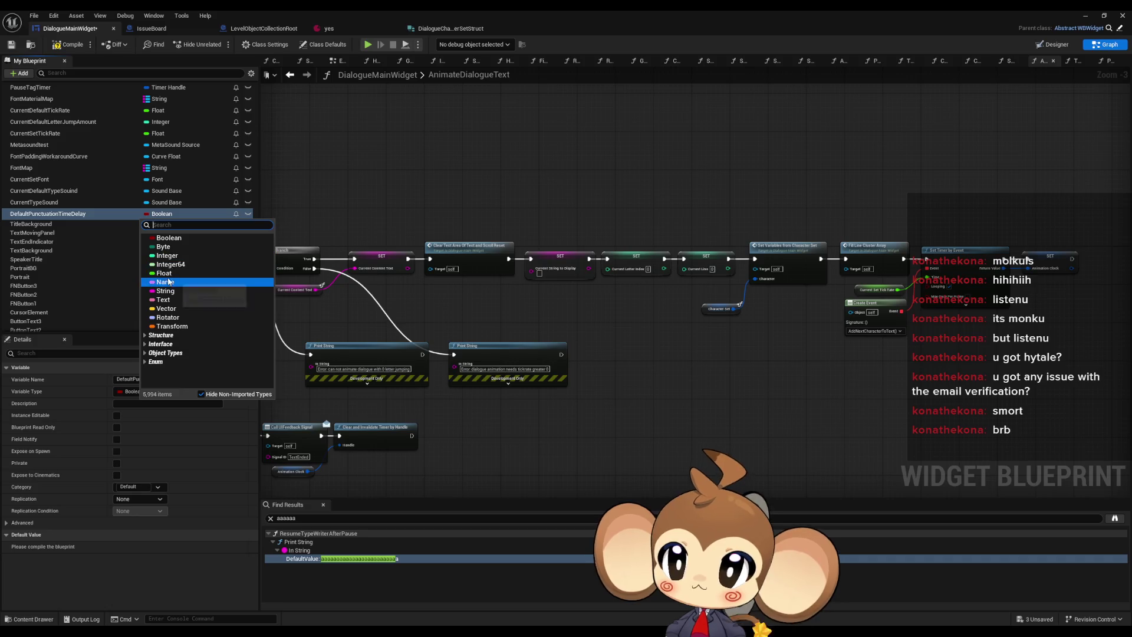
{"action": "left_click", "coordinate": [165, 273]}
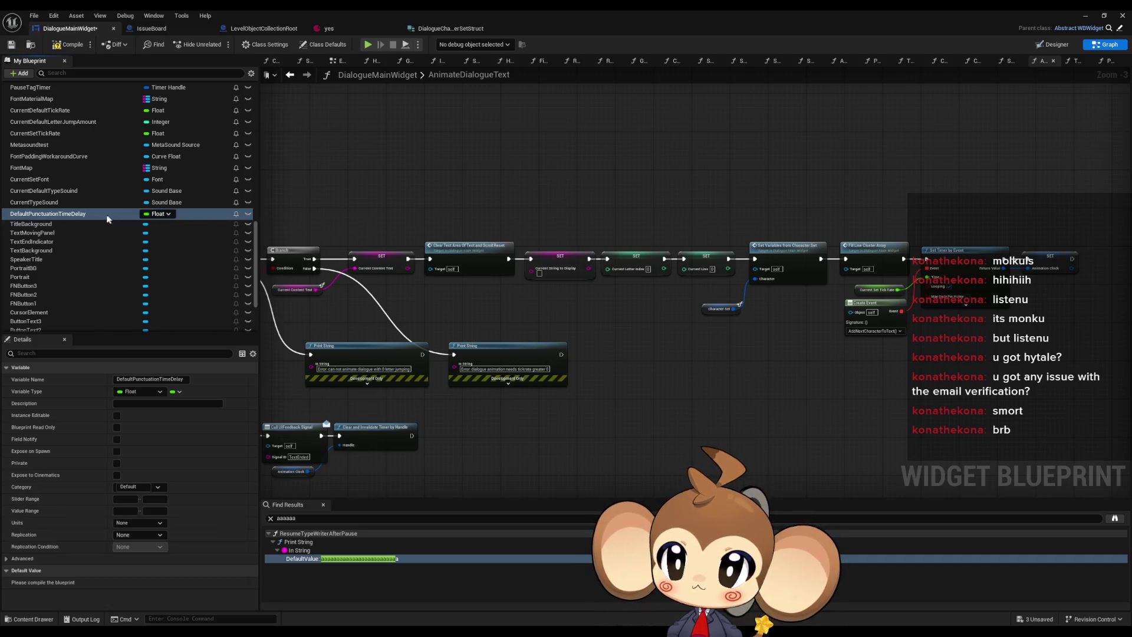
Step: Duplicate it as a Float named CurrentPunctuationTimeDelay_0
{"action": "key", "text": "ctrl+d"}
{"action": "key", "text": "Home"}
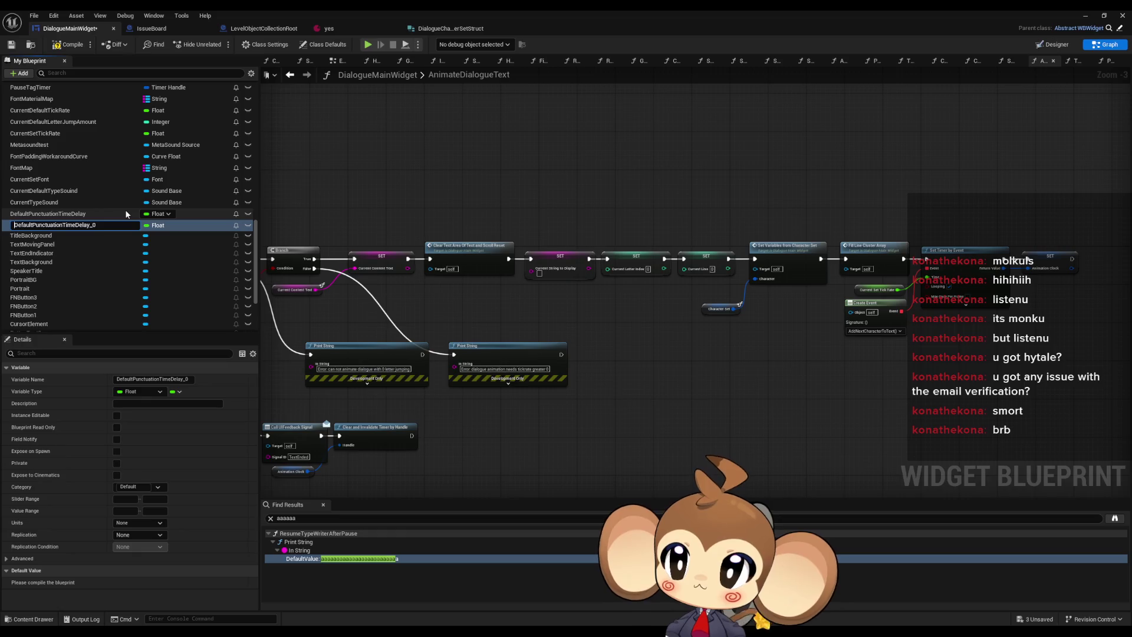
{"action": "key", "text": "Delete"}
{"action": "key", "text": "Delete"}
{"action": "key", "text": "Delete"}
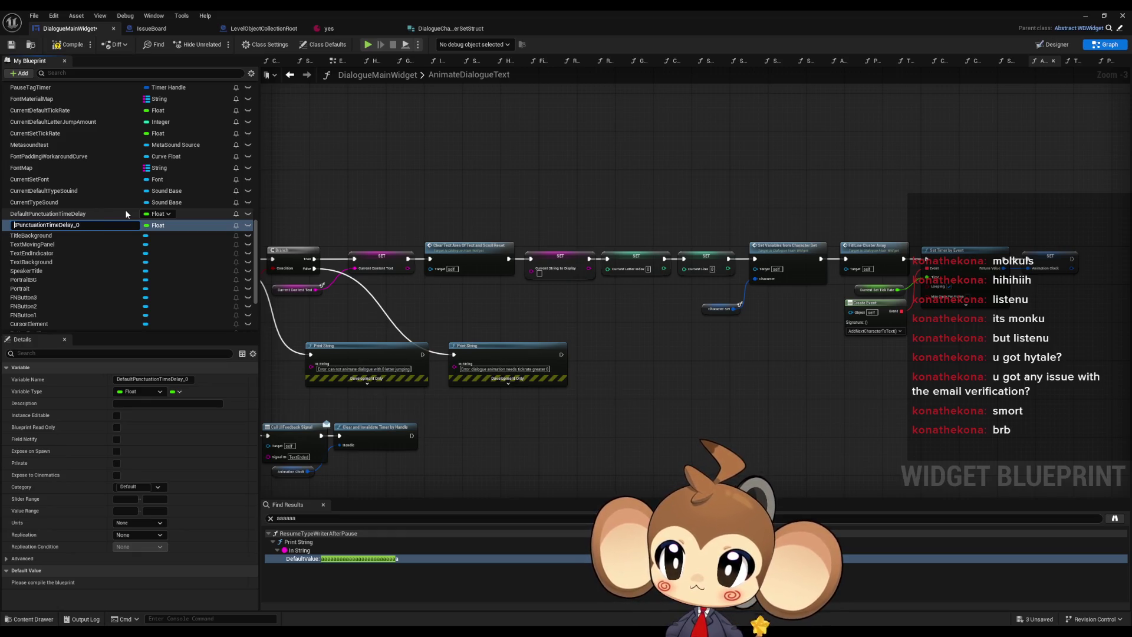
{"action": "type", "text": "Curren"}
{"action": "key", "text": "Return"}
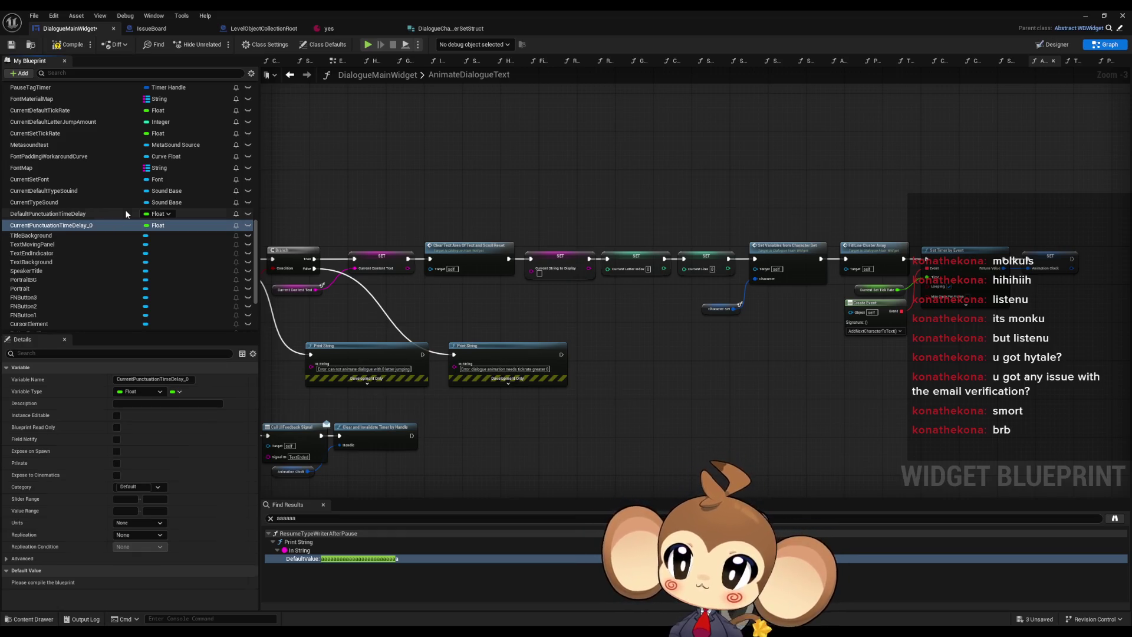
{"action": "left_click_drag", "start_coordinate": [678, 337], "coordinate": [1127, 372]}
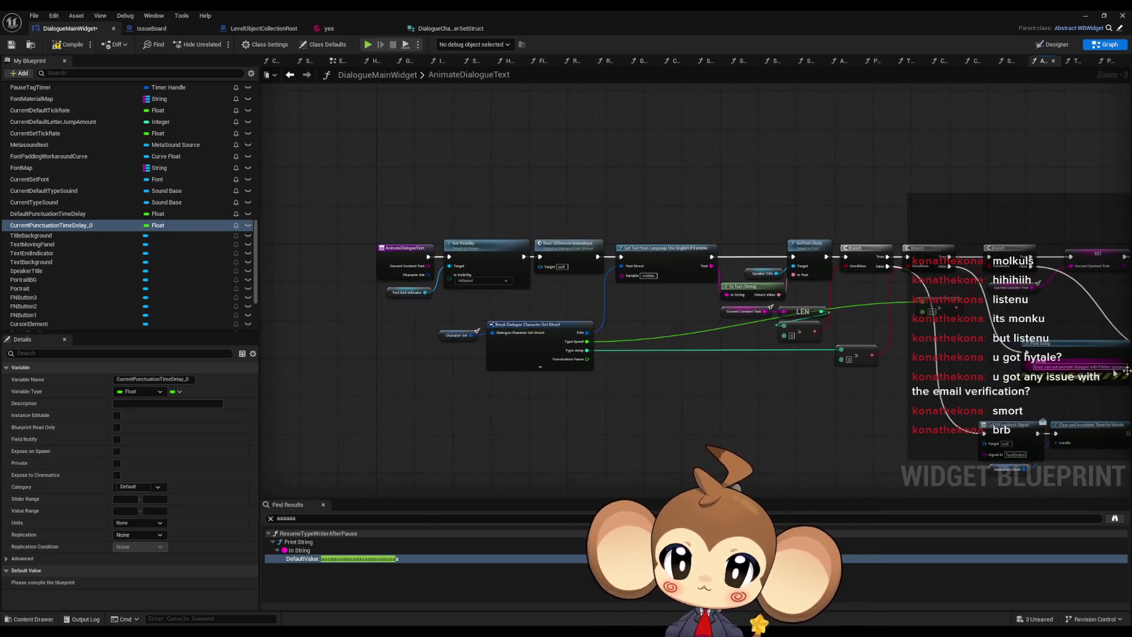
Step: Hide the Punctuation Pause pin on the Break Dialogue Character Set Struct node
{"action": "scroll", "coordinate": [826, 472], "scroll_direction": "up", "scroll_amount": 3}
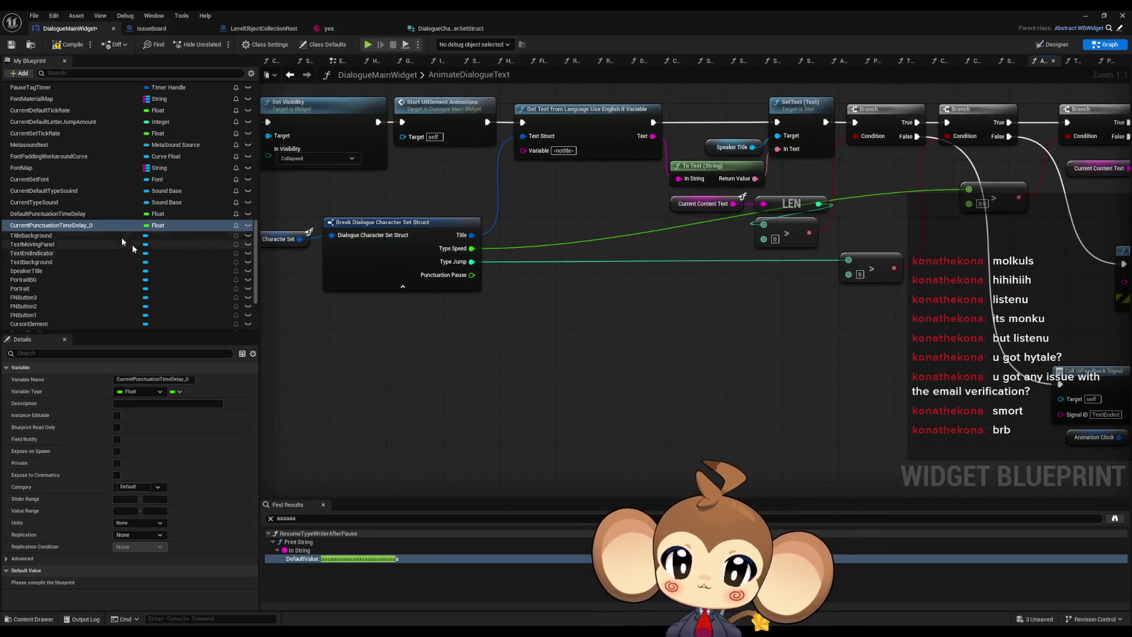
{"action": "left_click_drag", "start_coordinate": [645, 202], "coordinate": [563, 326]}
{"action": "scroll", "coordinate": [866, 326], "scroll_direction": "down", "scroll_amount": 2}
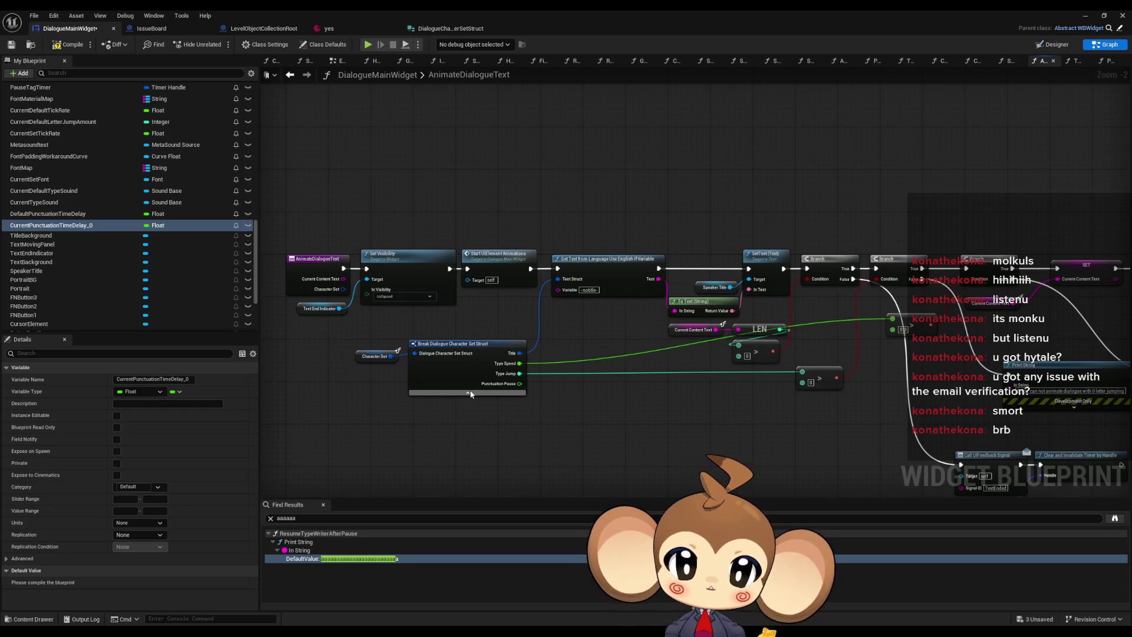
{"action": "left_click", "coordinate": [456, 375]}
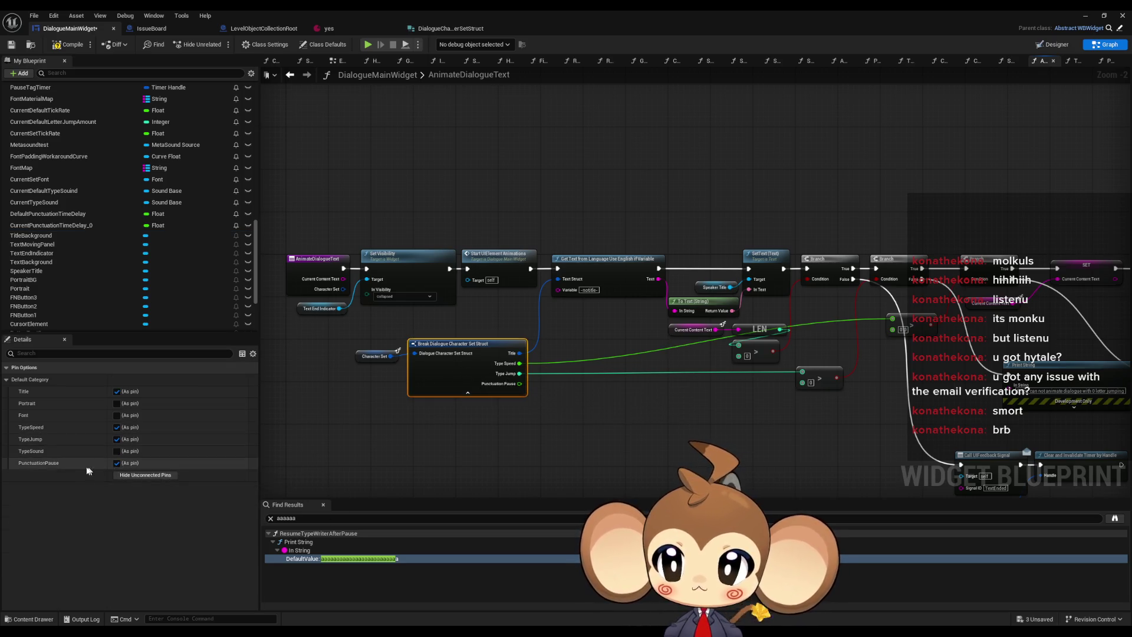
{"action": "left_click", "coordinate": [115, 463]}
Step: Open the SetVariablesFromCharacterSet function graph from its node
{"action": "left_click_drag", "start_coordinate": [604, 404], "coordinate": [442, 334]}
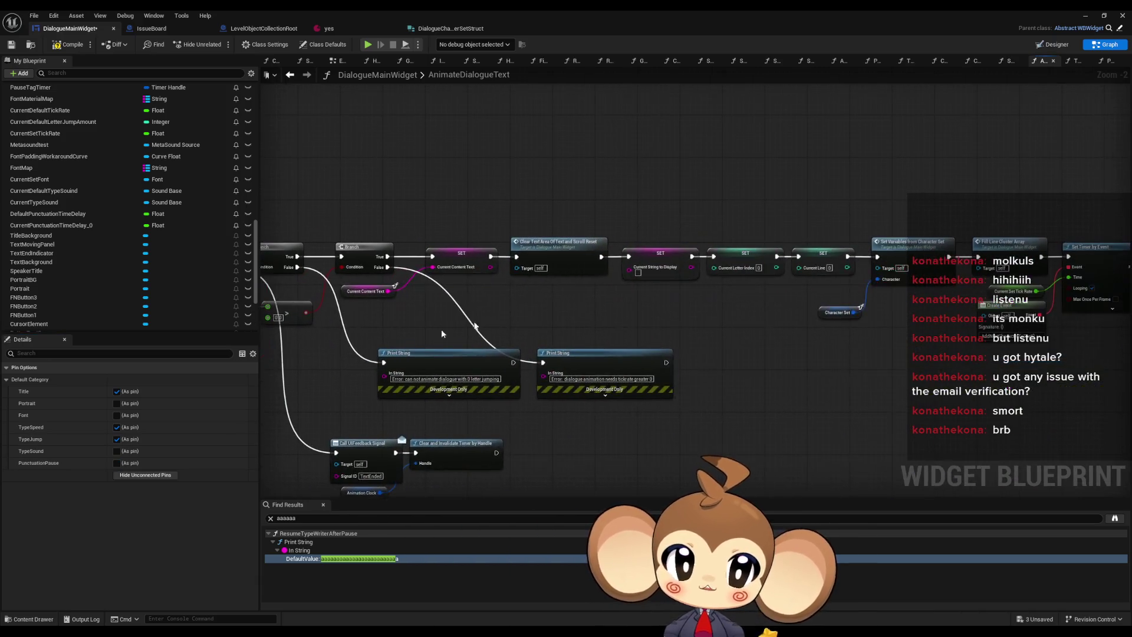
{"action": "left_click_drag", "start_coordinate": [570, 255], "coordinate": [467, 265]}
{"action": "left_click", "coordinate": [821, 269]}
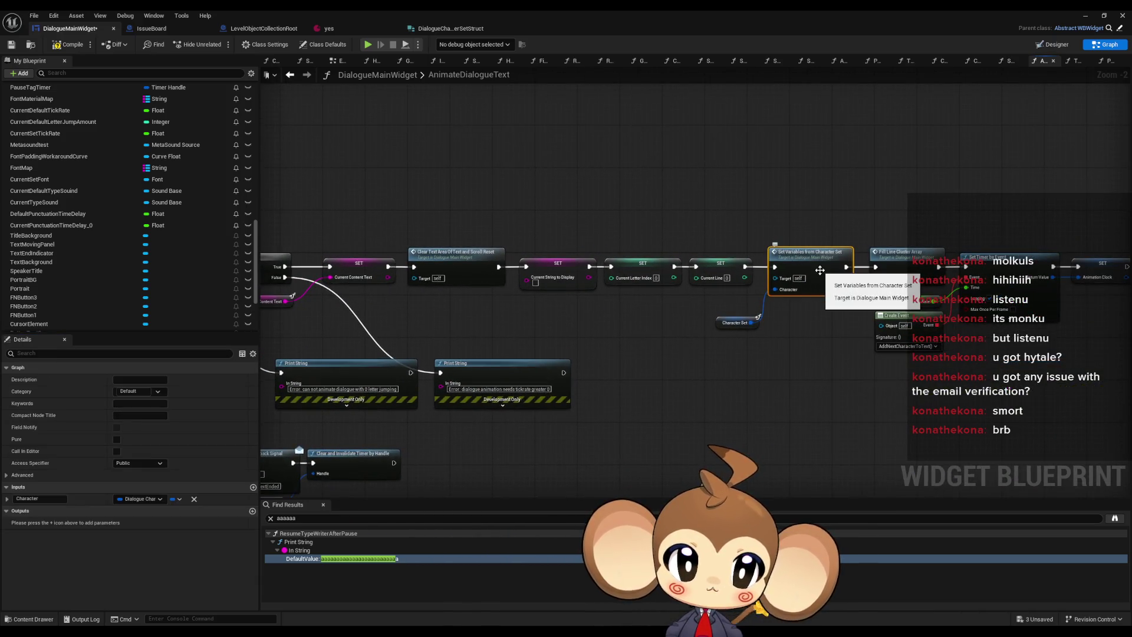
{"action": "double_click", "coordinate": [821, 270]}
{"action": "scroll", "coordinate": [497, 168], "scroll_direction": "up", "scroll_amount": 3}
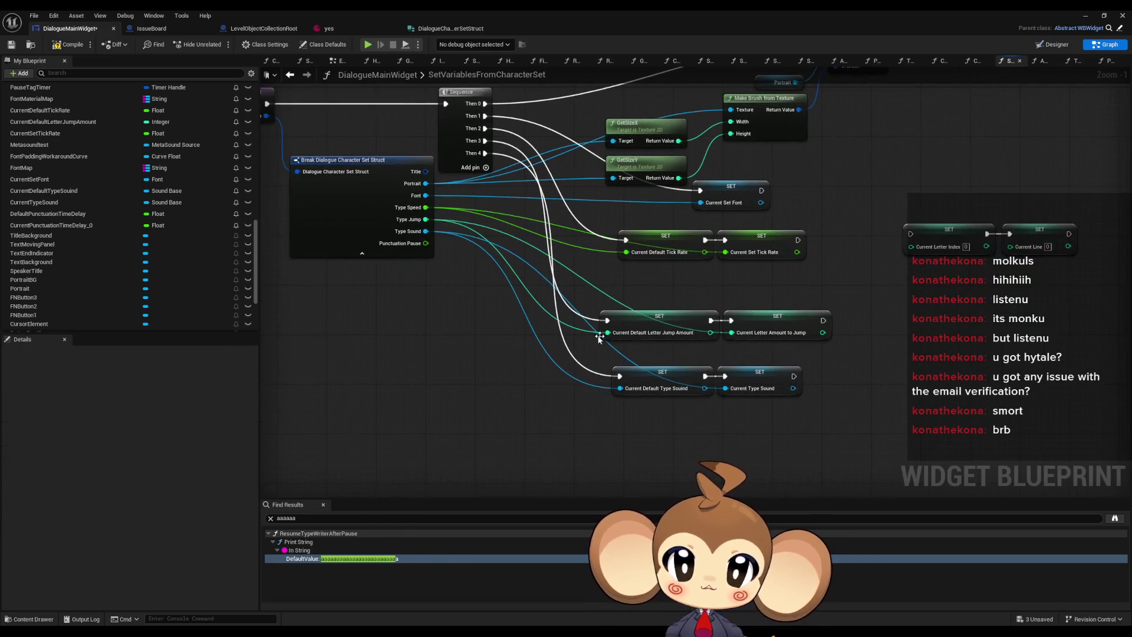
Step: Add chained Default and Current punctuation delay setters on the Sequence's Then 5 output
{"action": "left_click", "coordinate": [490, 161]}
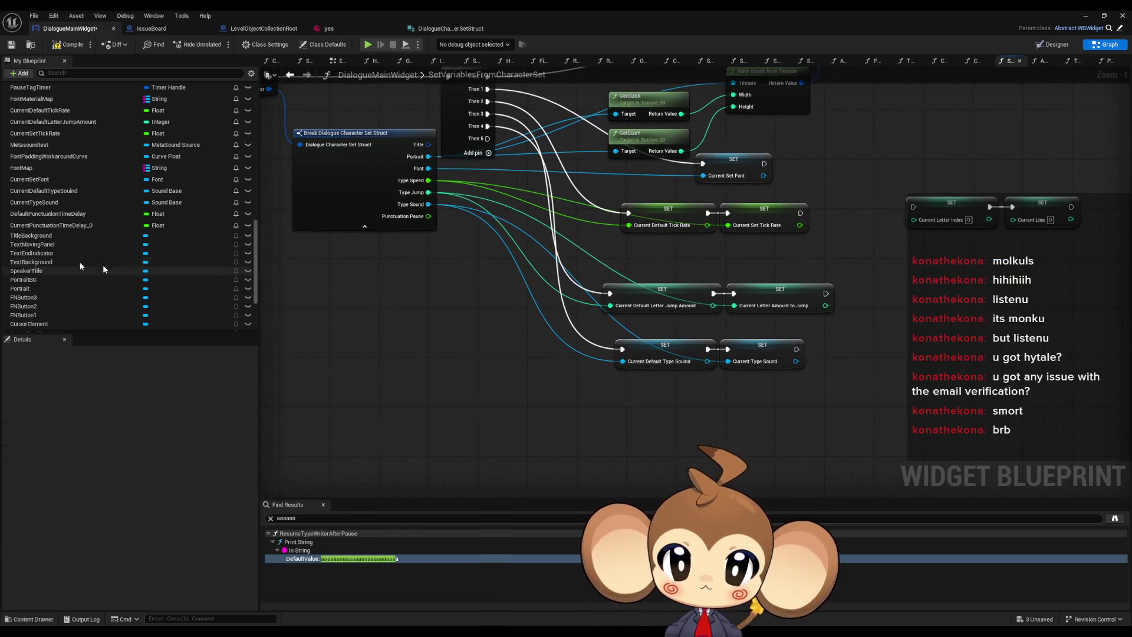
{"action": "left_click", "coordinate": [62, 225]}
{"action": "left_click_drag", "start_coordinate": [62, 225], "coordinate": [501, 395]}
{"action": "left_click", "coordinate": [531, 413]}
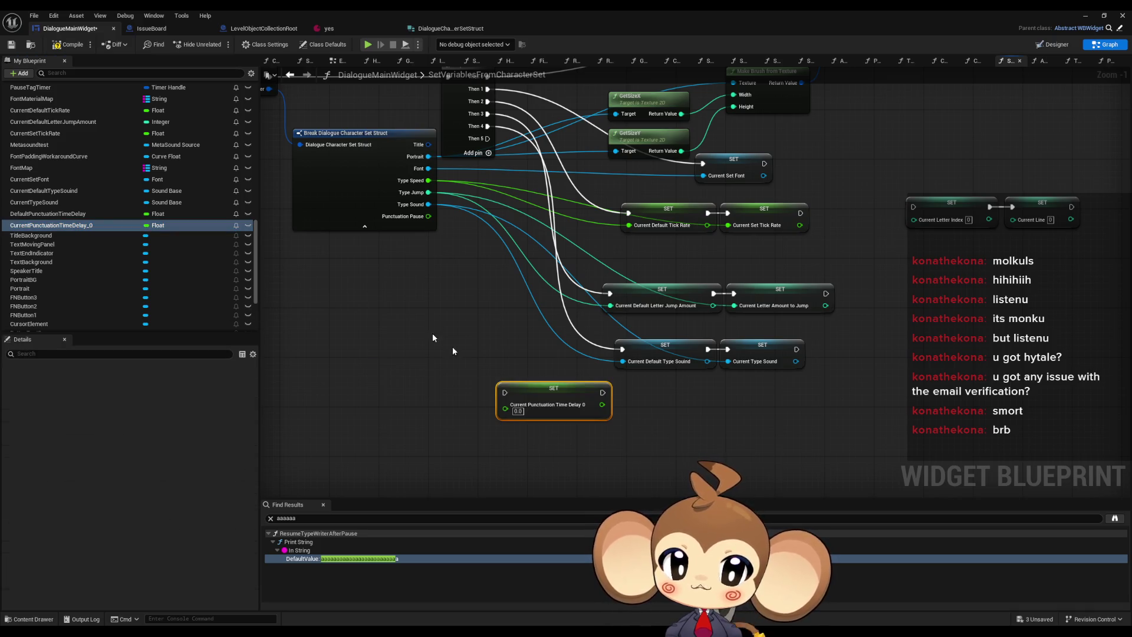
{"action": "left_click_drag", "start_coordinate": [47, 214], "coordinate": [371, 390]}
{"action": "left_click", "coordinate": [401, 413]}
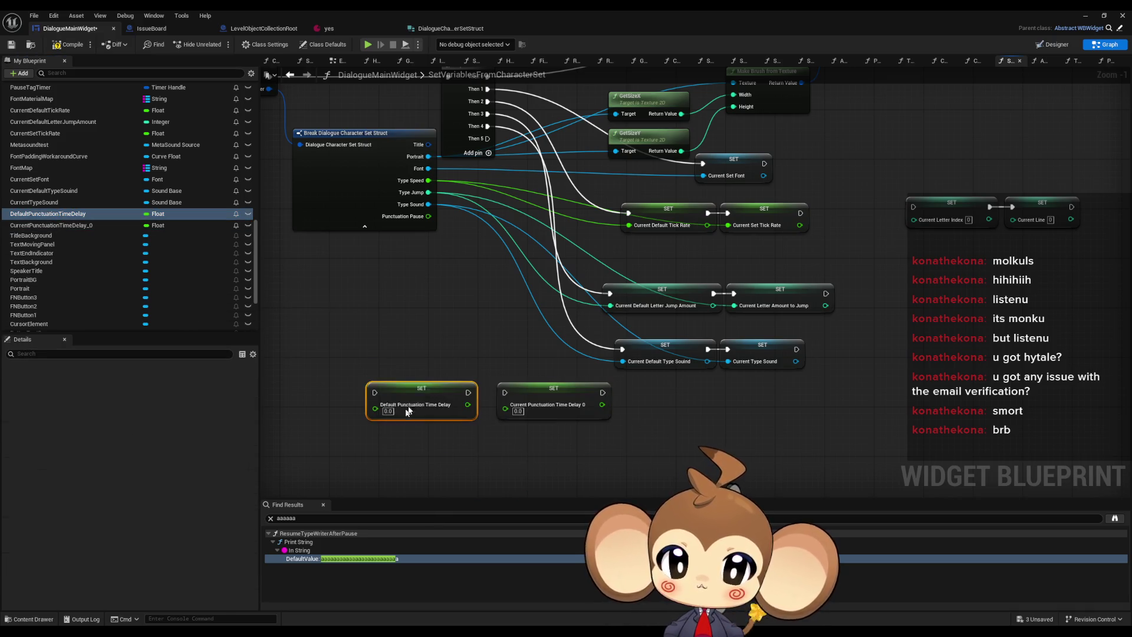
{"action": "mouse_move", "coordinate": [554, 182]}
{"action": "left_mouse_down"}
{"action": "mouse_move", "coordinate": [504, 321]}
{"action": "mouse_move", "coordinate": [596, 432]}
{"action": "mouse_move", "coordinate": [441, 436]}
{"action": "left_mouse_up"}
{"action": "left_click_drag", "start_coordinate": [577, 439], "coordinate": [535, 437]}
Step: Move the punctuation setters into place and save the dialogue widget
{"action": "left_click", "coordinate": [621, 441]}
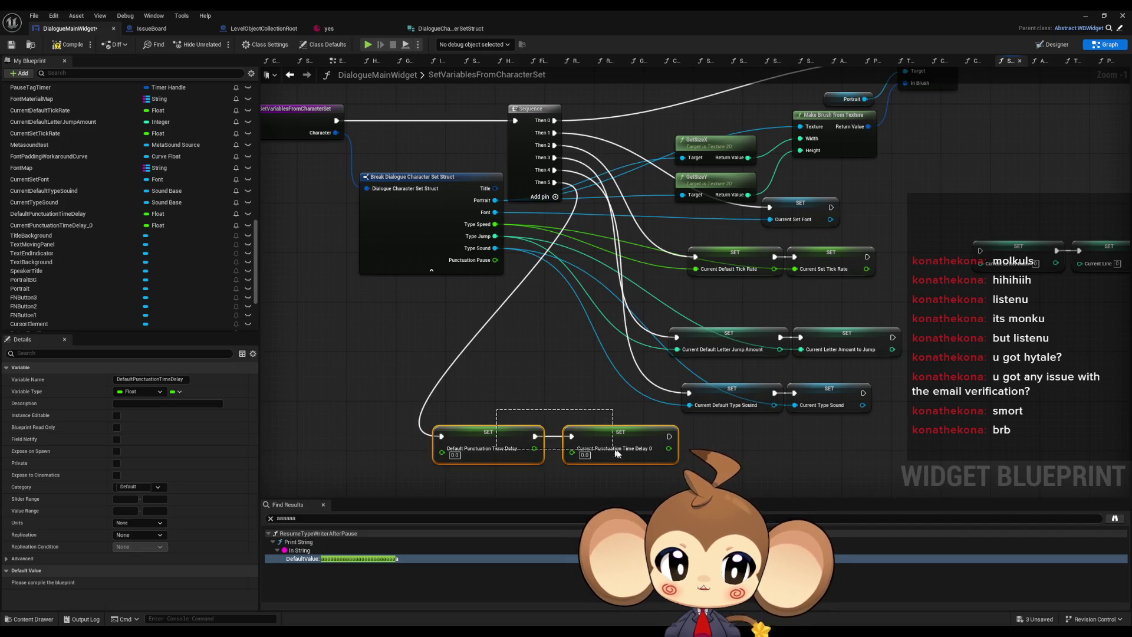
{"action": "mouse_move", "coordinate": [620, 441]}
{"action": "left_mouse_down"}
{"action": "mouse_move", "coordinate": [869, 440]}
{"action": "mouse_move", "coordinate": [773, 433]}
{"action": "mouse_move", "coordinate": [494, 261]}
{"action": "left_mouse_up"}
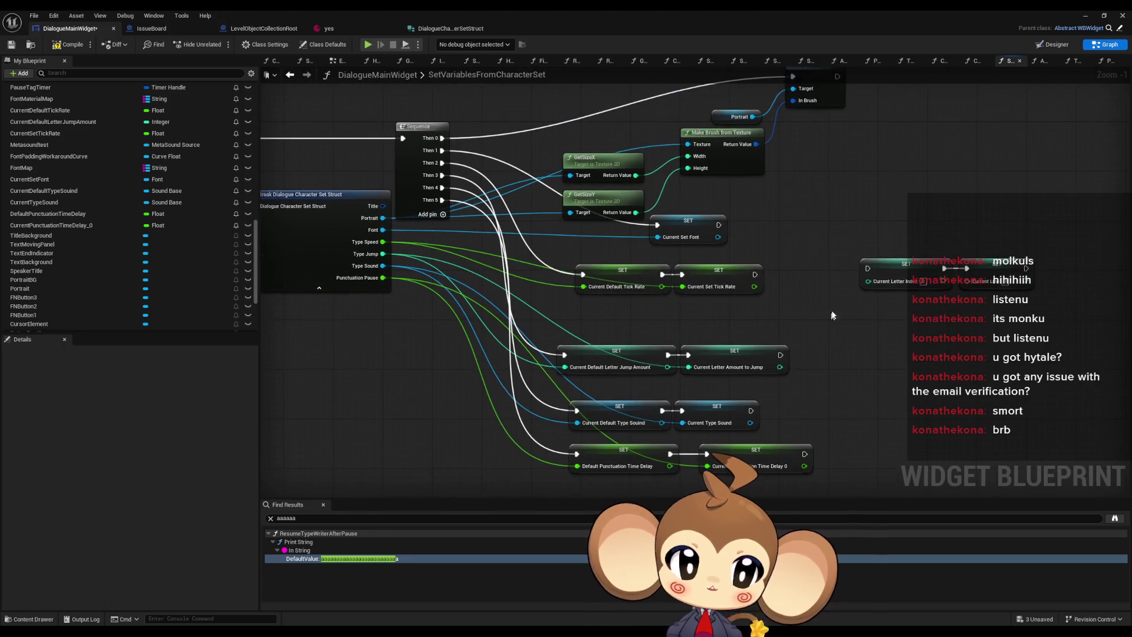
{"action": "left_click_drag", "start_coordinate": [852, 251], "coordinate": [1056, 335]}
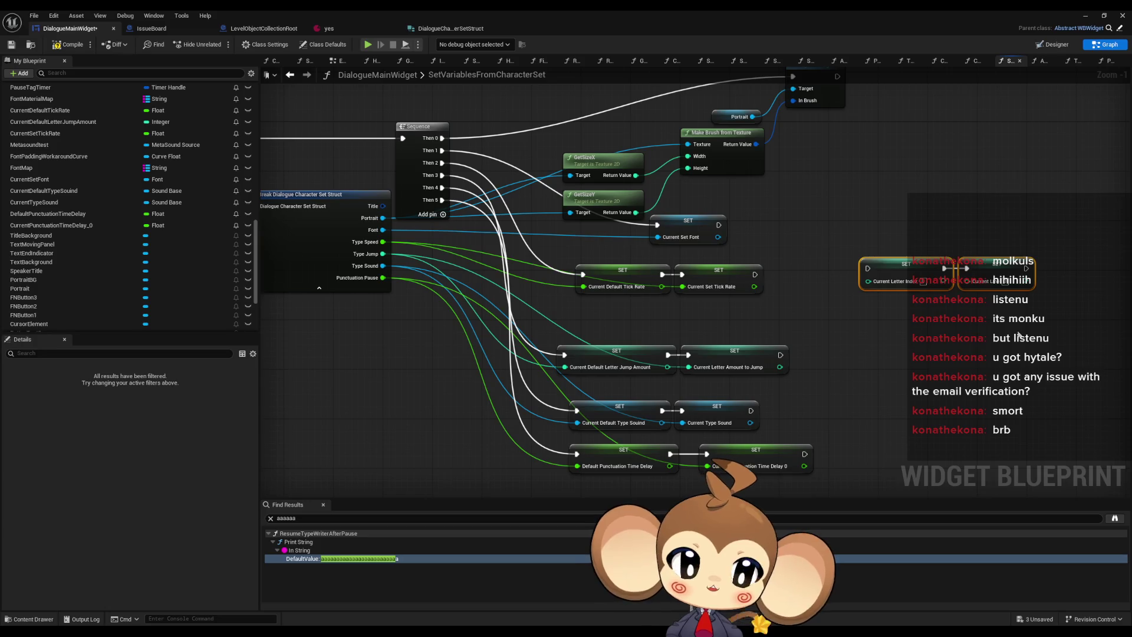
{"action": "left_click", "coordinate": [68, 44]}
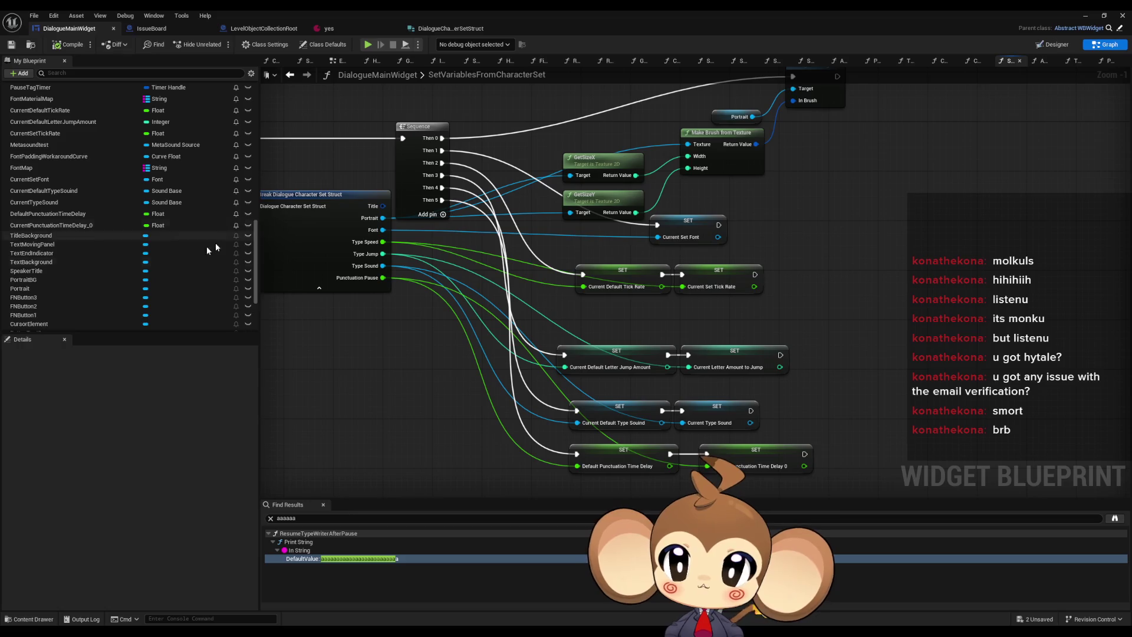
{"action": "scroll", "coordinate": [134, 223], "scroll_direction": "down", "scroll_amount": 2}
{"action": "scroll", "coordinate": [135, 223], "scroll_direction": "up", "scroll_amount": 10}
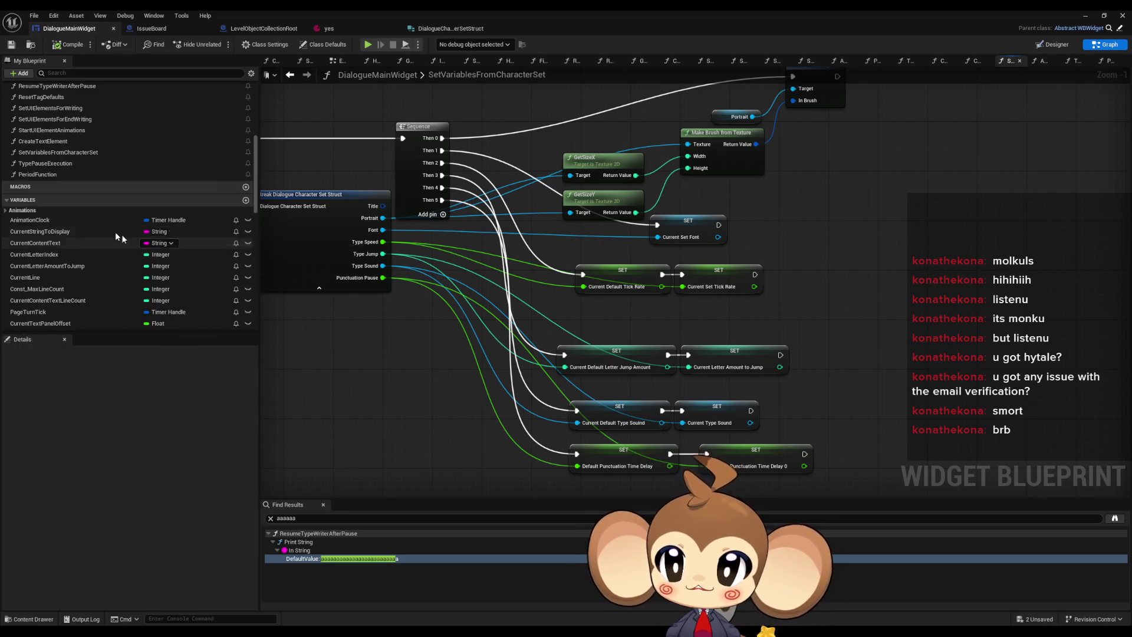
{"action": "double_click", "coordinate": [40, 174]}
Step: Rename CurrentPunctuationTimeDelay_0 to CurrentPunctuationTimeDelay
{"action": "scroll", "coordinate": [157, 265], "scroll_direction": "down", "scroll_amount": 10}
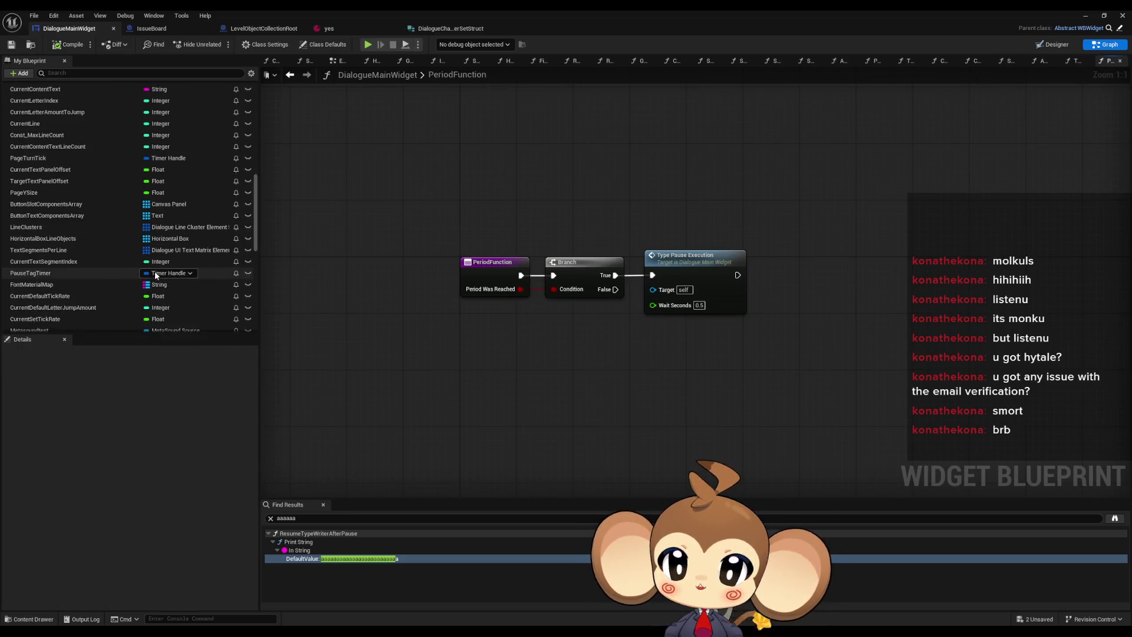
{"action": "scroll", "coordinate": [158, 272], "scroll_direction": "down", "scroll_amount": 1}
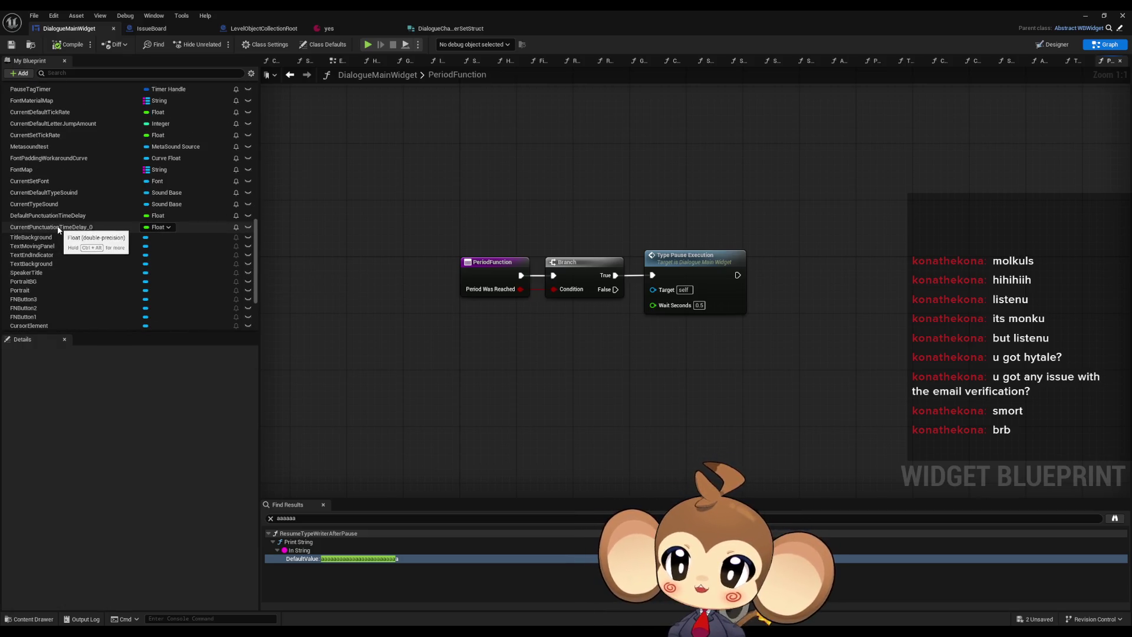
{"action": "left_click", "coordinate": [102, 230]}
{"action": "key", "text": "F2"}
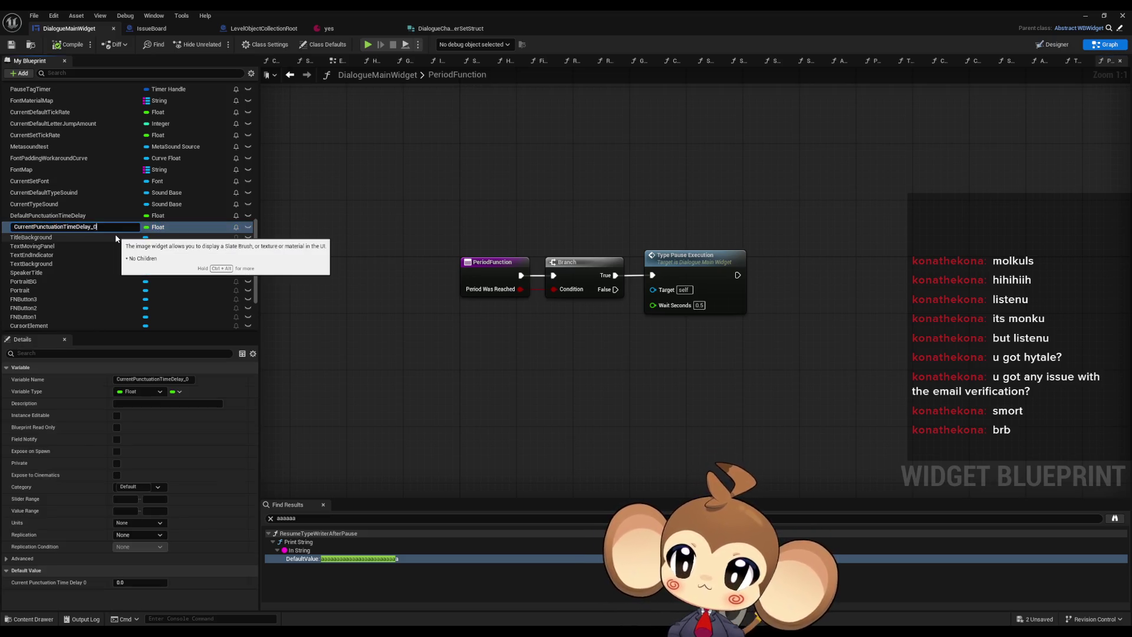
{"action": "key", "text": "Return"}
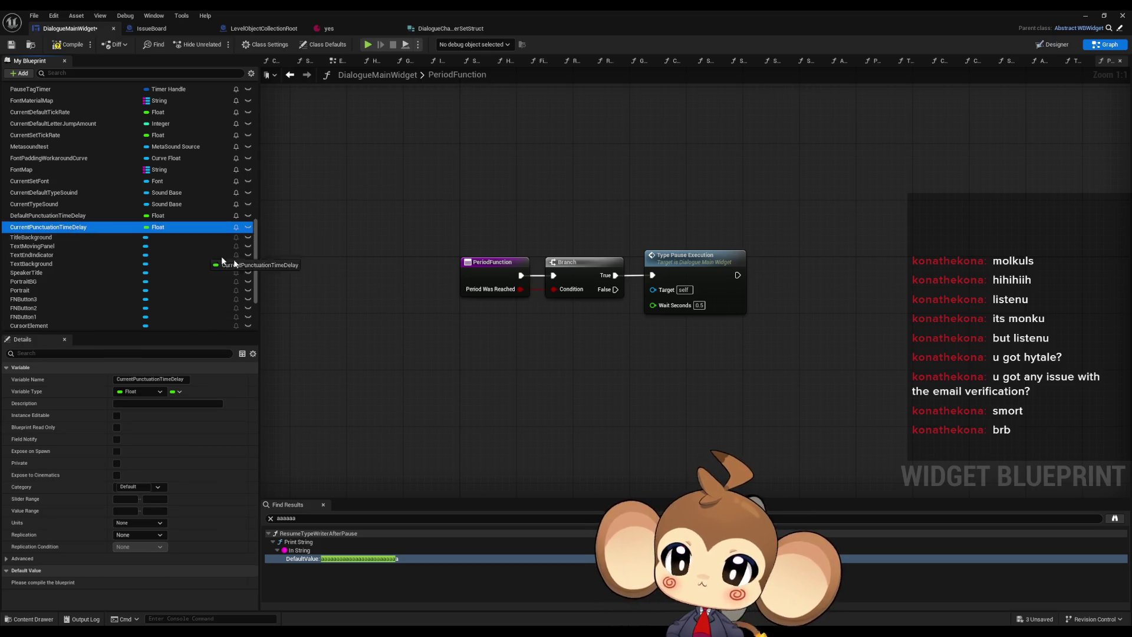
Step: Feed a CurrentPunctuationTimeDelay getter into PeriodFunction's Wait Seconds and compile the widget
{"action": "key", "text": "ctrl+v"}
{"action": "left_click_drag", "start_coordinate": [659, 336], "coordinate": [653, 304]}
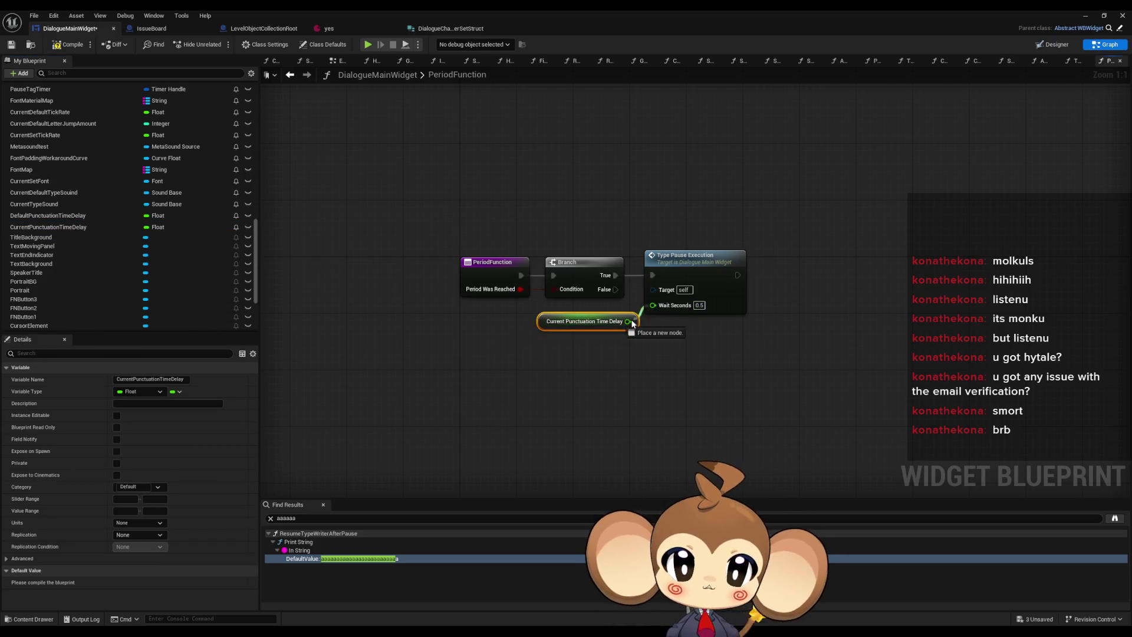
{"action": "left_click_drag", "start_coordinate": [589, 333], "coordinate": [564, 318]}
{"action": "left_click", "coordinate": [576, 359]}
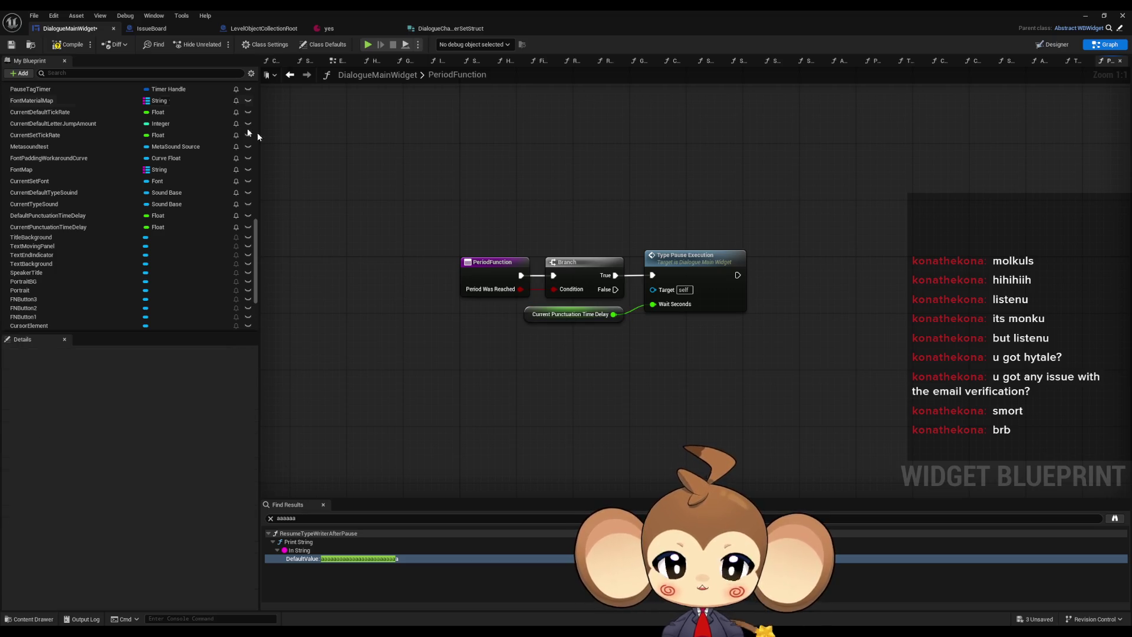
{"action": "left_click", "coordinate": [66, 45]}
{"action": "left_click", "coordinate": [450, 28]}
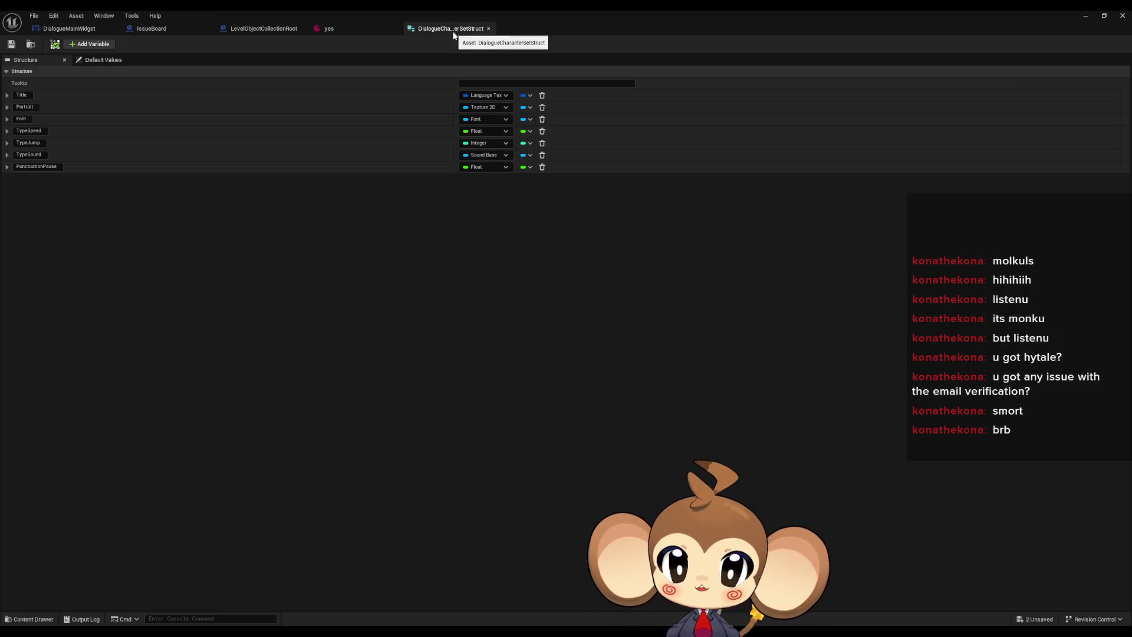
Step: Set PunctuationPause's default value to 0.5, save the struct, and return to DialogueMainWidget
{"action": "left_click", "coordinate": [104, 60]}
{"action": "left_click", "coordinate": [474, 194]}
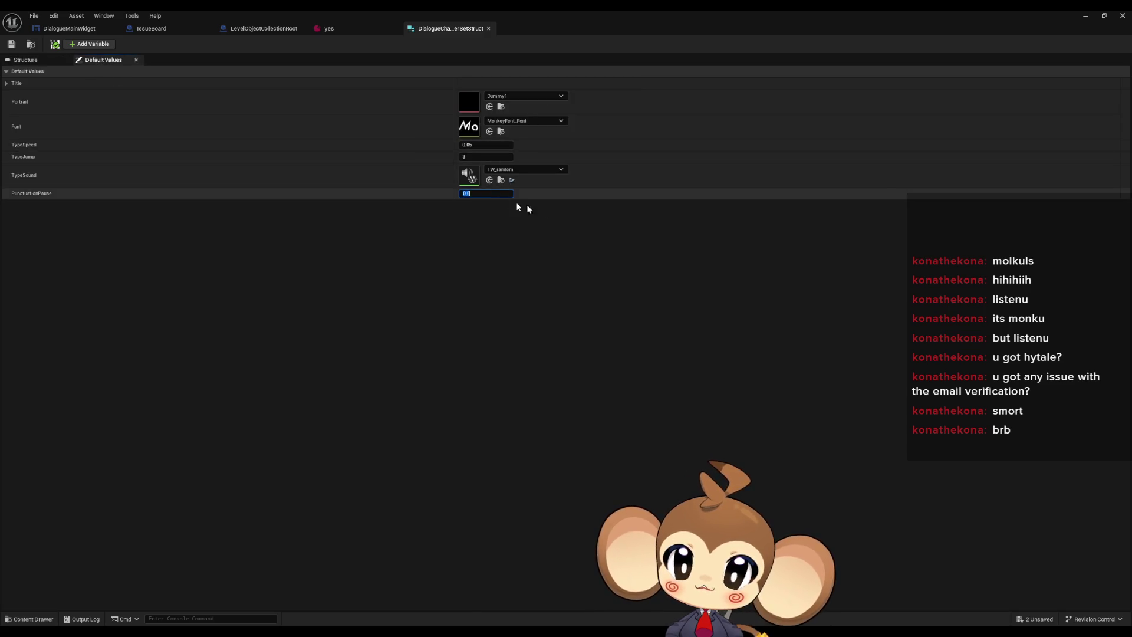
{"action": "type", "text": "0.5"}
{"action": "key", "text": "Return"}
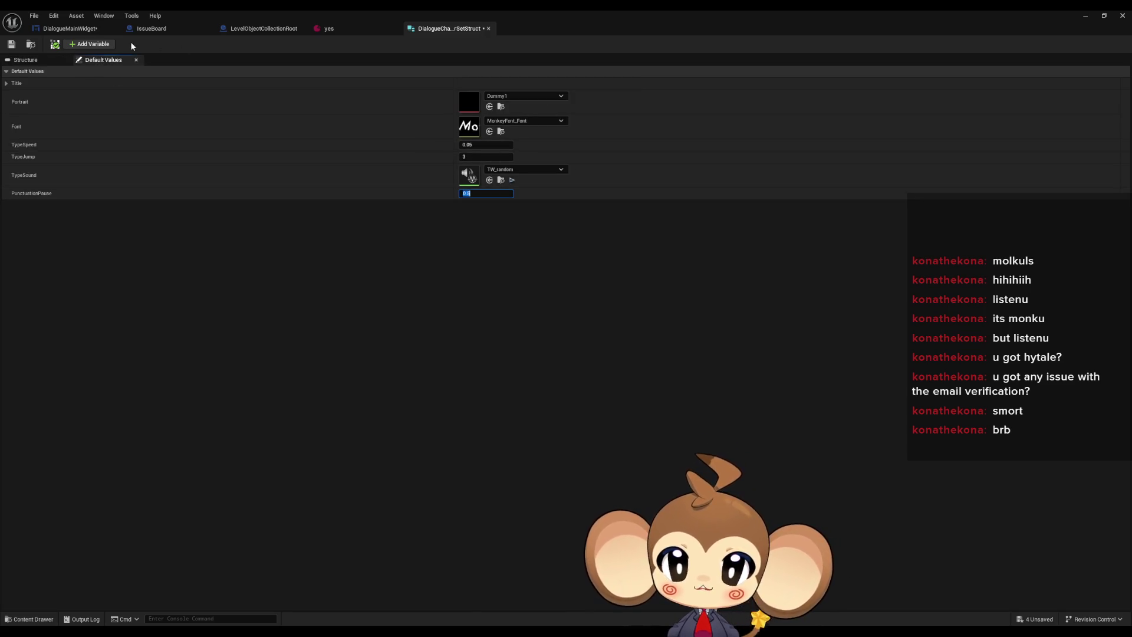
{"action": "left_click", "coordinate": [11, 44]}
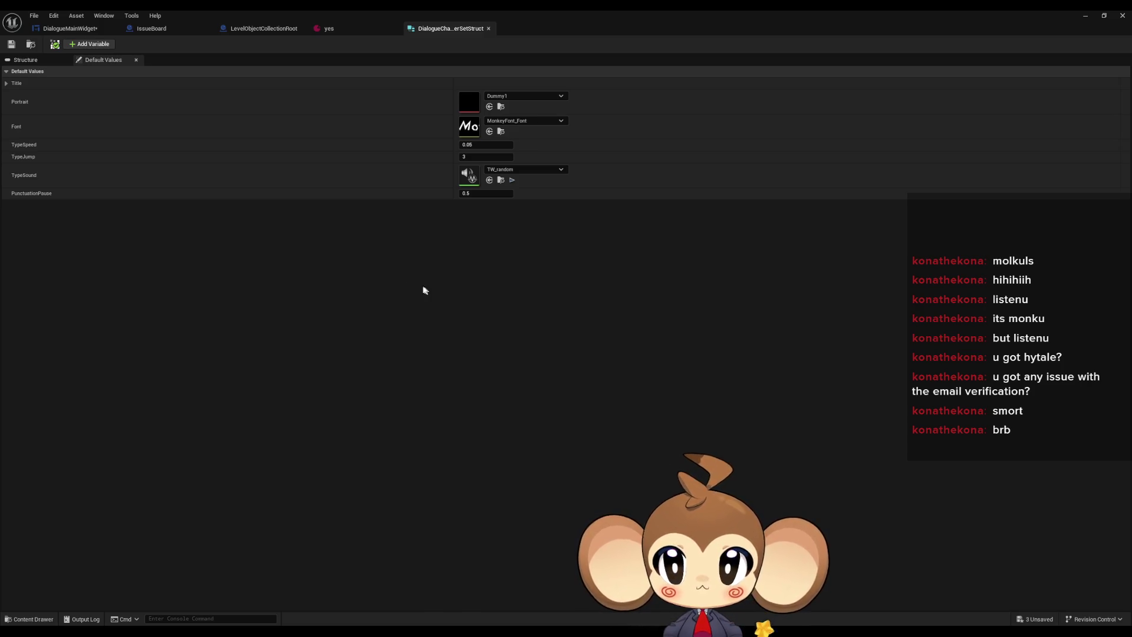
{"action": "left_click", "coordinate": [70, 30]}
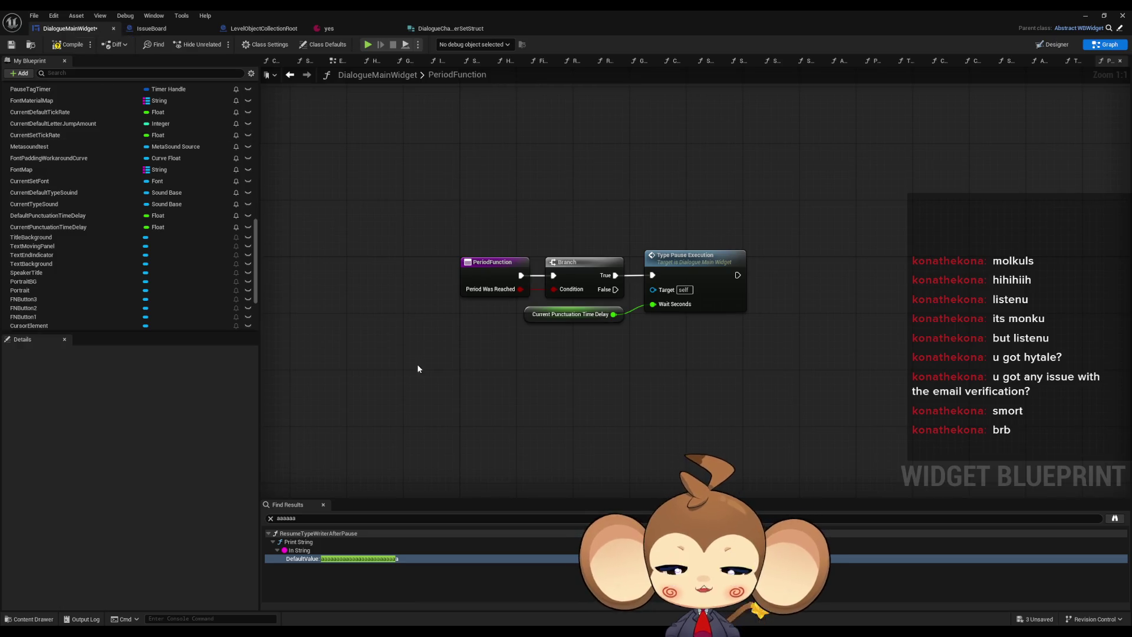
{"action": "scroll", "coordinate": [128, 266], "scroll_direction": "up", "scroll_amount": 10}
{"action": "scroll", "coordinate": [133, 281], "scroll_direction": "up", "scroll_amount": 15}
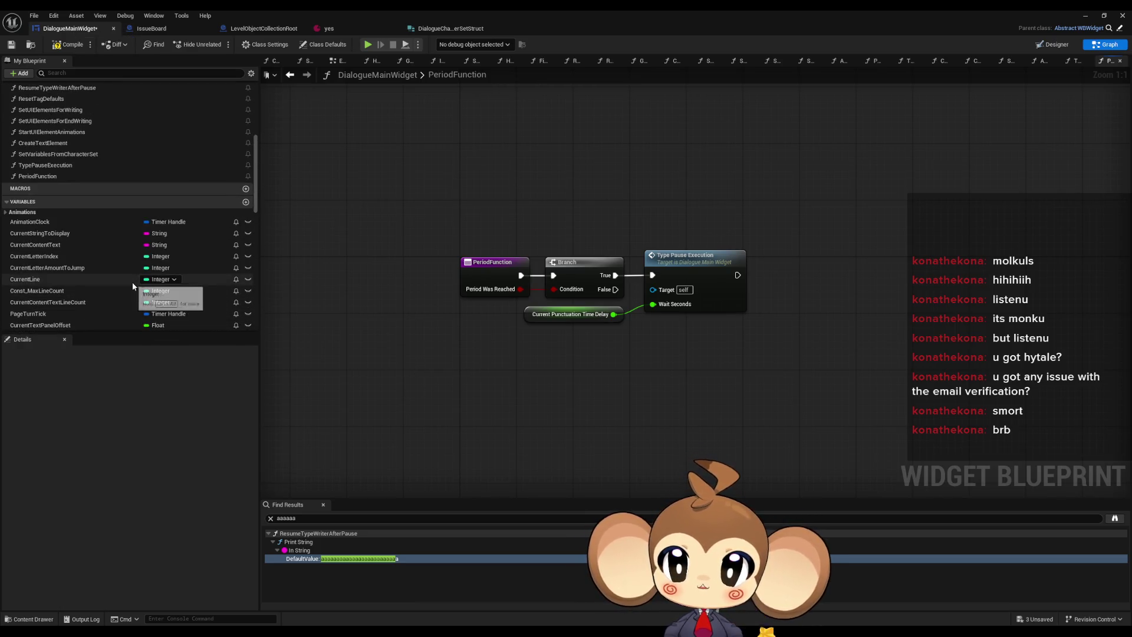
{"action": "scroll", "coordinate": [132, 282], "scroll_direction": "down", "scroll_amount": 4}
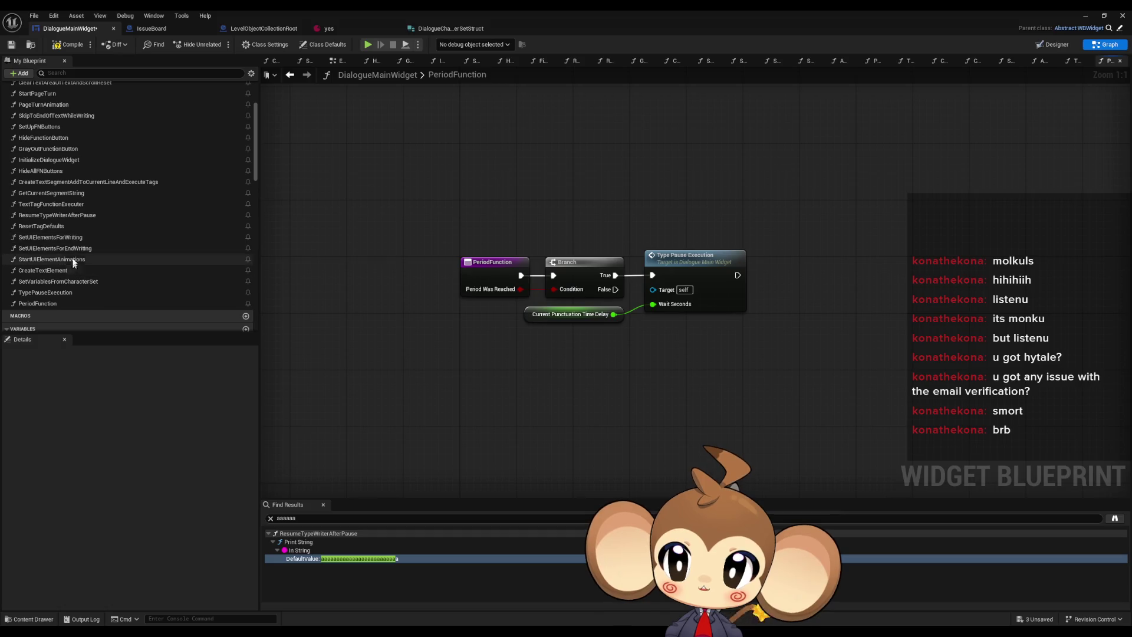
{"action": "double_click", "coordinate": [59, 204]}
{"action": "left_click_drag", "start_coordinate": [512, 351], "coordinate": [561, 334]}
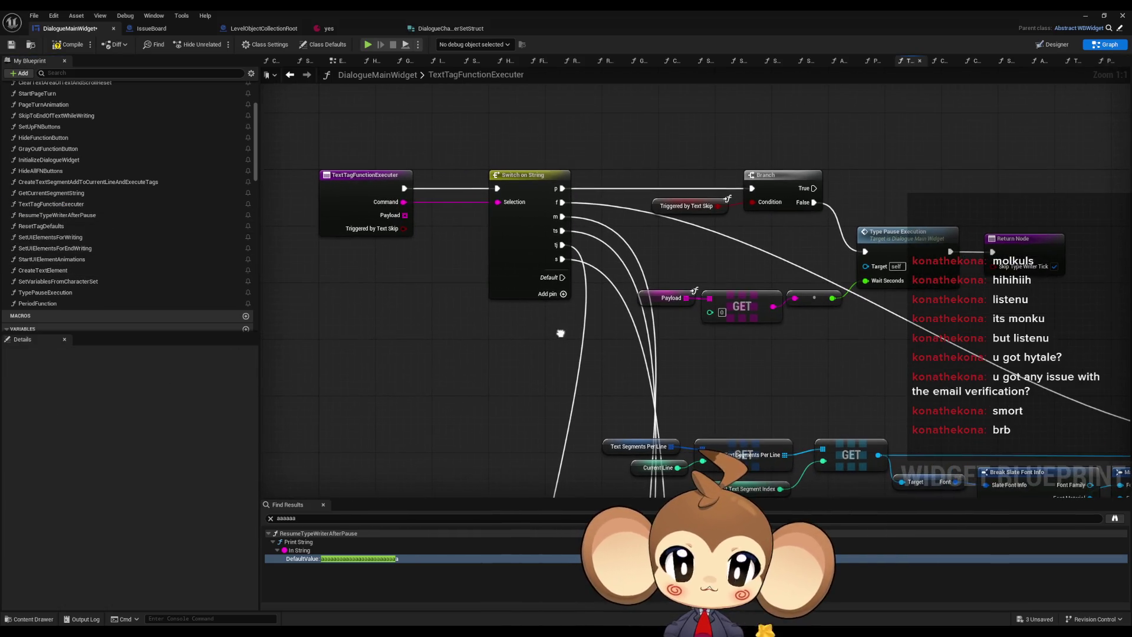
{"action": "left_click", "coordinate": [507, 257]}
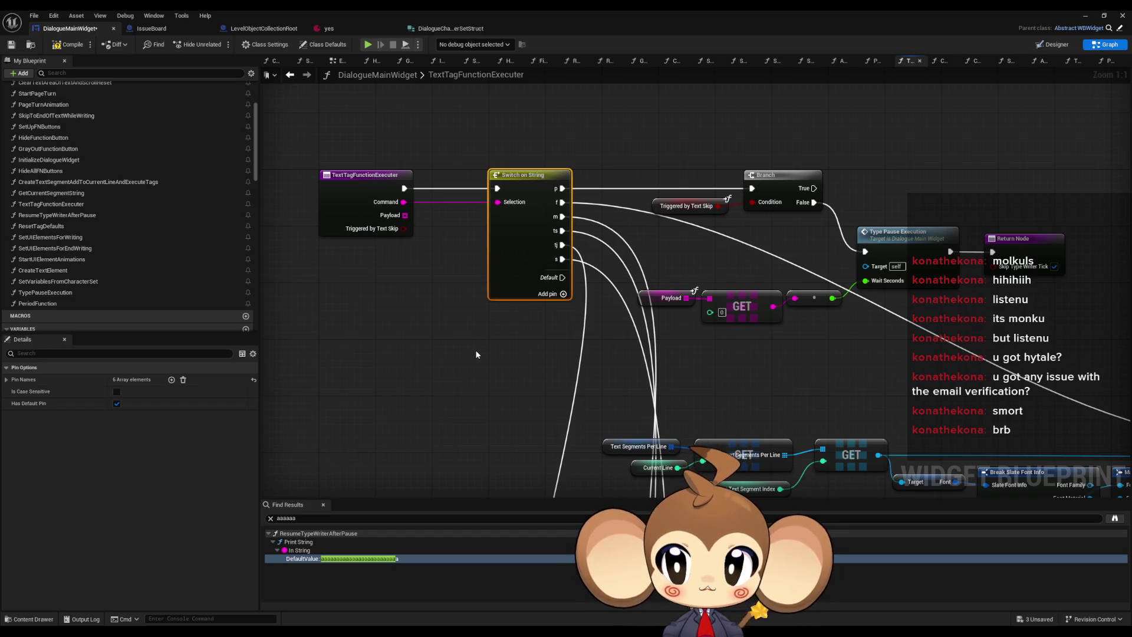
{"action": "left_click_drag", "start_coordinate": [476, 354], "coordinate": [496, 375]}
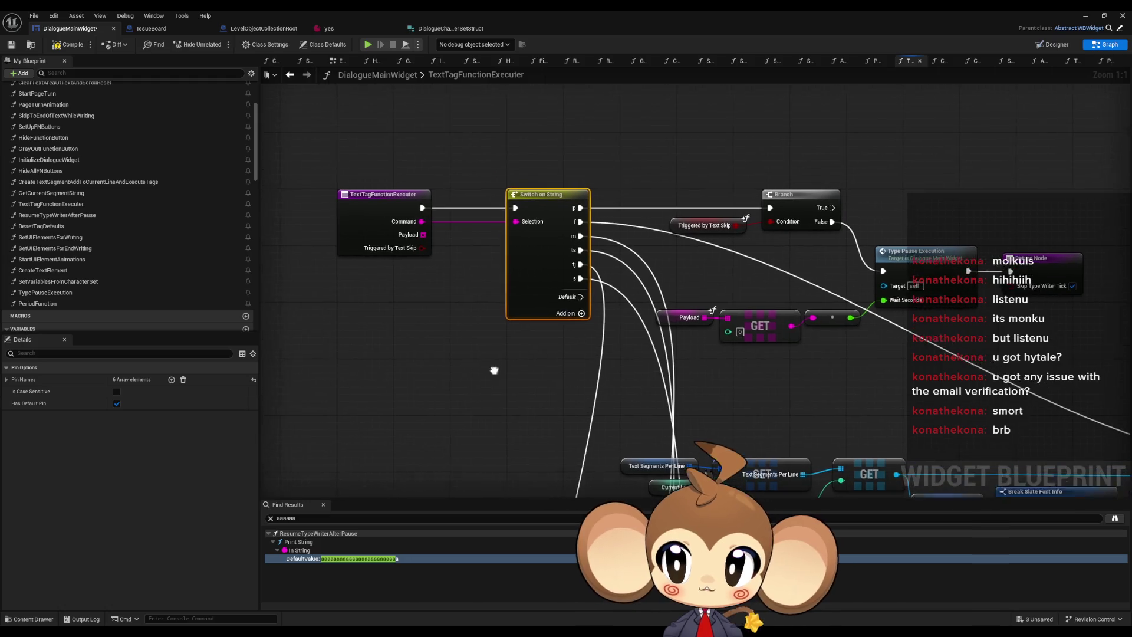
{"action": "scroll", "coordinate": [111, 274], "scroll_direction": "down", "scroll_amount": 2}
{"action": "double_click", "coordinate": [118, 276]}
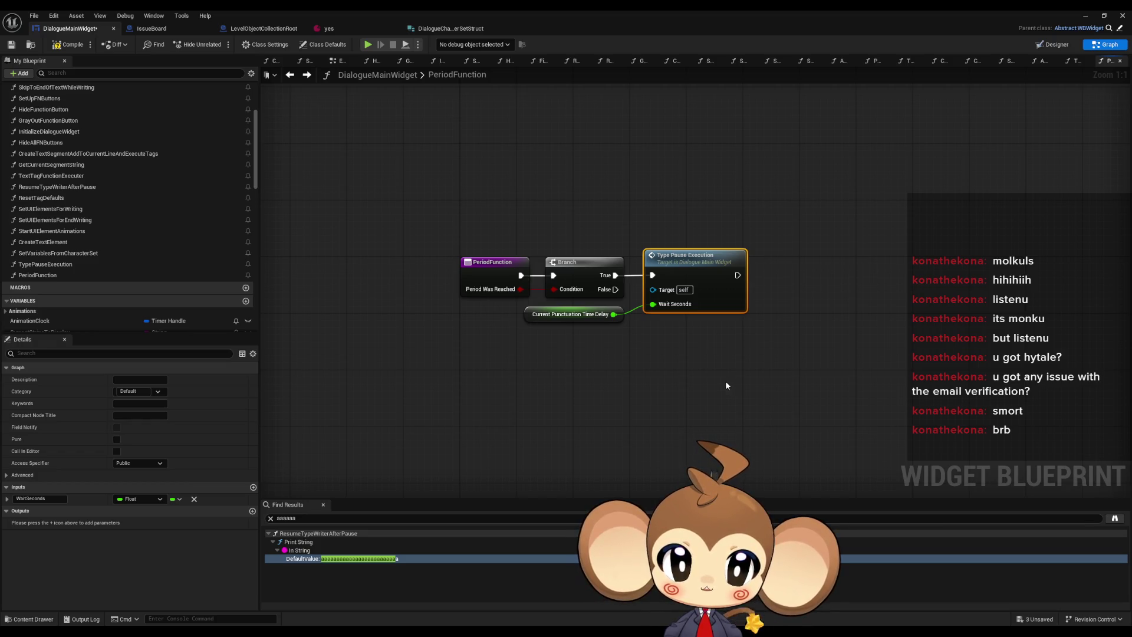
{"action": "left_click_drag", "start_coordinate": [481, 315], "coordinate": [526, 323]}
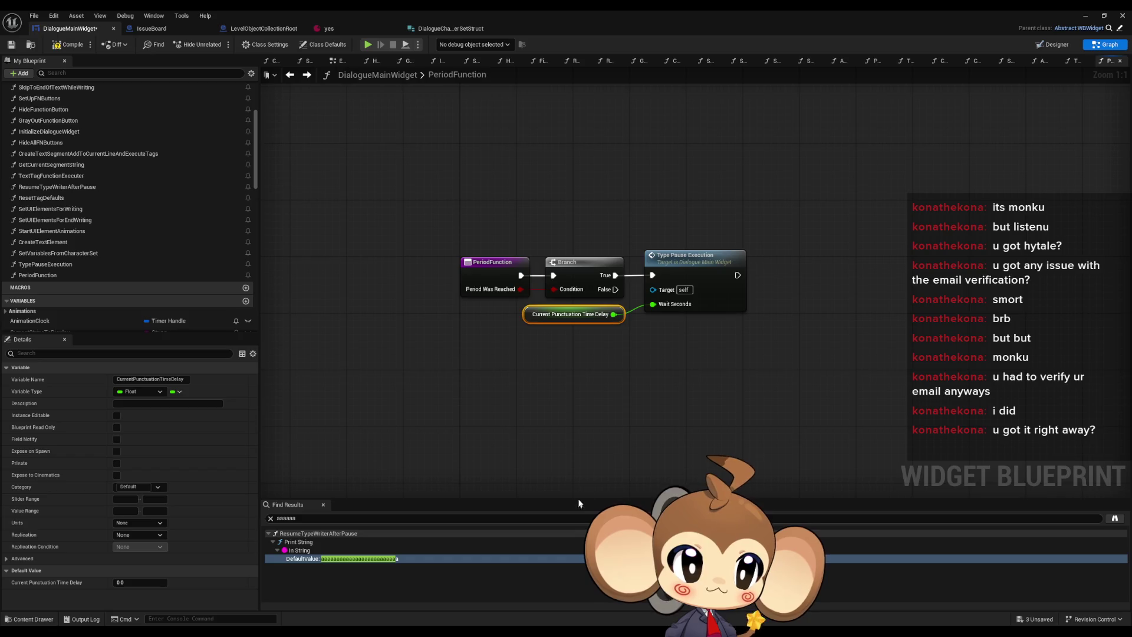
{"action": "left_click", "coordinate": [583, 373]}
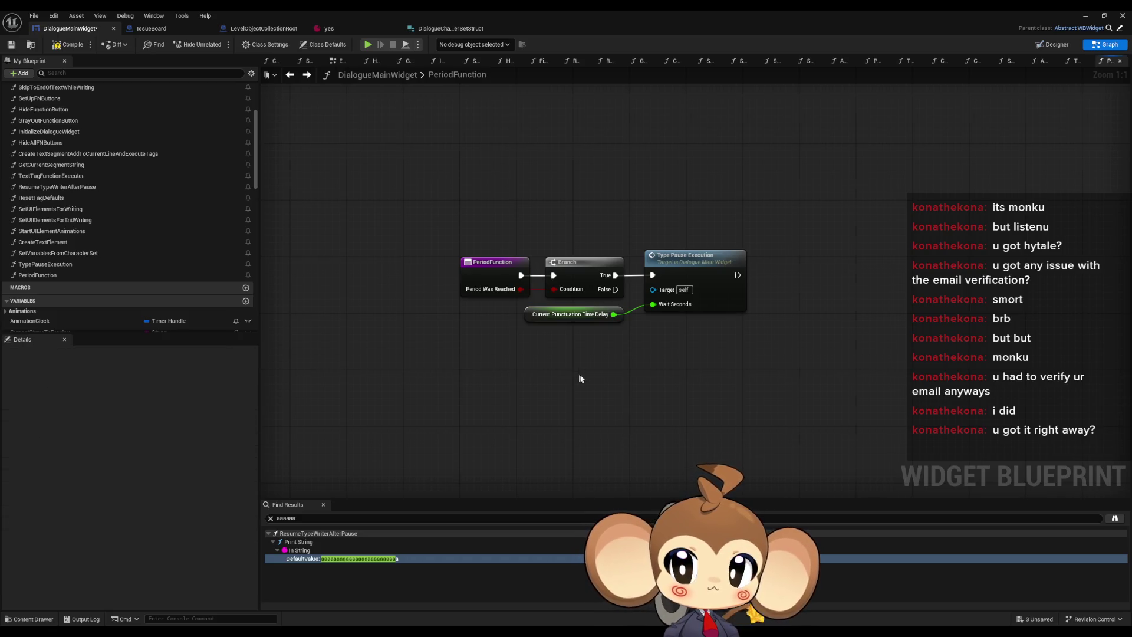
{"action": "left_click_drag", "start_coordinate": [584, 373], "coordinate": [627, 375]}
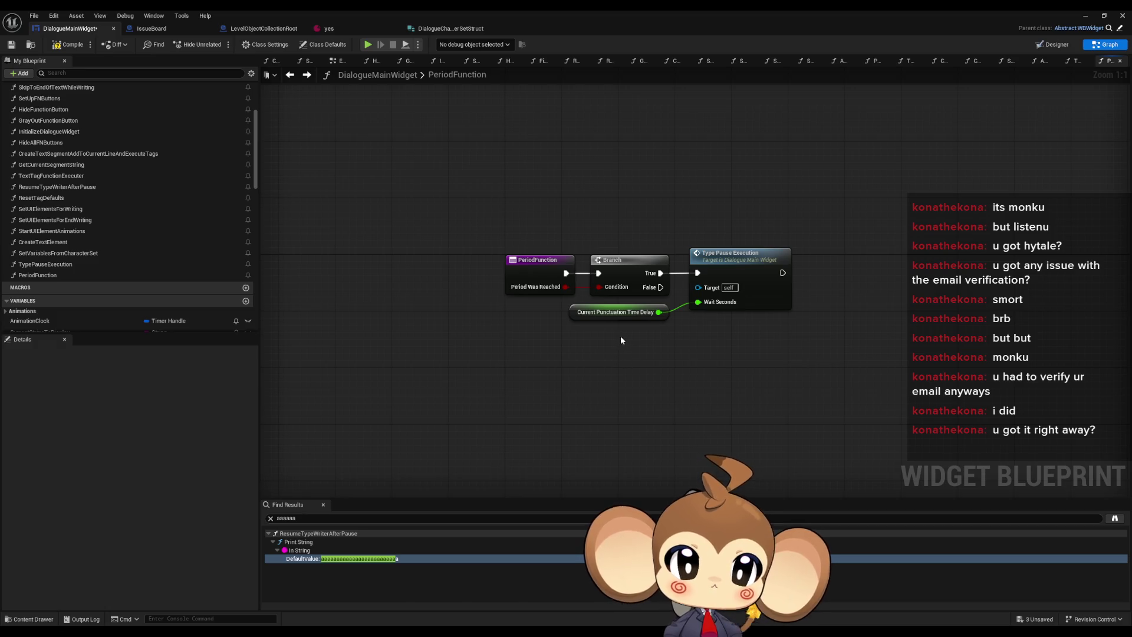
{"action": "left_click_drag", "start_coordinate": [621, 337], "coordinate": [584, 339]}
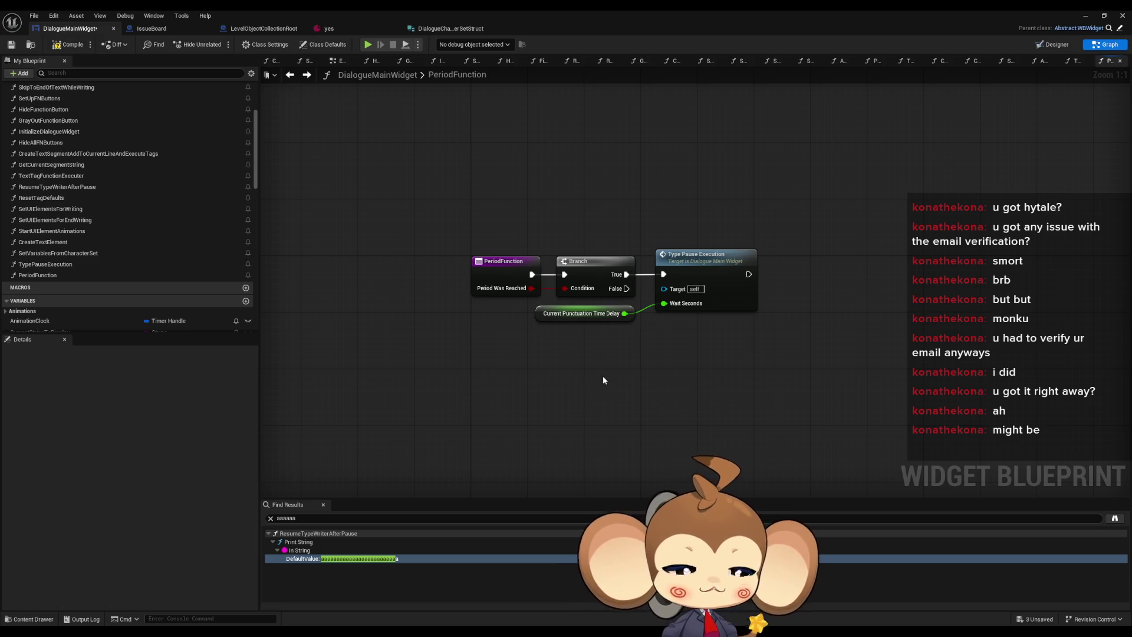
{"action": "left_click_drag", "start_coordinate": [507, 355], "coordinate": [552, 310]}
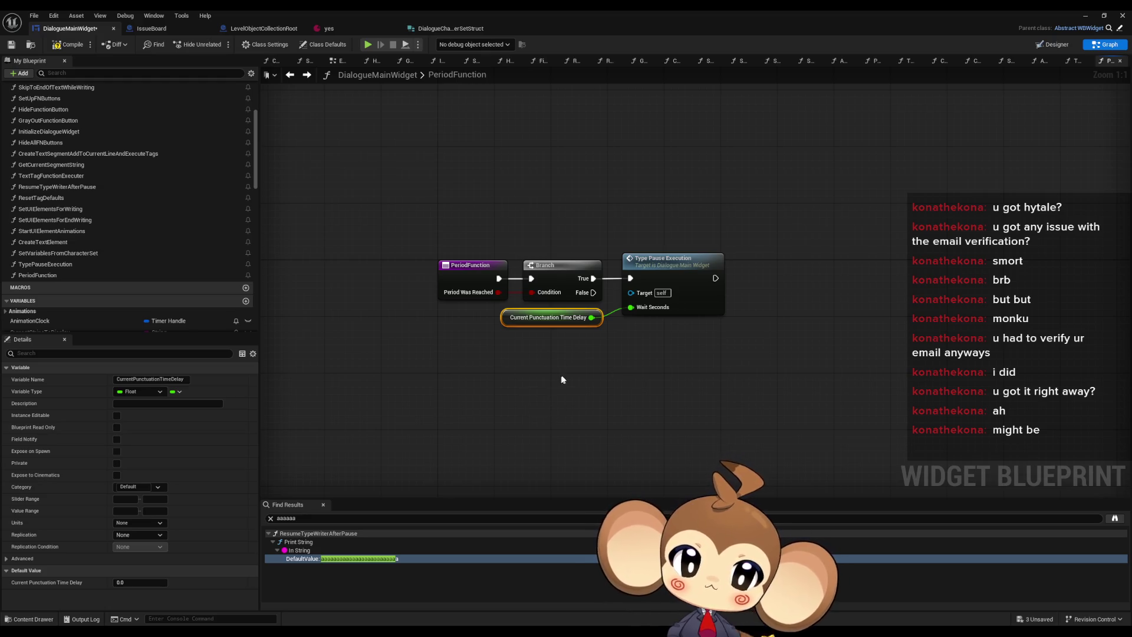
{"action": "left_click_drag", "start_coordinate": [561, 375], "coordinate": [558, 361]}
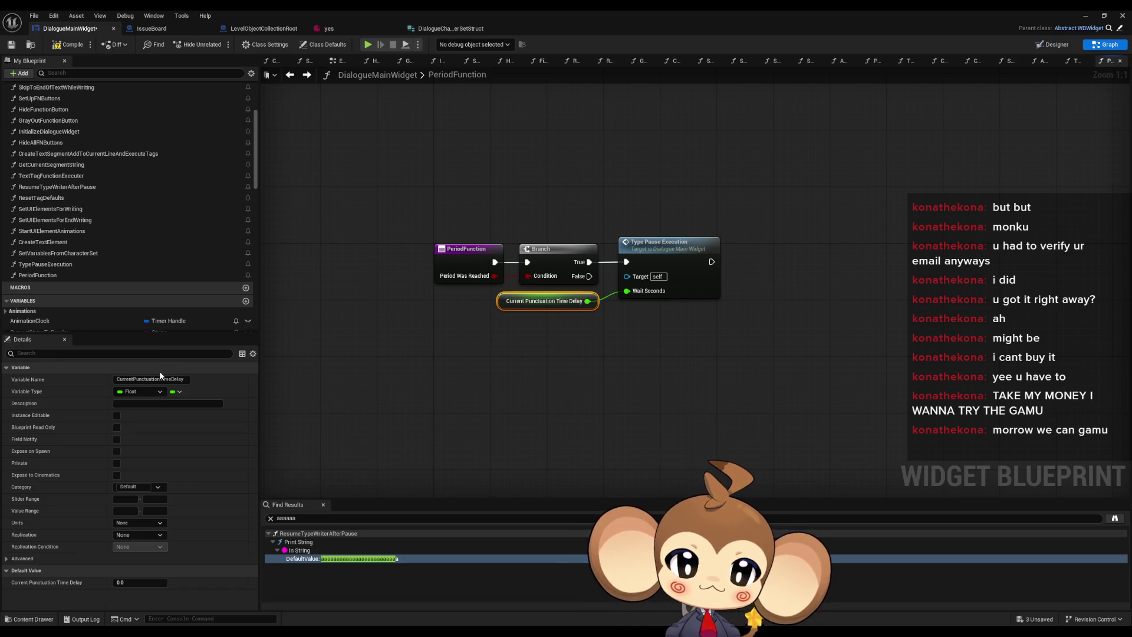
{"action": "left_click_drag", "start_coordinate": [421, 348], "coordinate": [459, 336]}
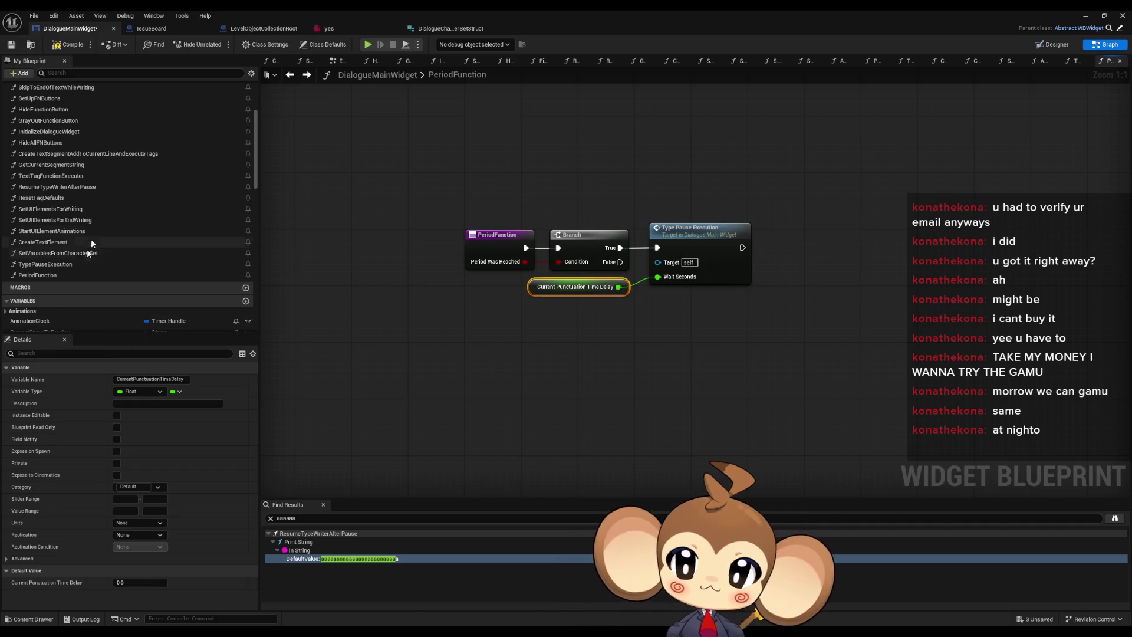
{"action": "scroll", "coordinate": [101, 233], "scroll_direction": "down", "scroll_amount": 3}
{"action": "scroll", "coordinate": [107, 223], "scroll_direction": "down", "scroll_amount": 8}
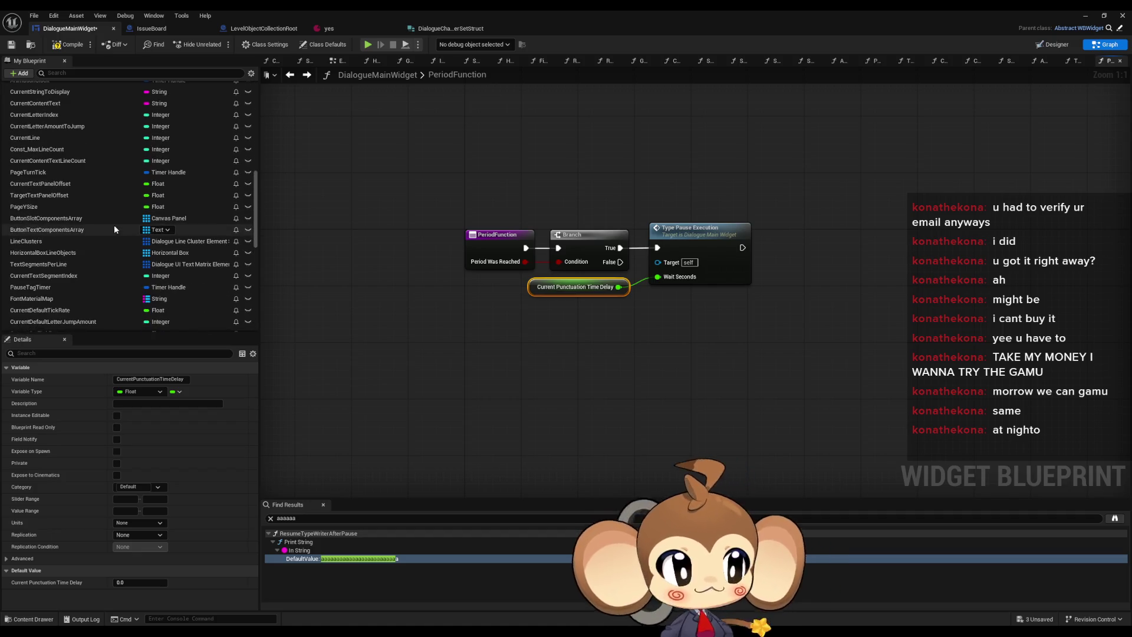
{"action": "scroll", "coordinate": [115, 227], "scroll_direction": "down", "scroll_amount": 4}
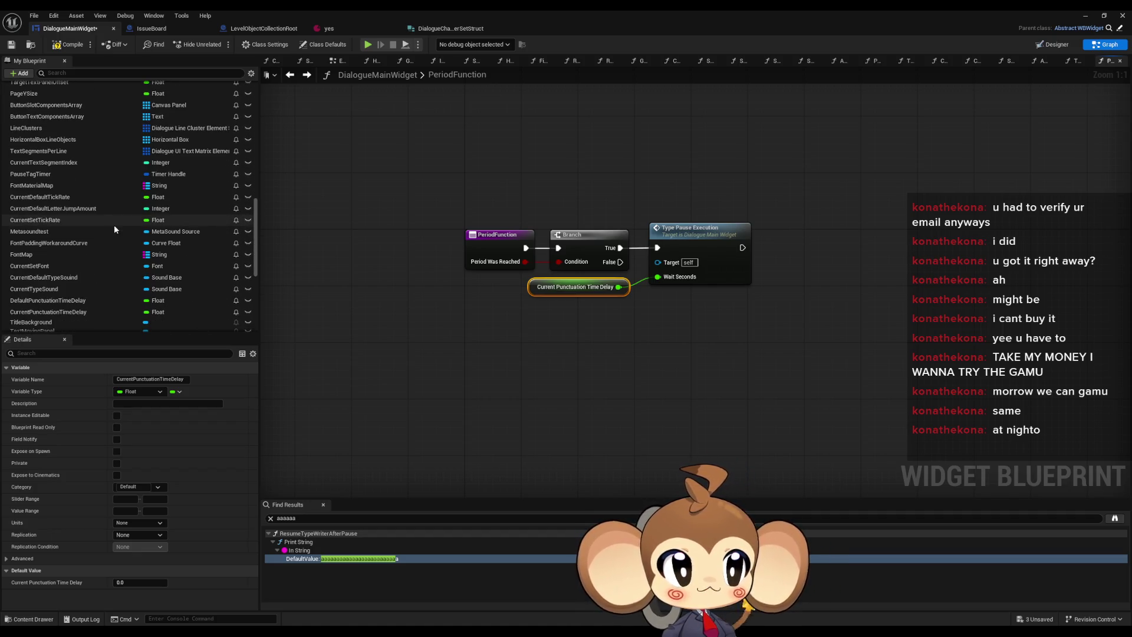
{"action": "scroll", "coordinate": [141, 207], "scroll_direction": "down", "scroll_amount": 2}
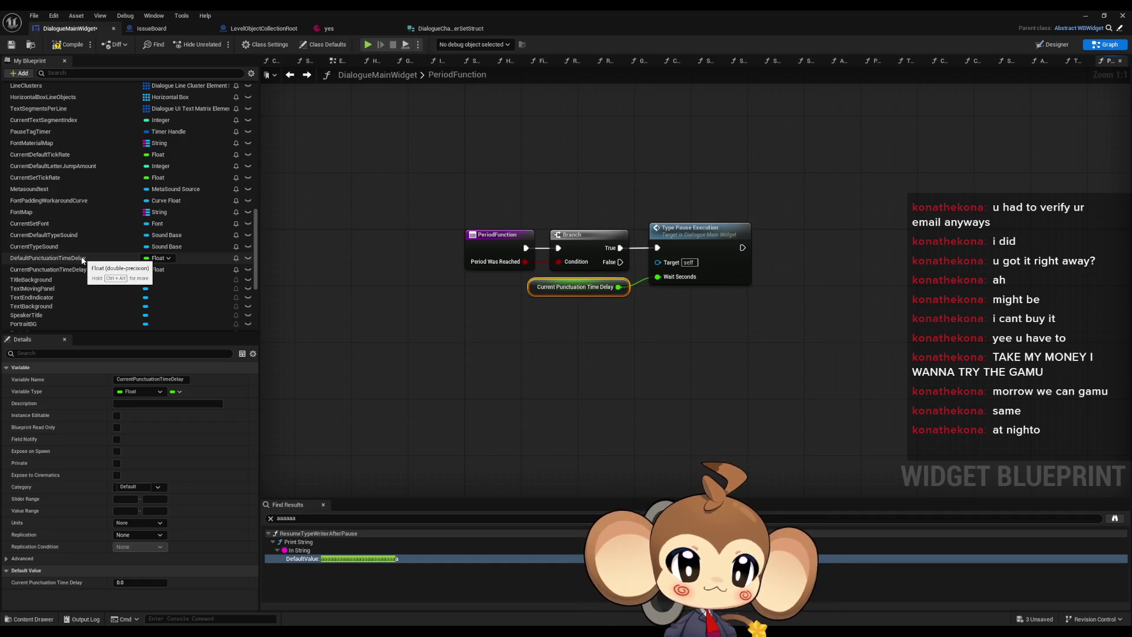
{"action": "left_click_drag", "start_coordinate": [446, 186], "coordinate": [488, 240]}
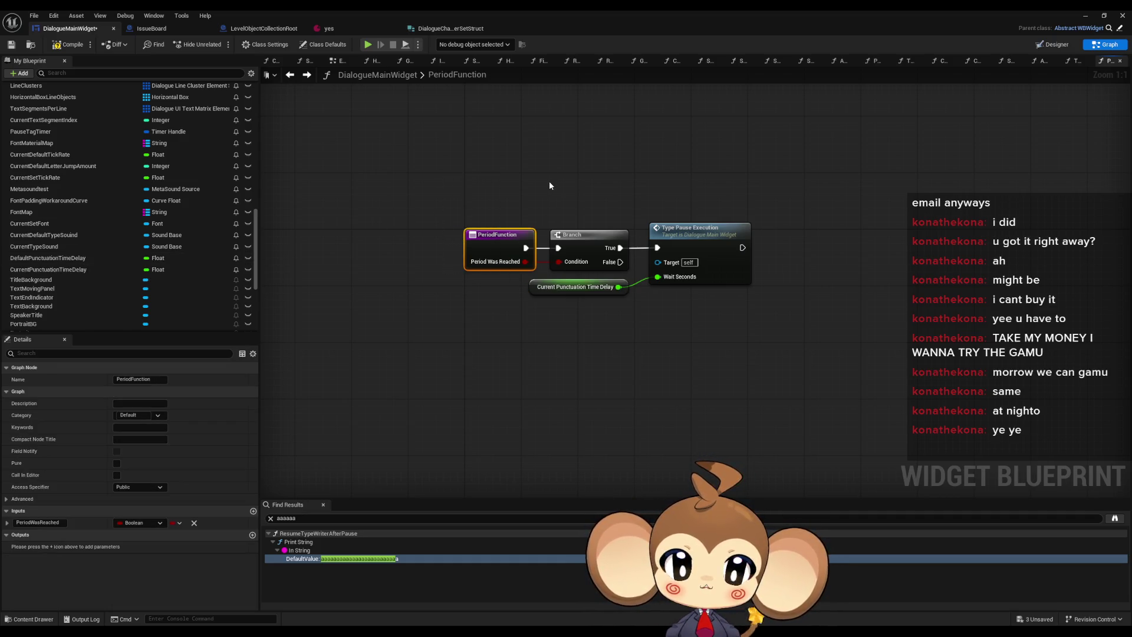
{"action": "left_click_drag", "start_coordinate": [549, 186], "coordinate": [631, 272]}
{"action": "left_click_drag", "start_coordinate": [747, 179], "coordinate": [714, 280]}
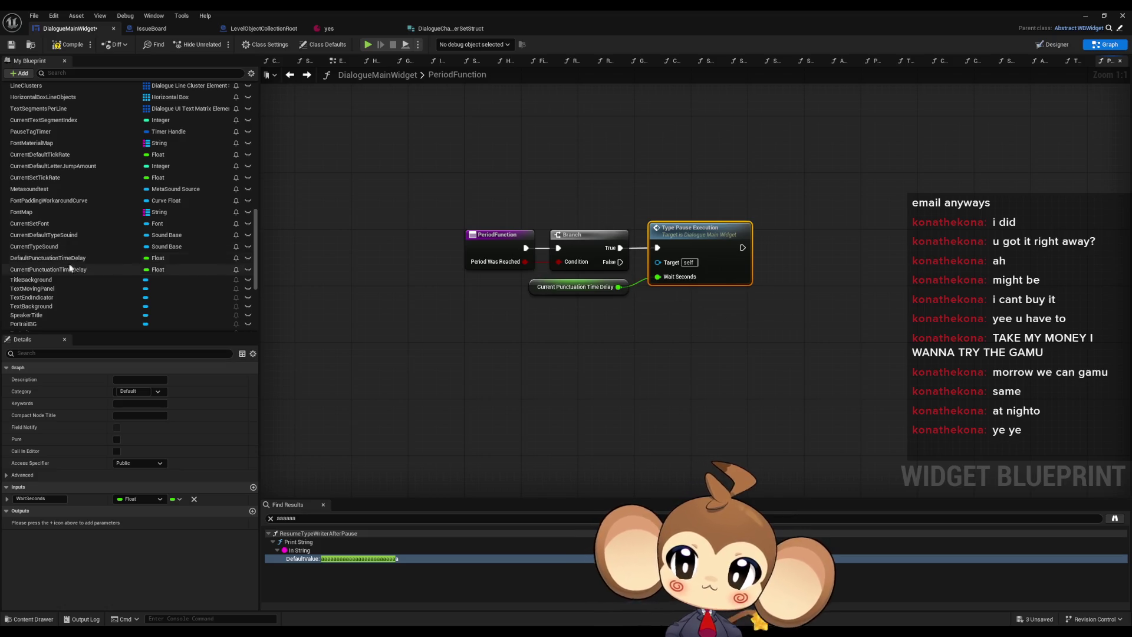
{"action": "mouse_move", "coordinate": [69, 269]}
{"action": "left_mouse_down"}
{"action": "mouse_move", "coordinate": [519, 354]}
{"action": "mouse_move", "coordinate": [481, 349]}
{"action": "left_mouse_up"}
Step: Add a Current Punctuation Time Delay getter compared with greater-than 0.0
{"action": "left_click", "coordinate": [563, 357]}
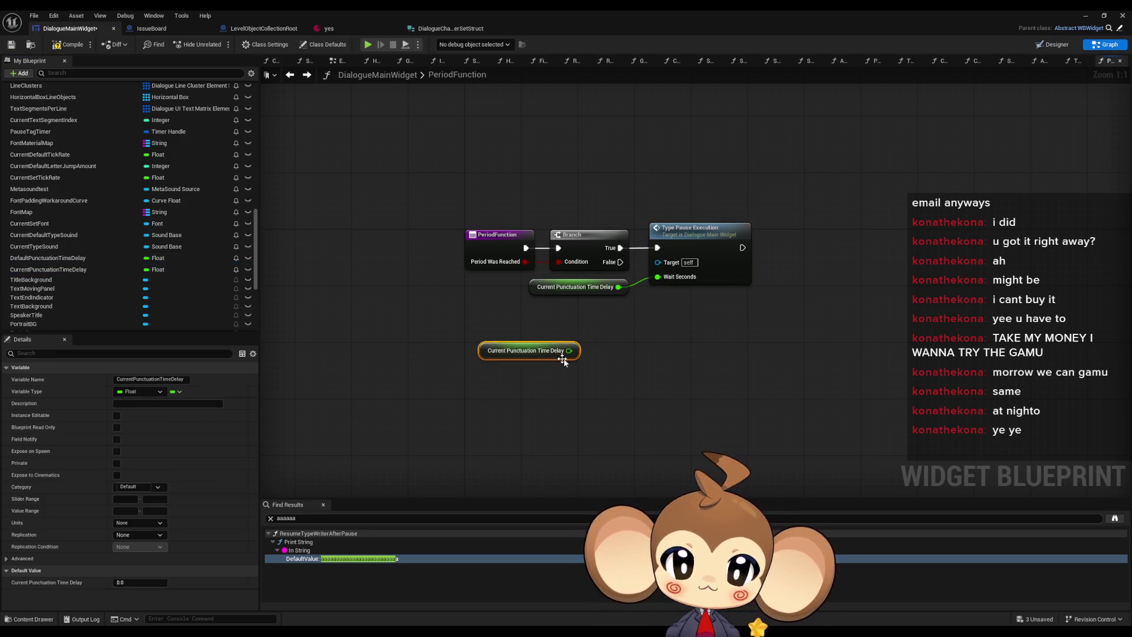
{"action": "left_click_drag", "start_coordinate": [569, 350], "coordinate": [606, 358]}
{"action": "type", "text": "<="}
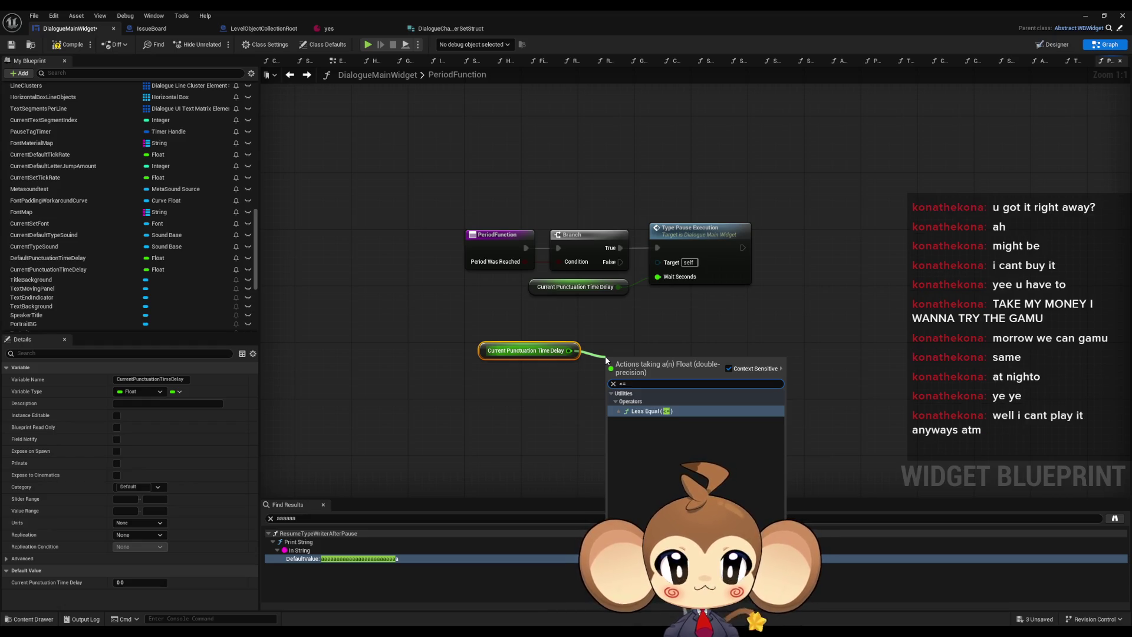
{"action": "key", "text": "Return"}
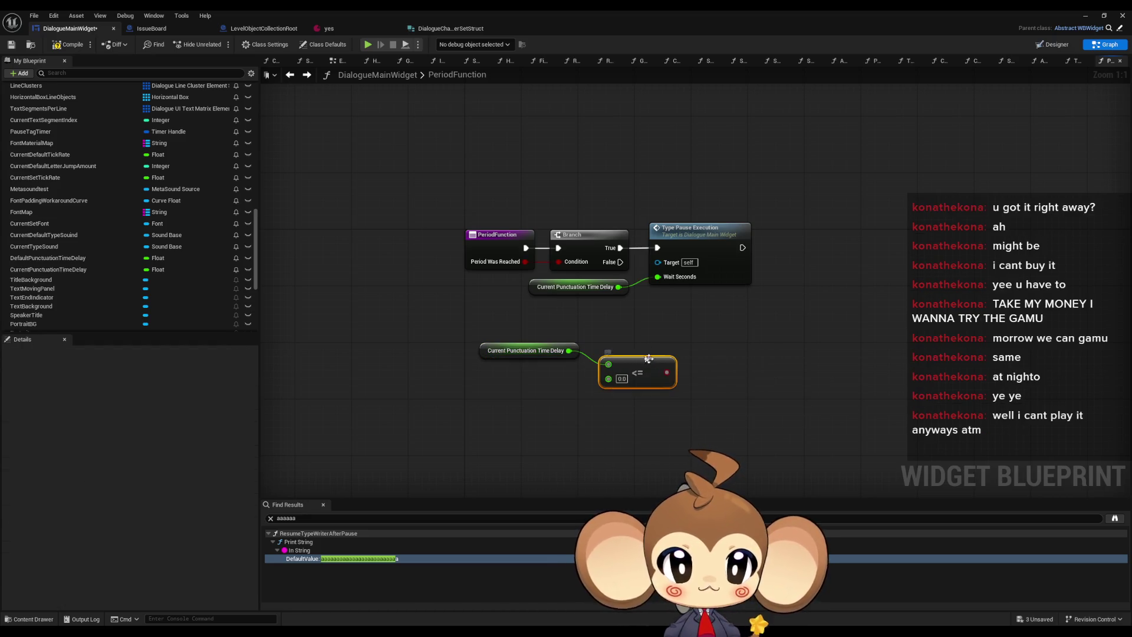
{"action": "mouse_move", "coordinate": [569, 350]}
{"action": "left_mouse_down"}
{"action": "mouse_move", "coordinate": [604, 345]}
{"action": "mouse_move", "coordinate": [647, 388]}
{"action": "left_mouse_up"}
{"action": "type", "text": ">"}
{"action": "key", "text": "Return"}
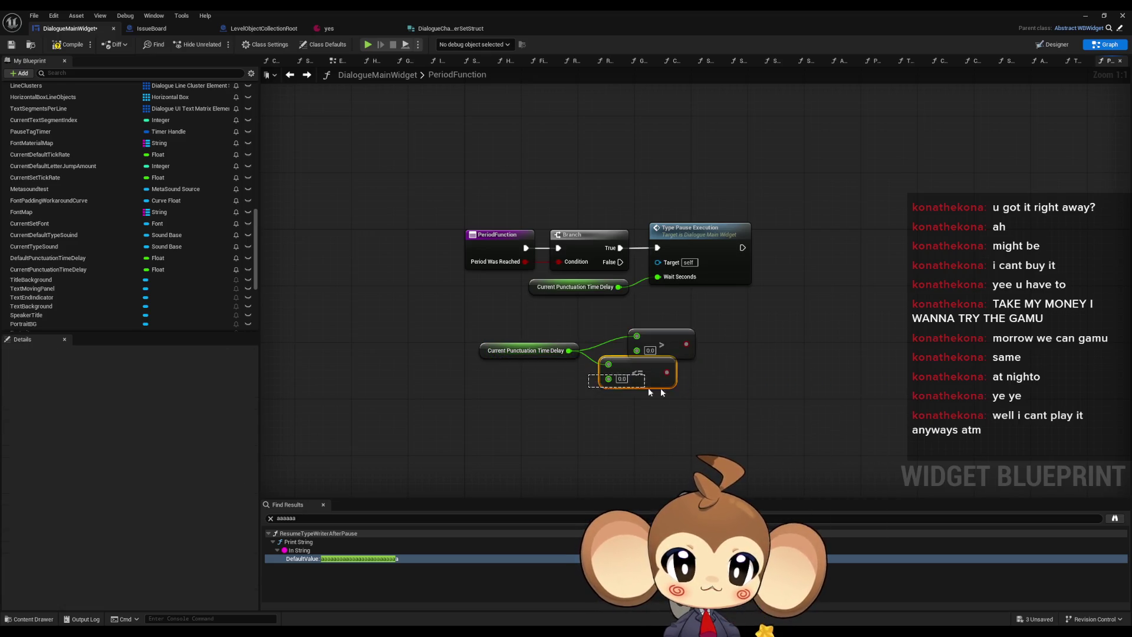
{"action": "key", "text": "Delete"}
Step: Add a Branch after the comparison and shift the new nodes left
{"action": "left_click_drag", "start_coordinate": [686, 343], "coordinate": [731, 342]}
{"action": "type", "text": "if"}
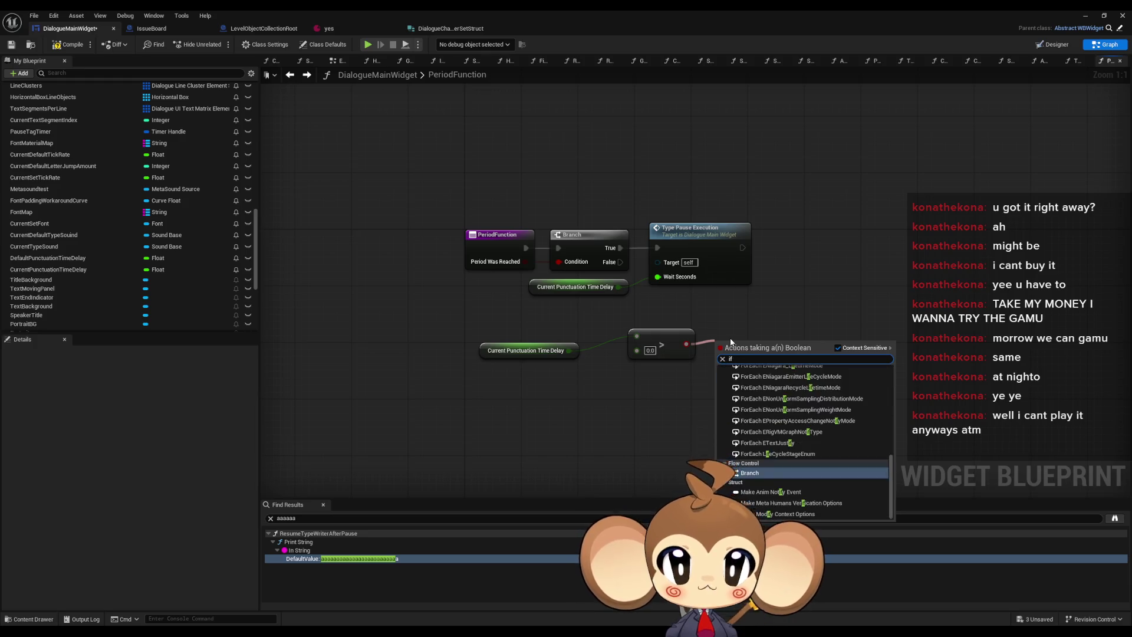
{"action": "key", "text": "Return"}
{"action": "left_click_drag", "start_coordinate": [480, 323], "coordinate": [796, 381]}
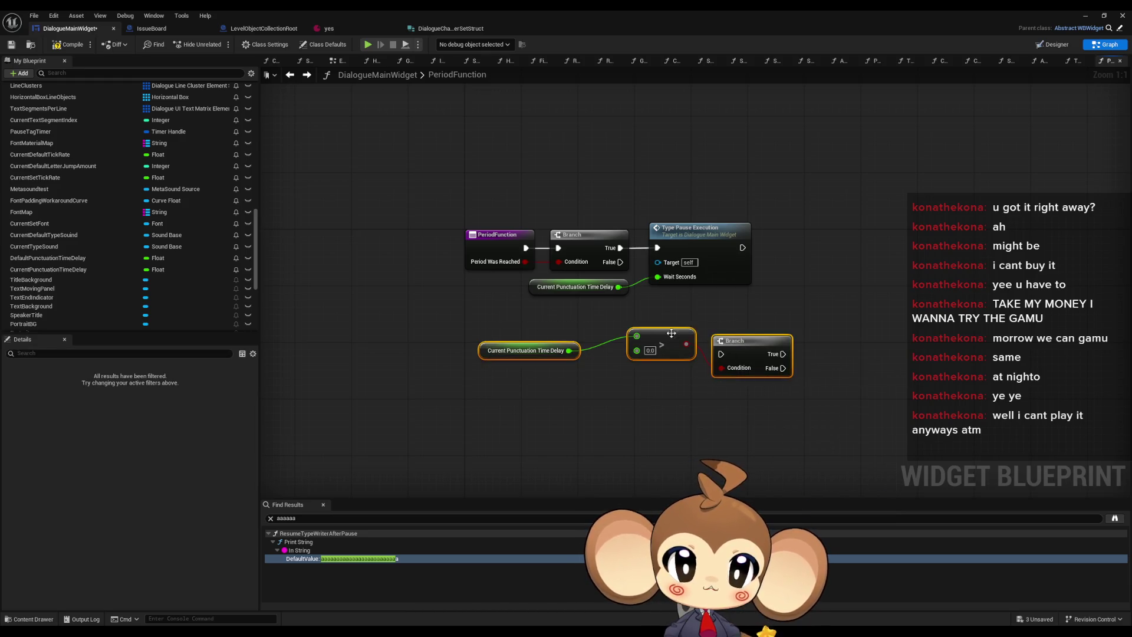
{"action": "left_click_drag", "start_coordinate": [672, 334], "coordinate": [482, 326]}
{"action": "left_click", "coordinate": [557, 343]}
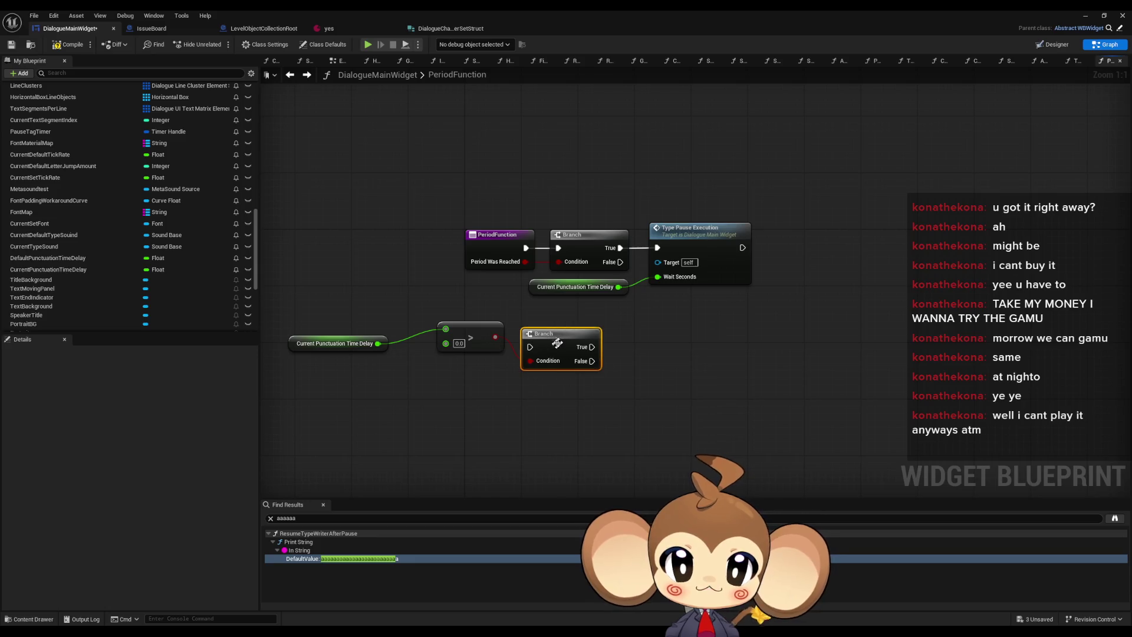
Step: AND Period Was Reached with the greater-than result to drive the Branch condition
{"action": "left_click_drag", "start_coordinate": [525, 261], "coordinate": [530, 317]}
{"action": "type", "text": "a"}
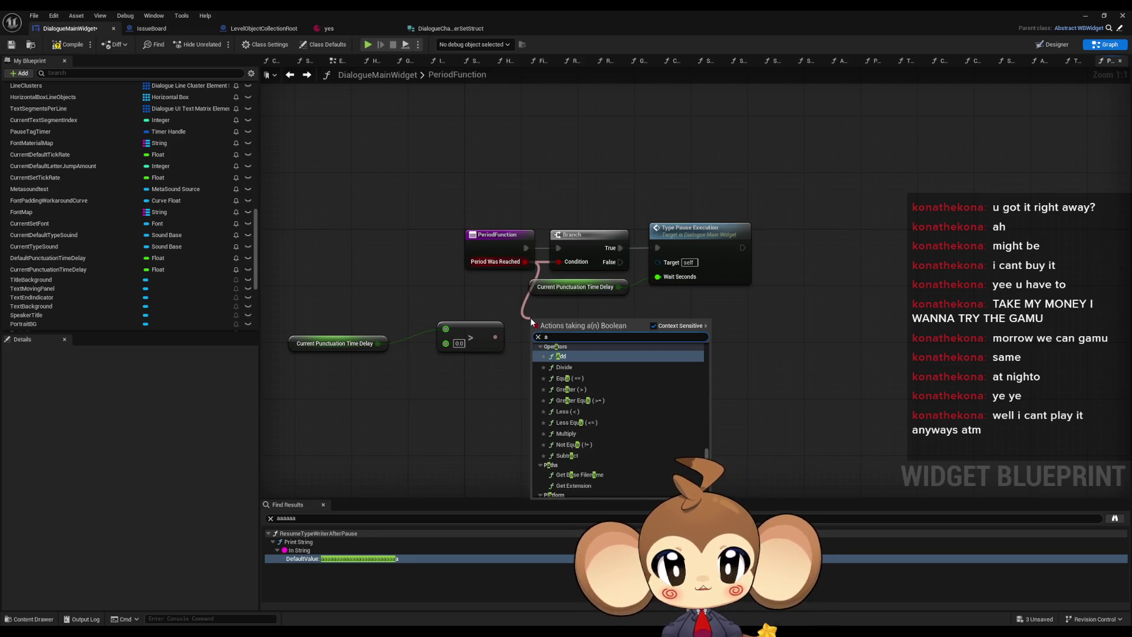
{"action": "type", "text": "nd"}
{"action": "key", "text": "Return"}
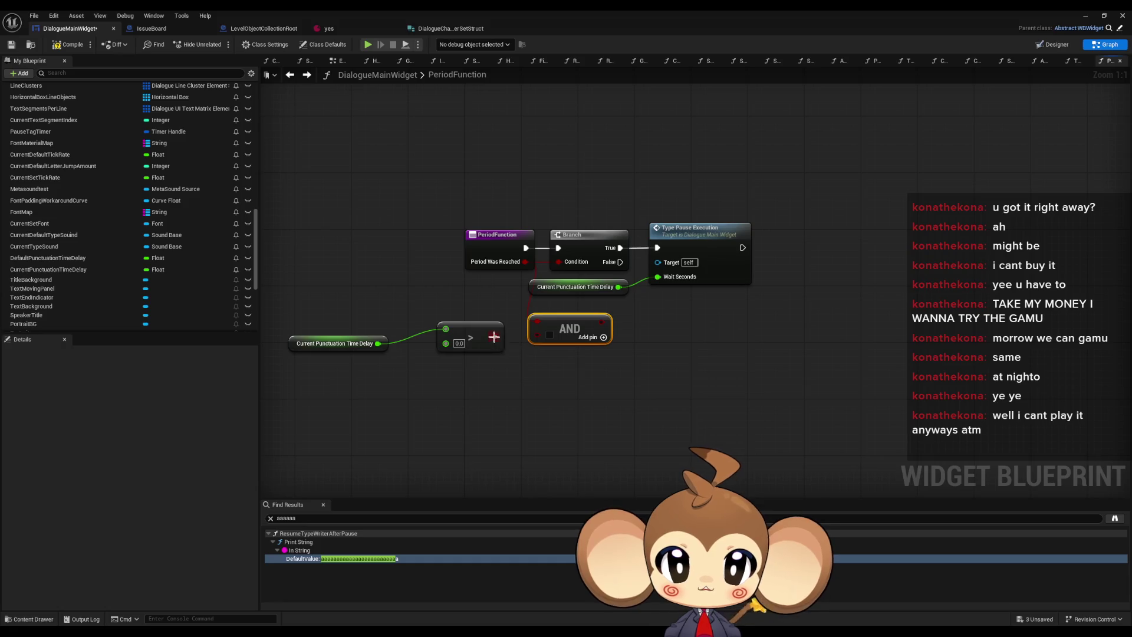
{"action": "mouse_move", "coordinate": [495, 337]}
{"action": "left_mouse_down"}
{"action": "mouse_move", "coordinate": [537, 335]}
{"action": "mouse_move", "coordinate": [565, 263]}
{"action": "left_mouse_up"}
{"action": "left_click_drag", "start_coordinate": [540, 213], "coordinate": [707, 288]}
Step: Arrange the AND, comparison and delay getter neatly beside the Branch
{"action": "left_click_drag", "start_coordinate": [595, 245], "coordinate": [680, 245]}
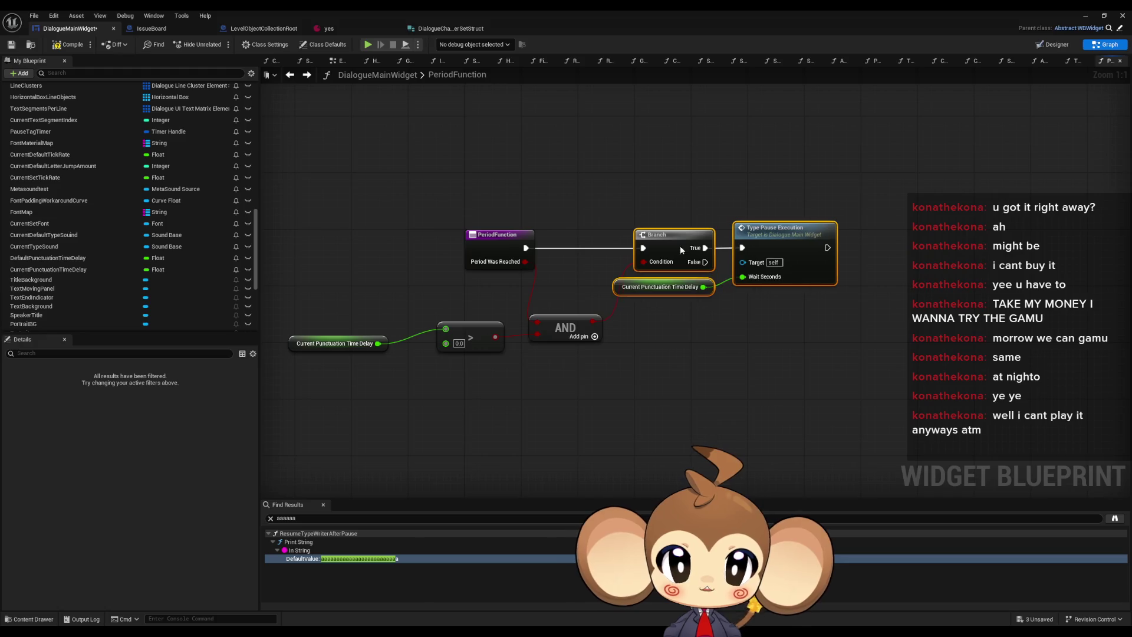
{"action": "left_click_drag", "start_coordinate": [564, 328], "coordinate": [577, 272]}
{"action": "left_click", "coordinate": [474, 333]}
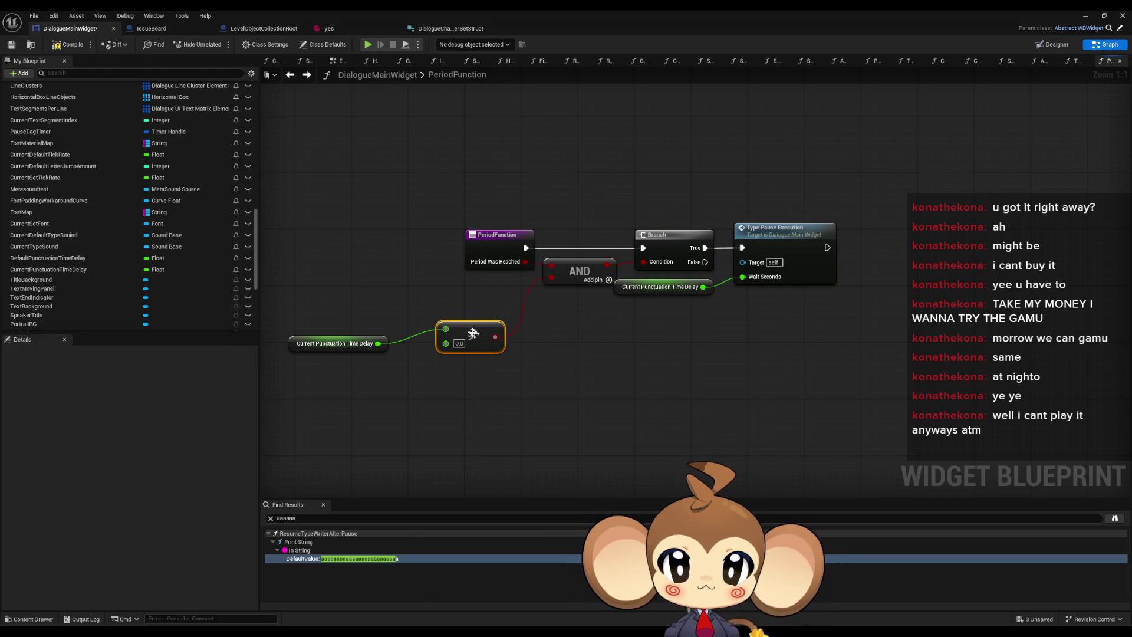
{"action": "left_click_drag", "start_coordinate": [474, 333], "coordinate": [497, 291]}
{"action": "left_click", "coordinate": [447, 334]}
{"action": "left_click", "coordinate": [339, 350]}
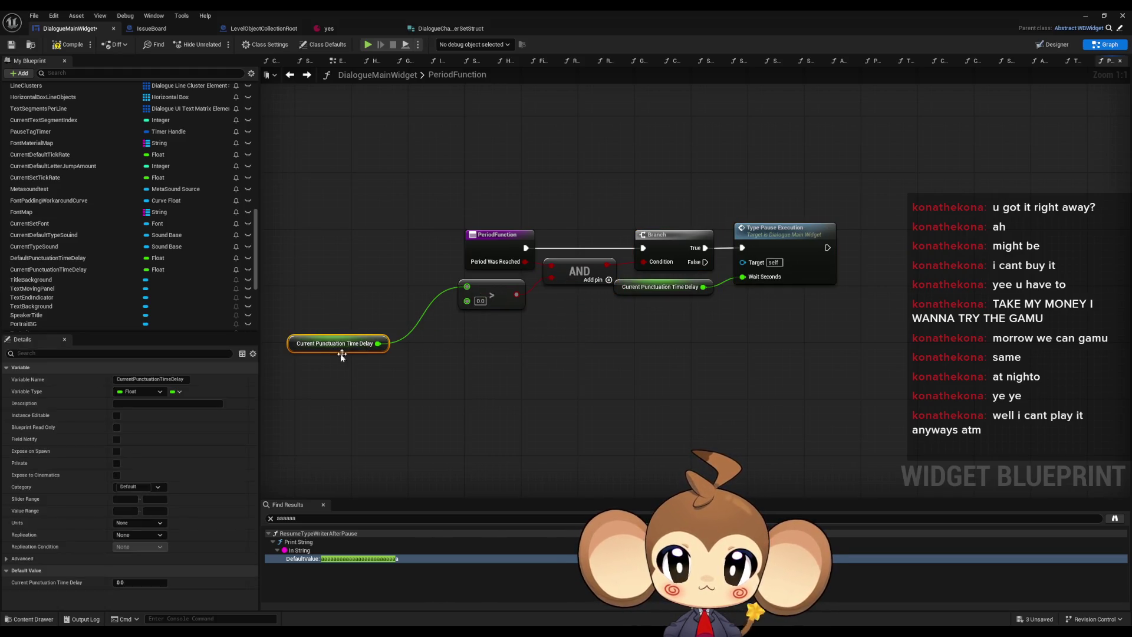
{"action": "left_click_drag", "start_coordinate": [342, 355], "coordinate": [398, 298]}
{"action": "left_click", "coordinate": [425, 340]}
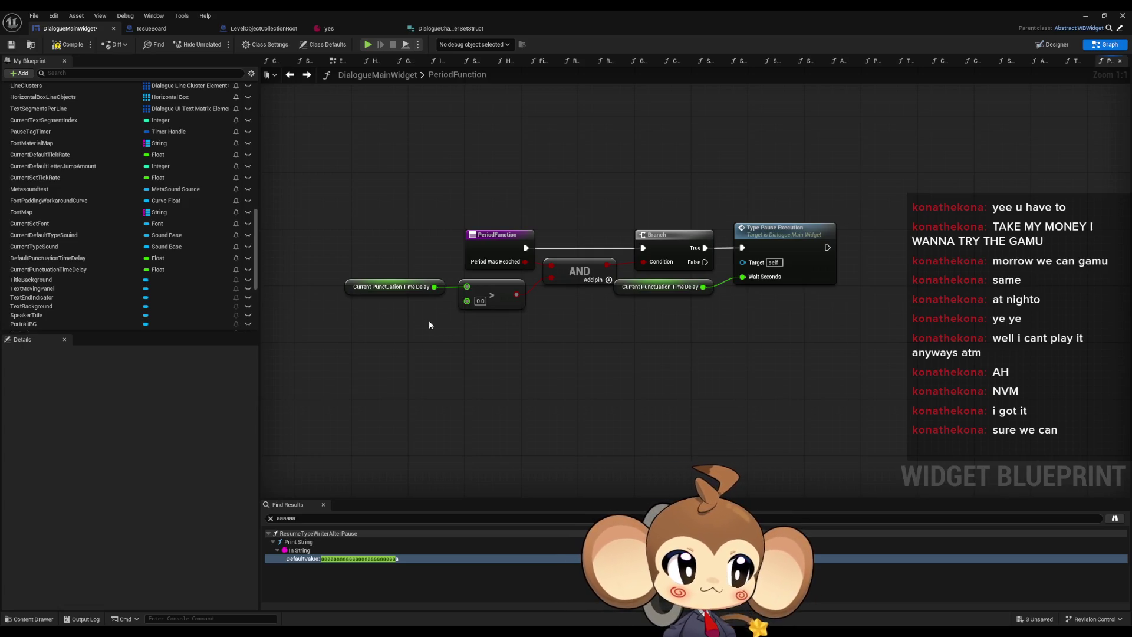
Step: Review the Type Pause Execution node, then select the TextTagFunctionExecuter function
{"action": "left_click_drag", "start_coordinate": [429, 317], "coordinate": [445, 318]}
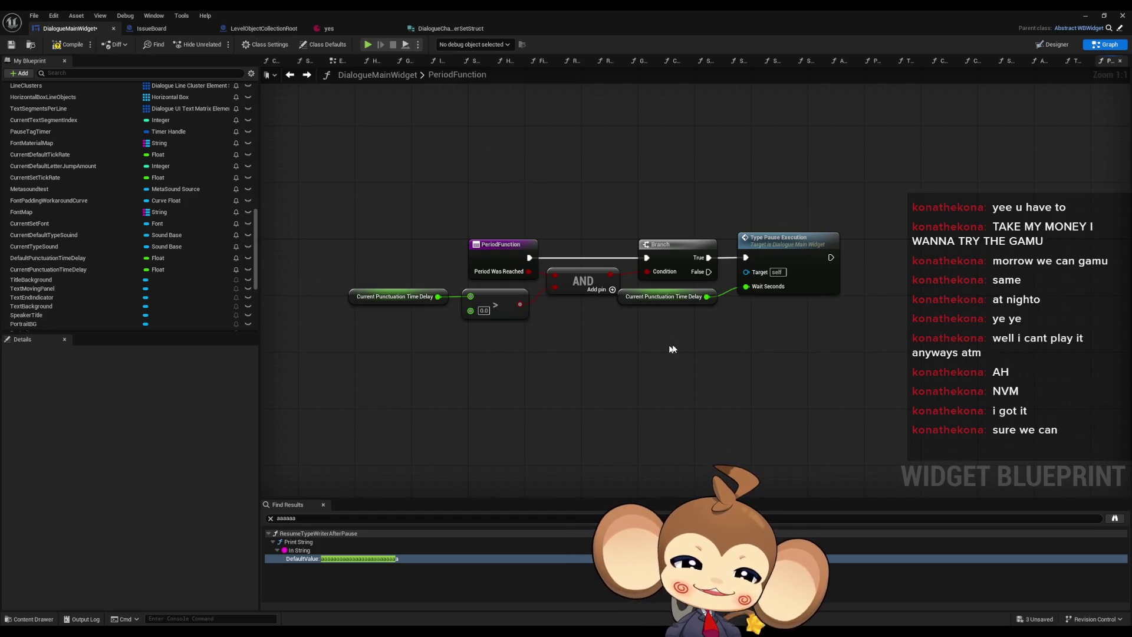
{"action": "left_click_drag", "start_coordinate": [771, 206], "coordinate": [851, 325]}
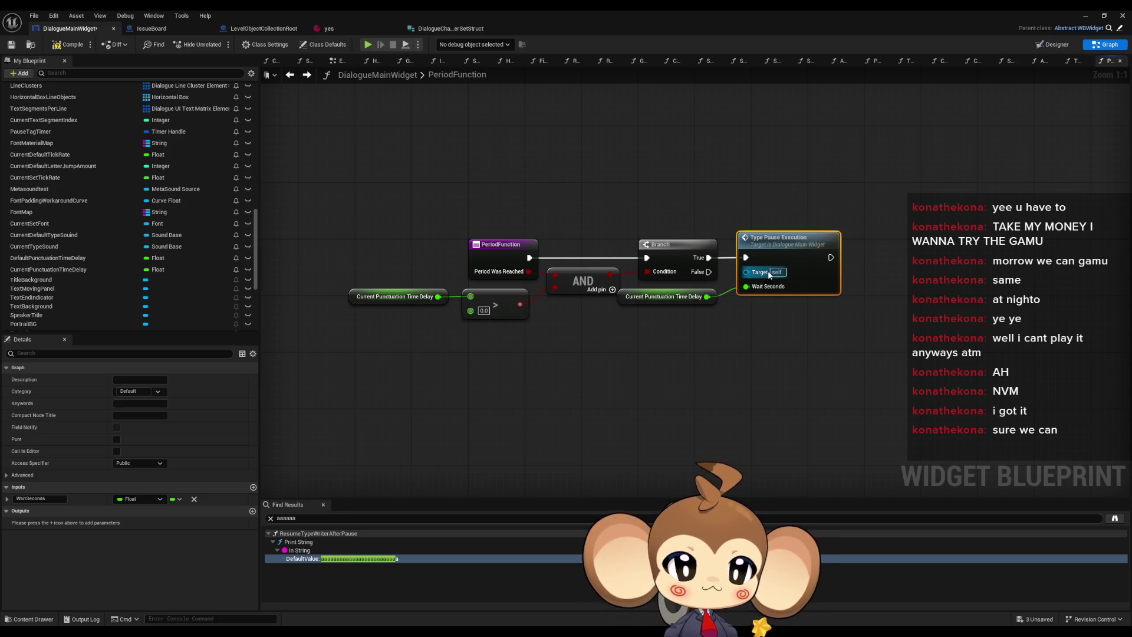
{"action": "left_click", "coordinate": [674, 312]}
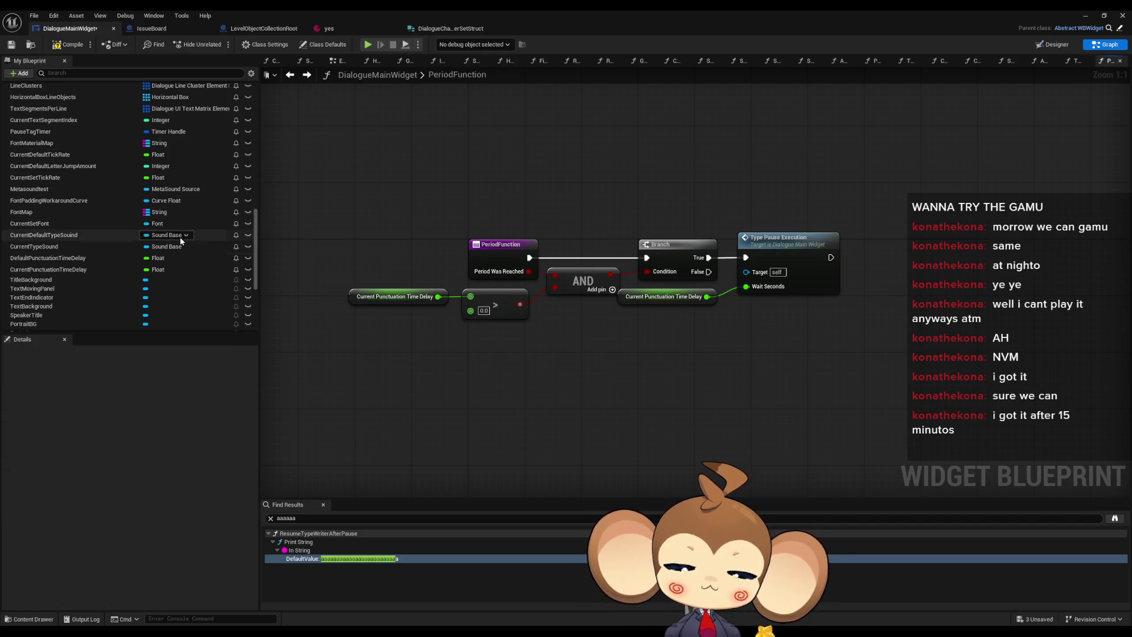
{"action": "scroll", "coordinate": [182, 248], "scroll_direction": "up", "scroll_amount": 3}
{"action": "scroll", "coordinate": [162, 268], "scroll_direction": "up", "scroll_amount": 5}
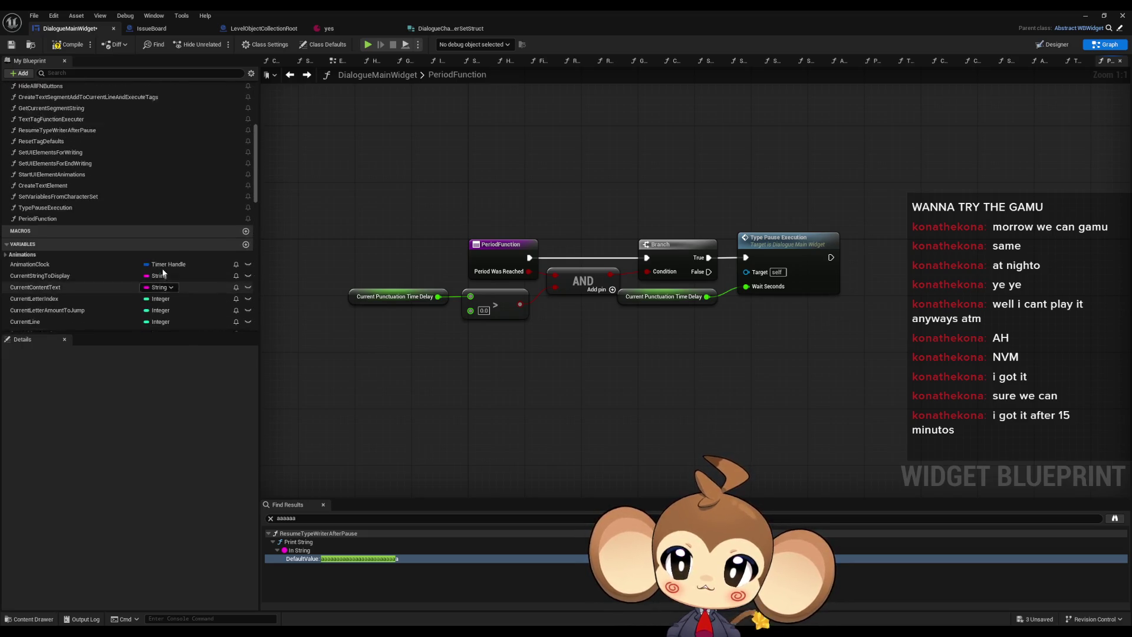
{"action": "scroll", "coordinate": [41, 187], "scroll_direction": "up", "scroll_amount": 1}
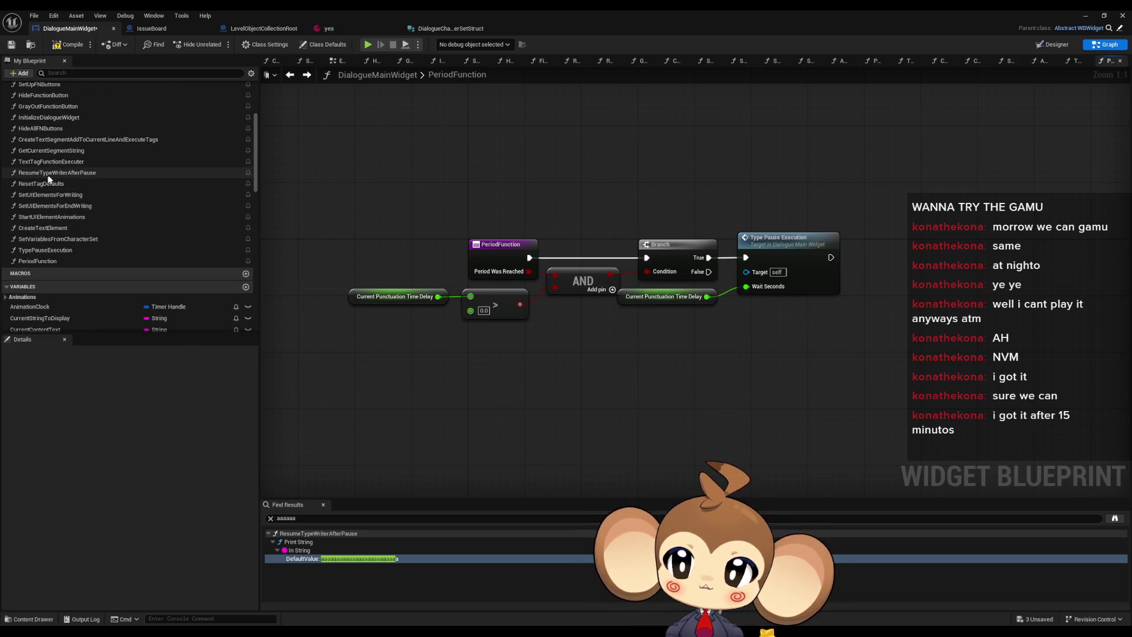
{"action": "left_click", "coordinate": [48, 161]}
Step: Open TextTagFunctionExecuter and select its Switch on String node to view pin names
{"action": "double_click", "coordinate": [48, 162]}
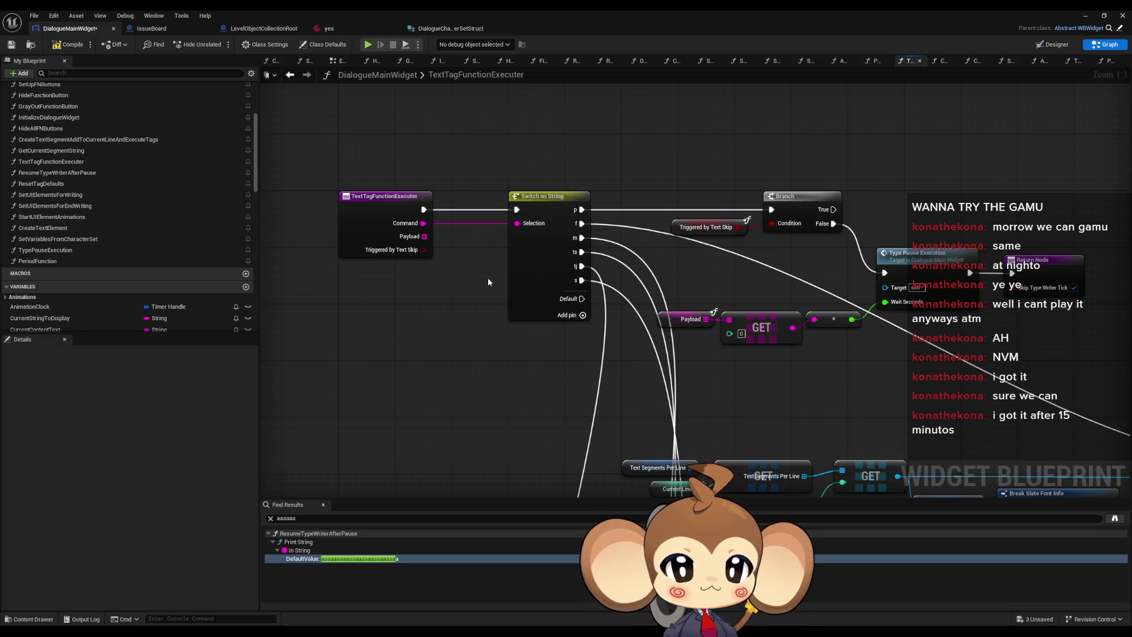
{"action": "left_click", "coordinate": [514, 266]}
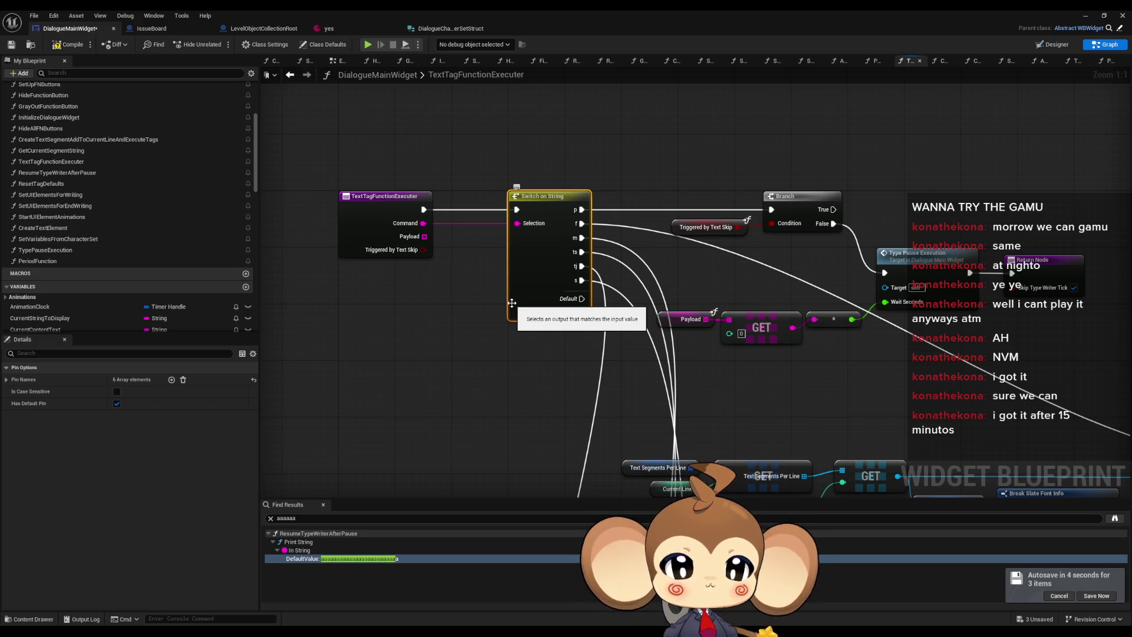
{"action": "left_click", "coordinate": [172, 381]}
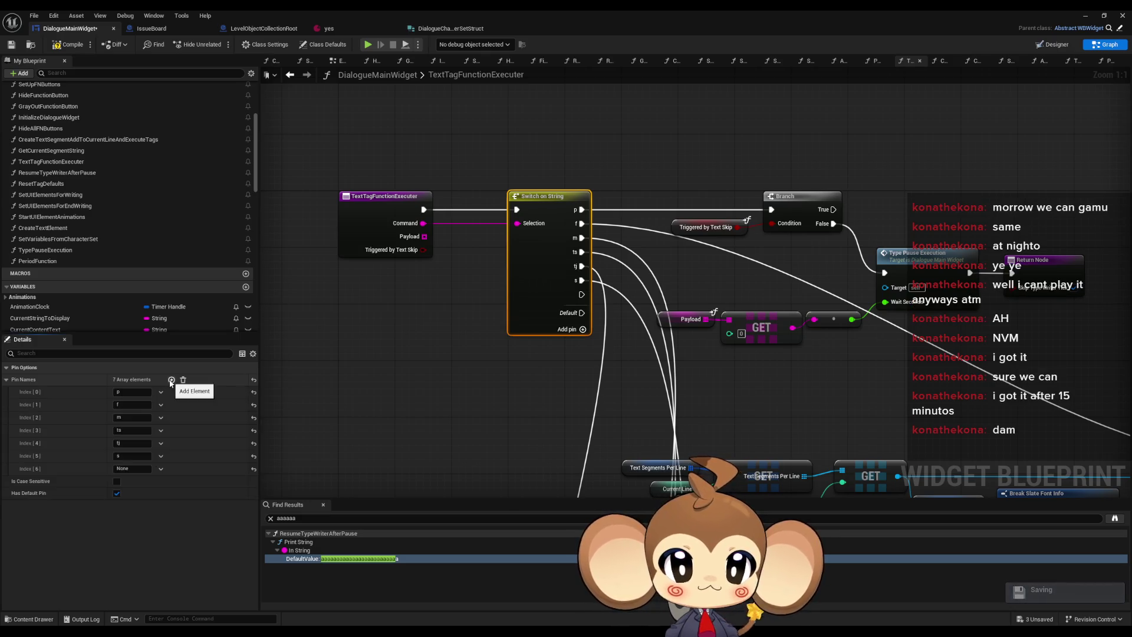
{"action": "left_click", "coordinate": [132, 469]}
{"action": "type", "text": "tp"}
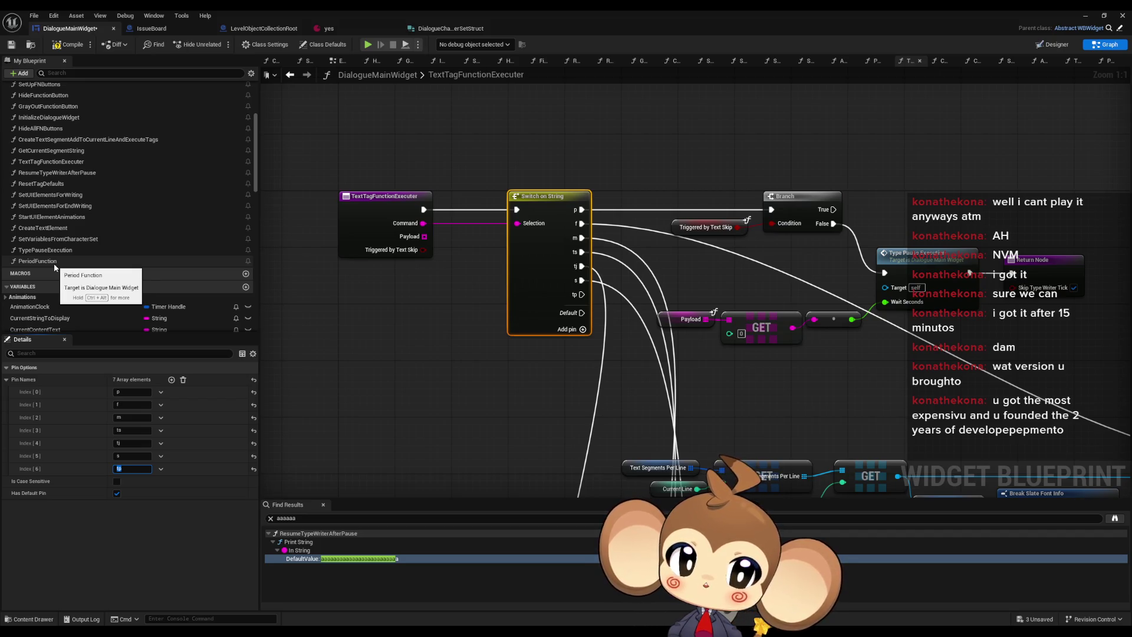
{"action": "scroll", "coordinate": [597, 411], "scroll_direction": "down", "scroll_amount": 3}
{"action": "left_click_drag", "start_coordinate": [597, 412], "coordinate": [577, 269]}
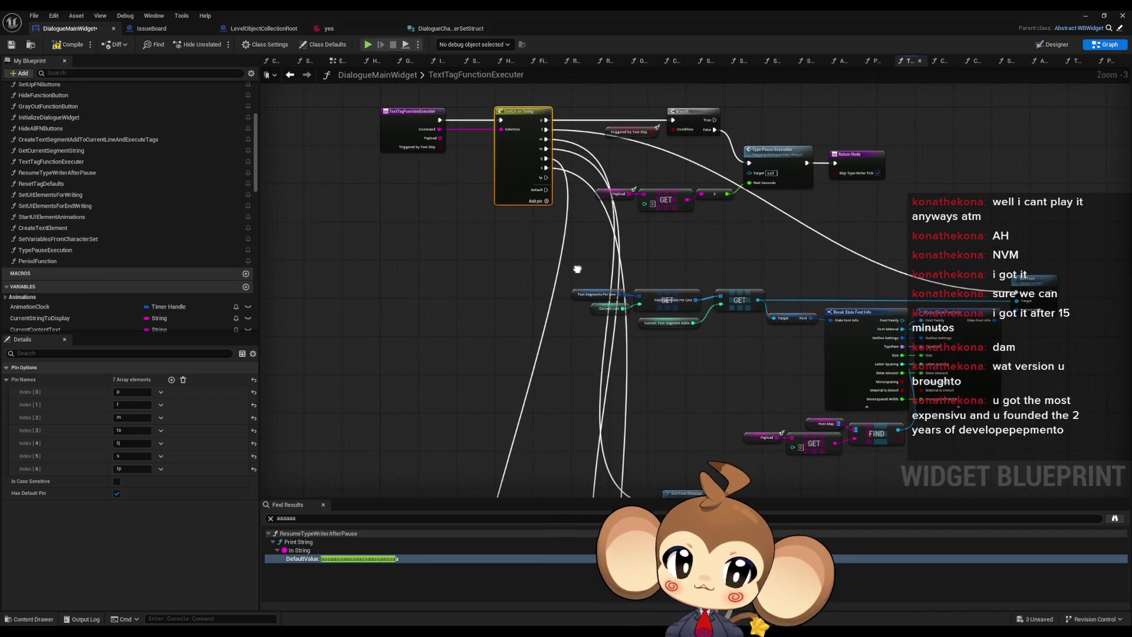
{"action": "scroll", "coordinate": [576, 266], "scroll_direction": "up", "scroll_amount": 3}
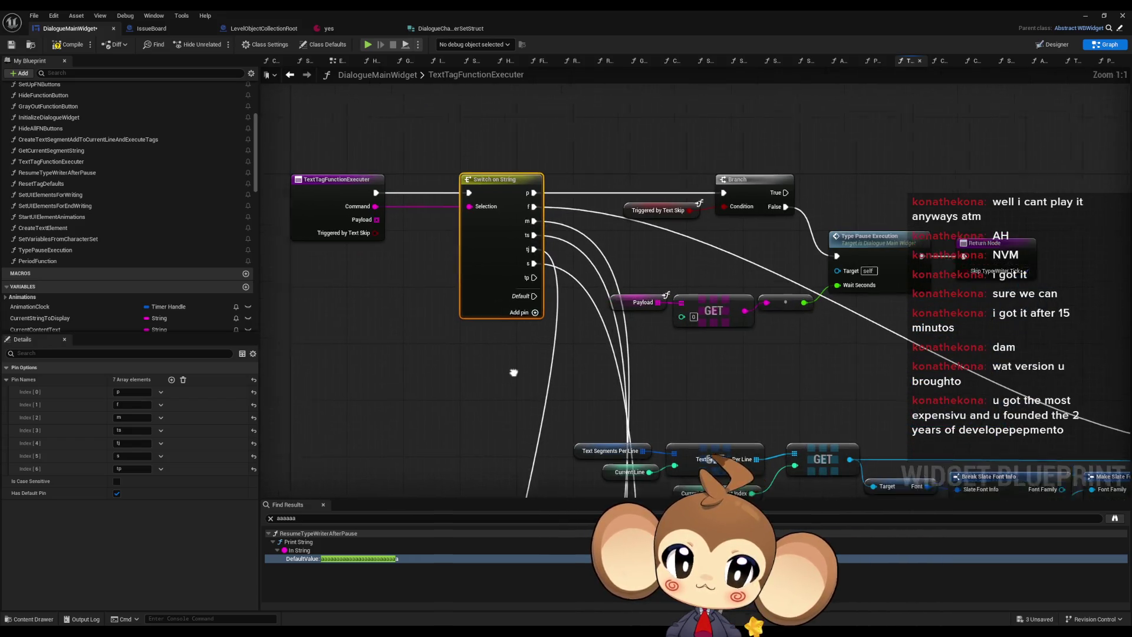
{"action": "scroll", "coordinate": [77, 256], "scroll_direction": "up", "scroll_amount": 3}
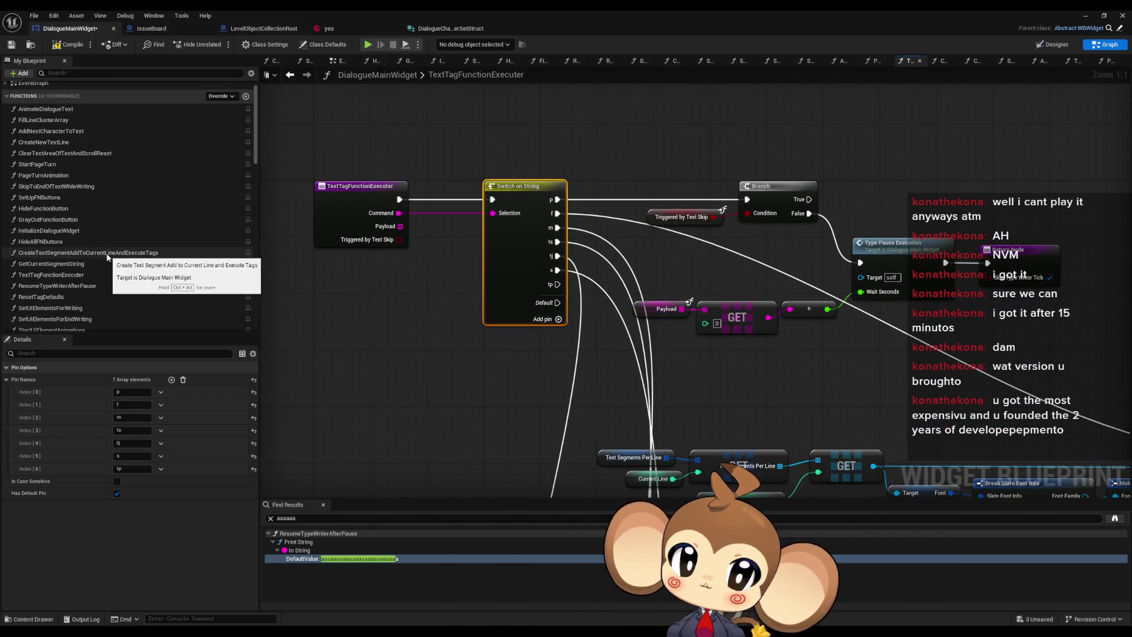
{"action": "scroll", "coordinate": [615, 217], "scroll_direction": "down", "scroll_amount": 9}
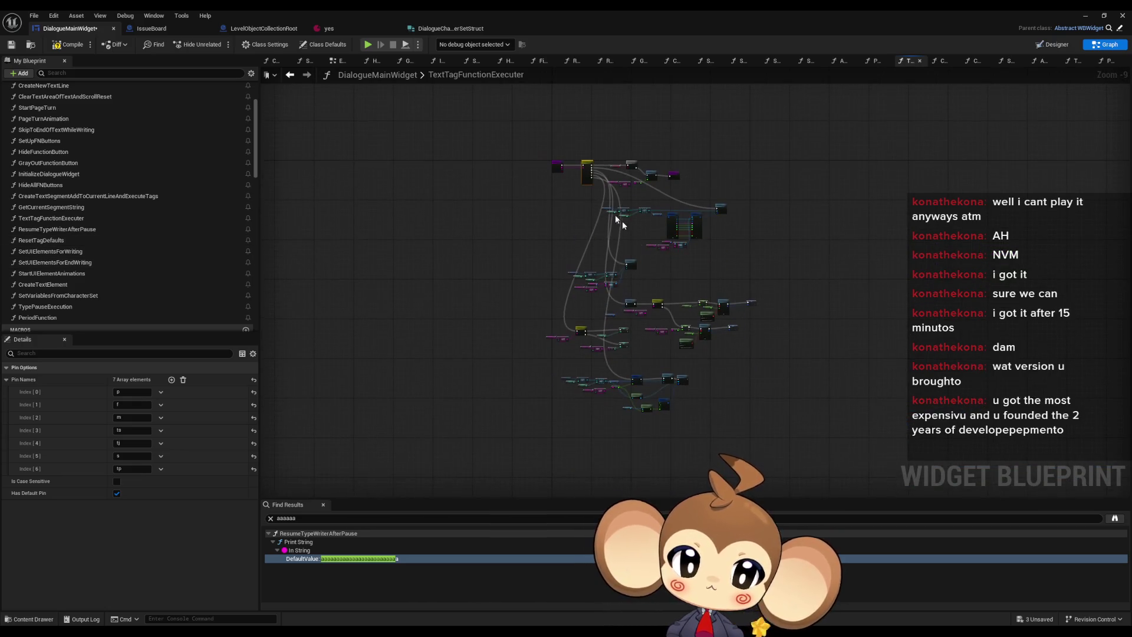
{"action": "scroll", "coordinate": [648, 220], "scroll_direction": "up", "scroll_amount": 4}
{"action": "scroll", "coordinate": [648, 476], "scroll_direction": "up", "scroll_amount": 5}
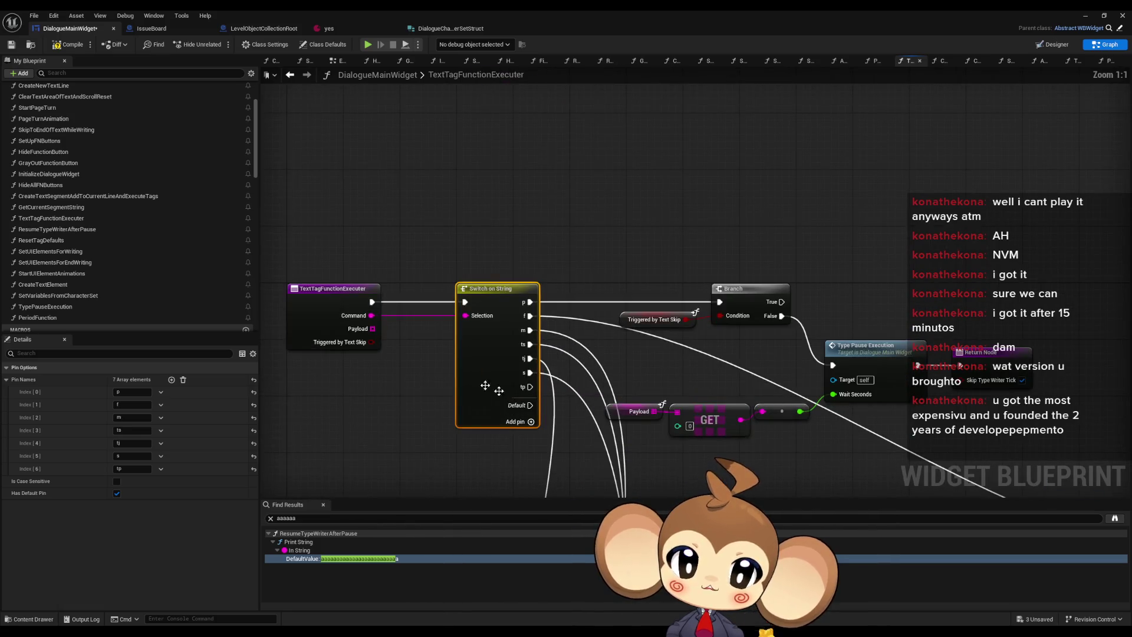
{"action": "scroll", "coordinate": [153, 254], "scroll_direction": "down", "scroll_amount": 6}
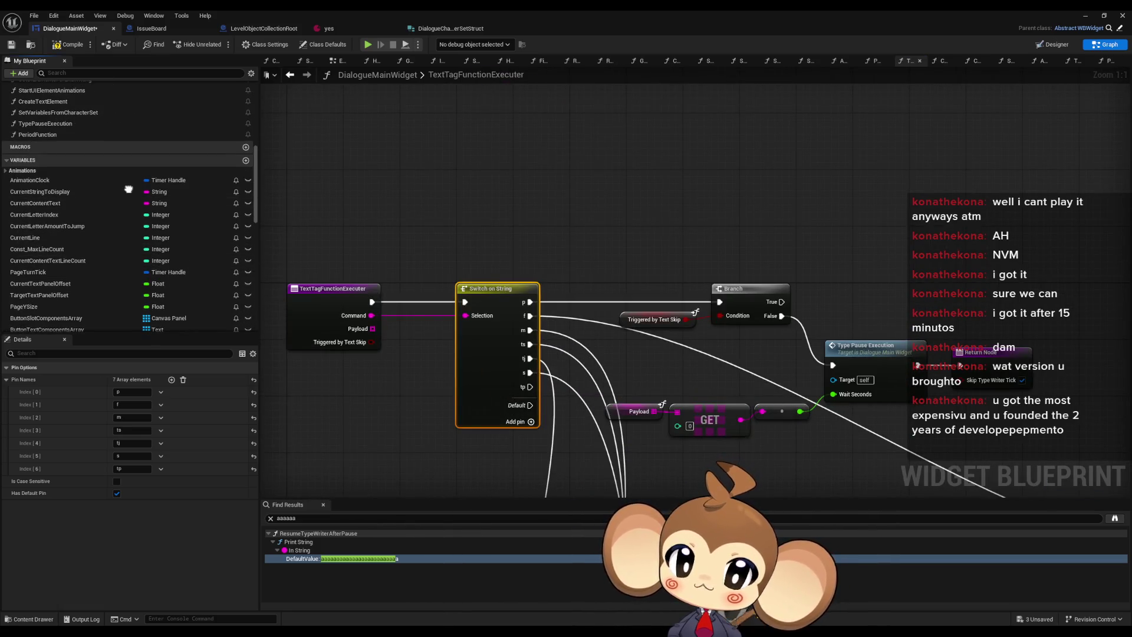
{"action": "scroll", "coordinate": [129, 189], "scroll_direction": "up", "scroll_amount": 1}
{"action": "scroll", "coordinate": [372, 244], "scroll_direction": "down", "scroll_amount": 1}
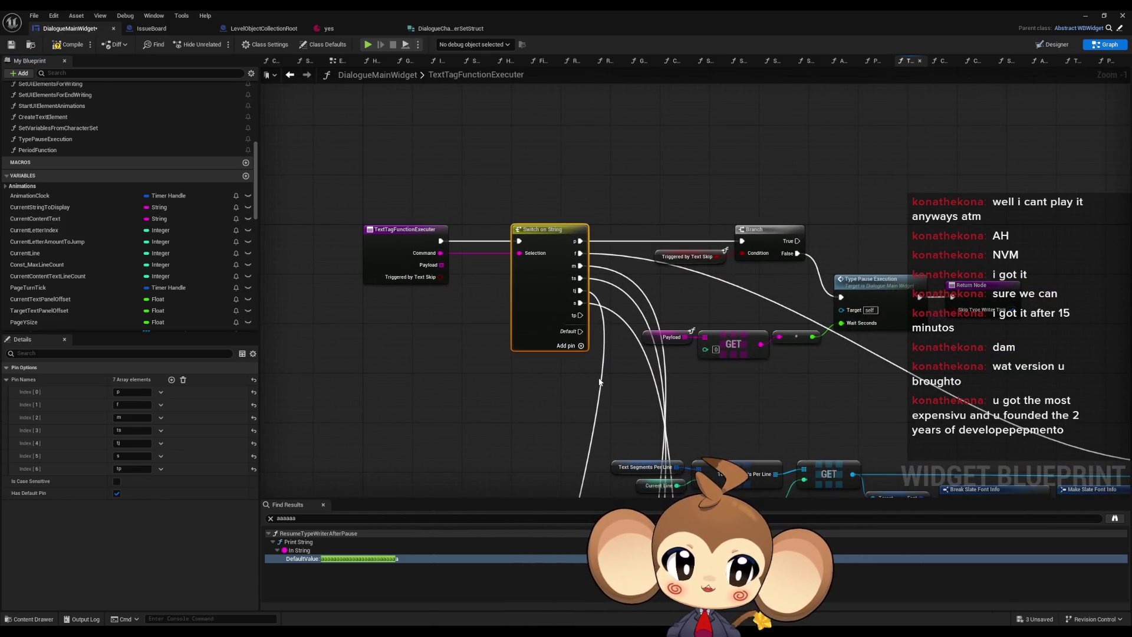
{"action": "scroll", "coordinate": [716, 301], "scroll_direction": "down", "scroll_amount": 2}
{"action": "scroll", "coordinate": [632, 275], "scroll_direction": "down", "scroll_amount": 1}
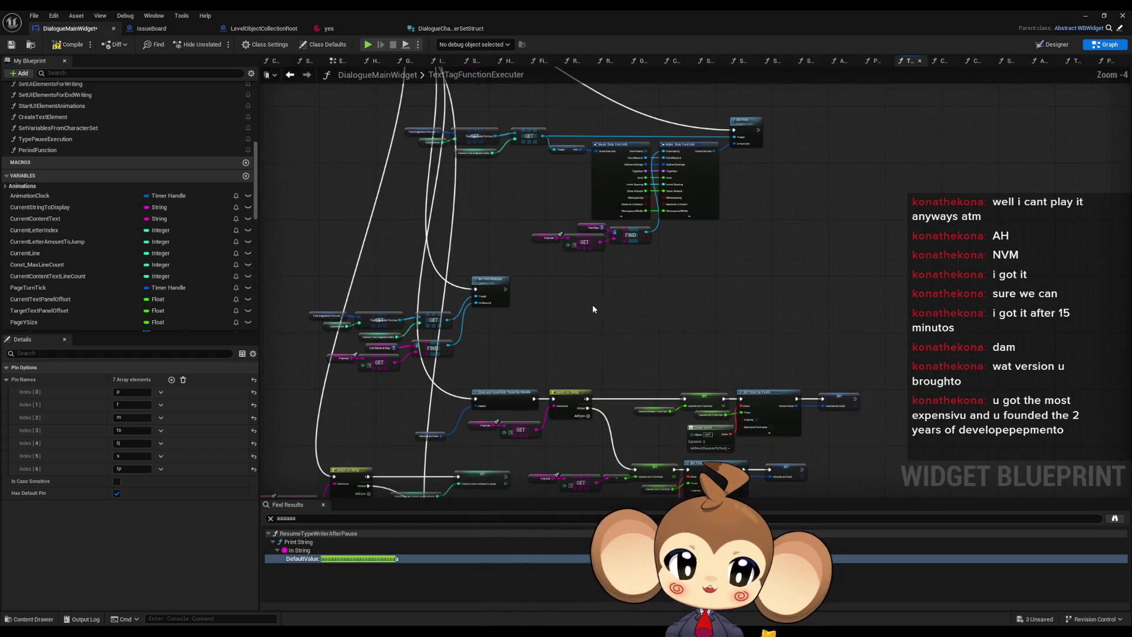
{"action": "left_click_drag", "start_coordinate": [632, 277], "coordinate": [607, 288]}
{"action": "scroll", "coordinate": [607, 287], "scroll_direction": "up", "scroll_amount": 4}
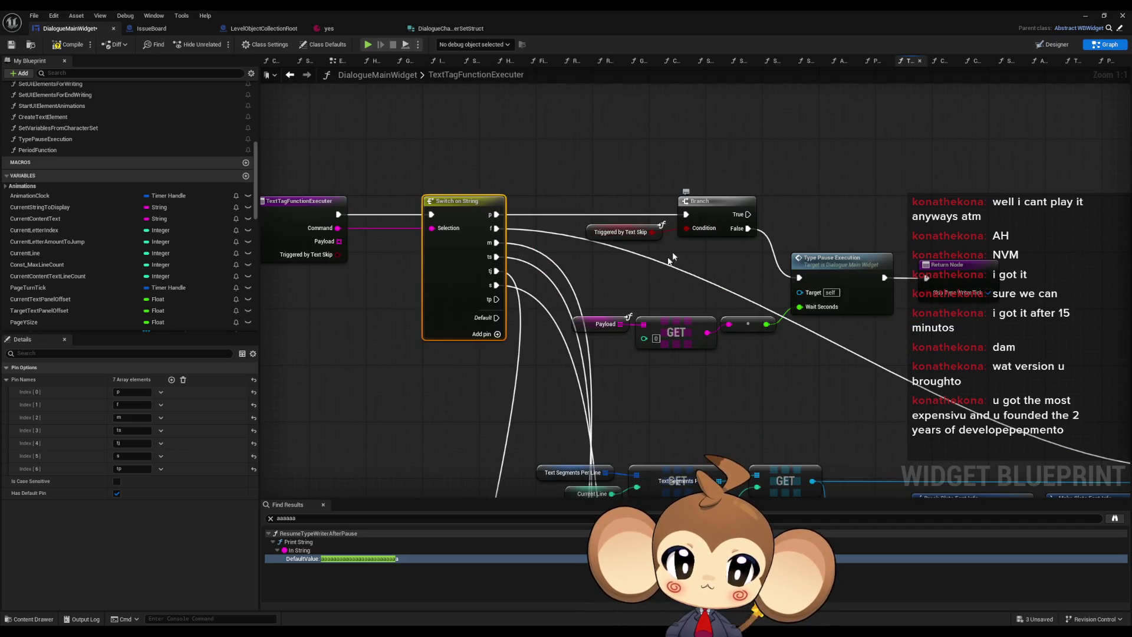
{"action": "mouse_move", "coordinate": [583, 169]}
{"action": "left_mouse_down"}
{"action": "mouse_move", "coordinate": [695, 234]}
{"action": "mouse_move", "coordinate": [683, 118]}
{"action": "left_mouse_up"}
{"action": "scroll", "coordinate": [690, 242], "scroll_direction": "down", "scroll_amount": 6}
{"action": "scroll", "coordinate": [670, 242], "scroll_direction": "up", "scroll_amount": 6}
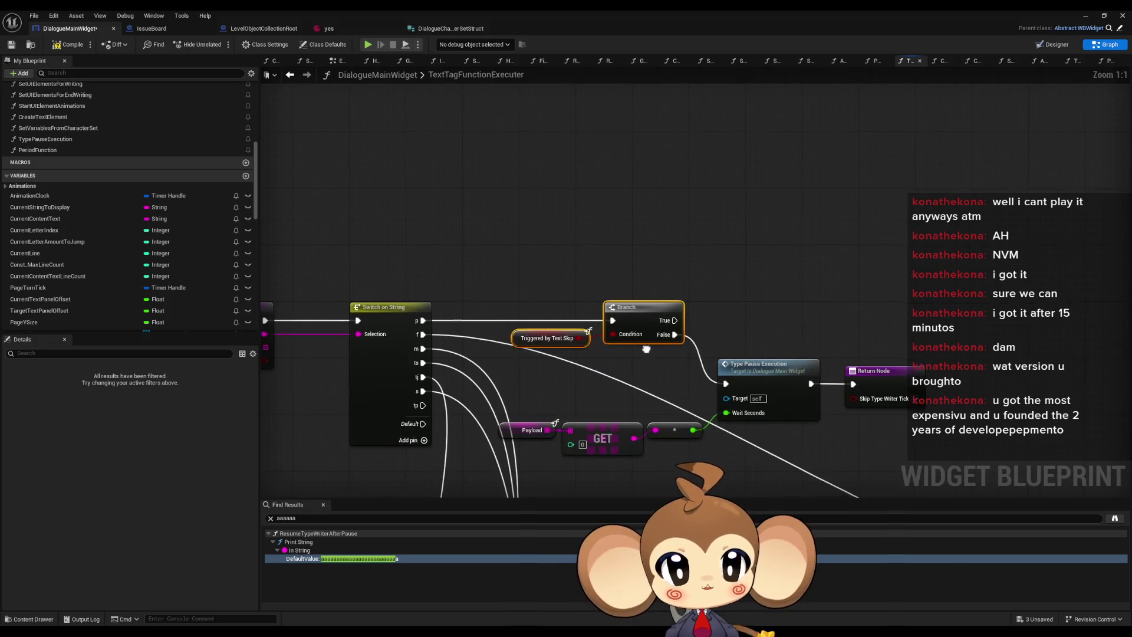
{"action": "left_click_drag", "start_coordinate": [581, 283], "coordinate": [656, 340]}
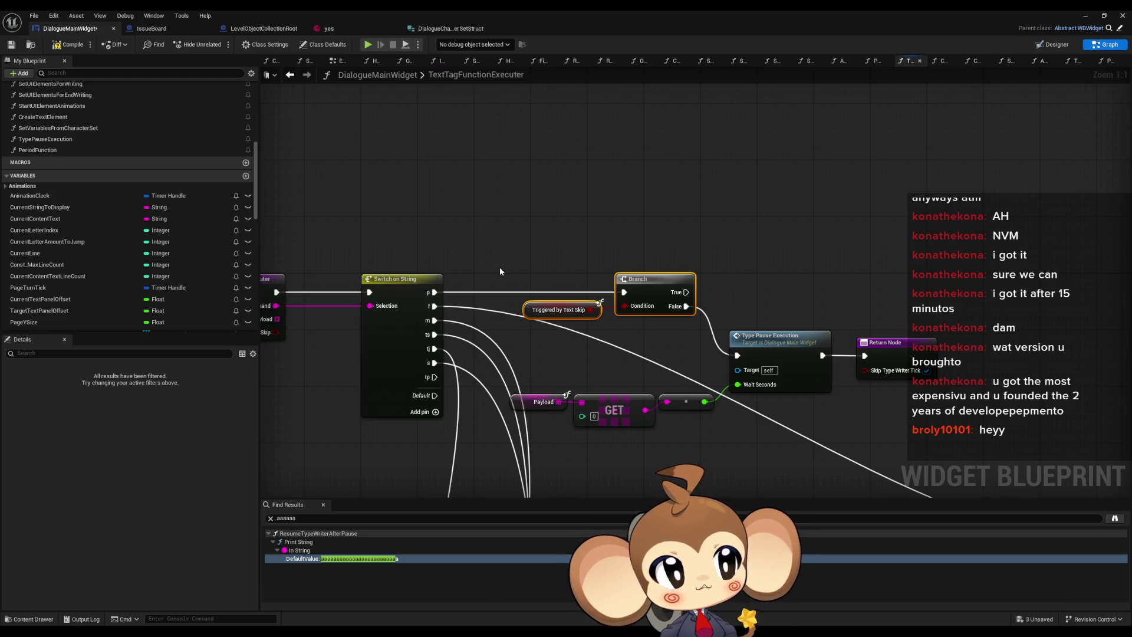
{"action": "left_click_drag", "start_coordinate": [504, 269], "coordinate": [589, 243]}
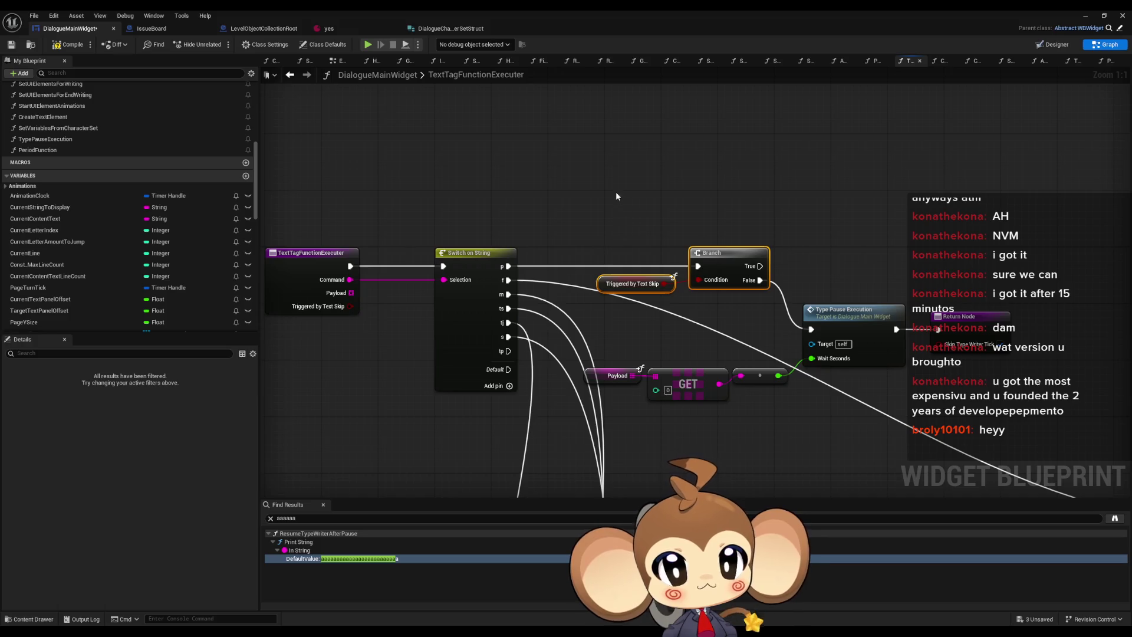
{"action": "scroll", "coordinate": [120, 227], "scroll_direction": "down", "scroll_amount": 10}
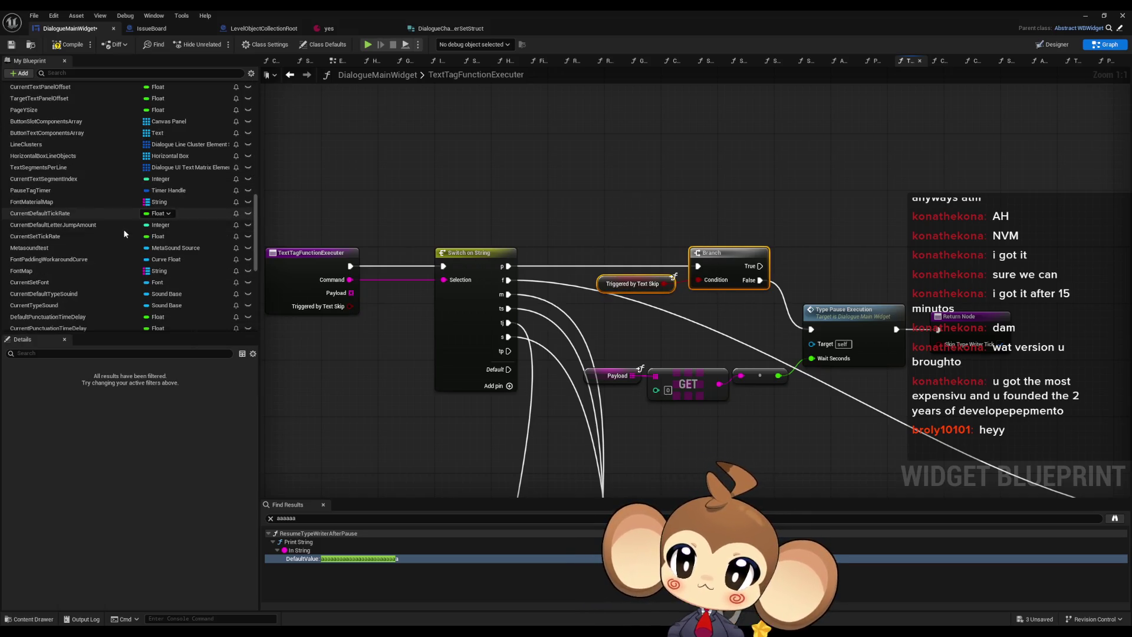
{"action": "scroll", "coordinate": [125, 234], "scroll_direction": "up", "scroll_amount": 1}
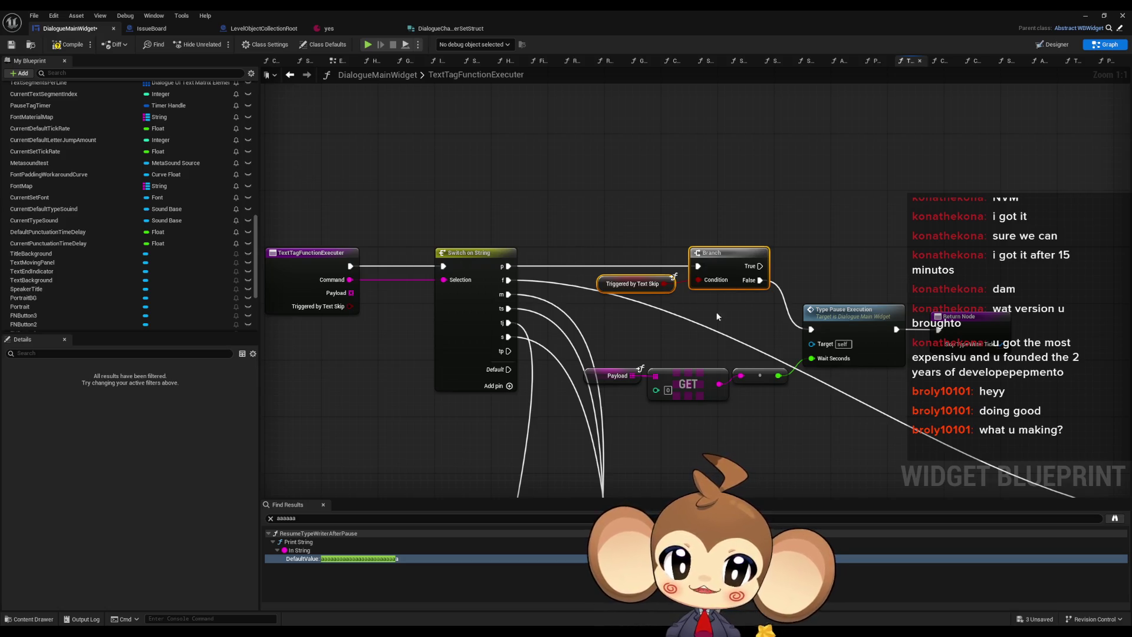
Step: Duplicate the Branch and Triggered by Text Skip nodes and wire the tp case into the copy
{"action": "left_click_drag", "start_coordinate": [716, 311], "coordinate": [704, 374]}
{"action": "key", "text": "ctrl+c"}
{"action": "key", "text": "ctrl+v"}
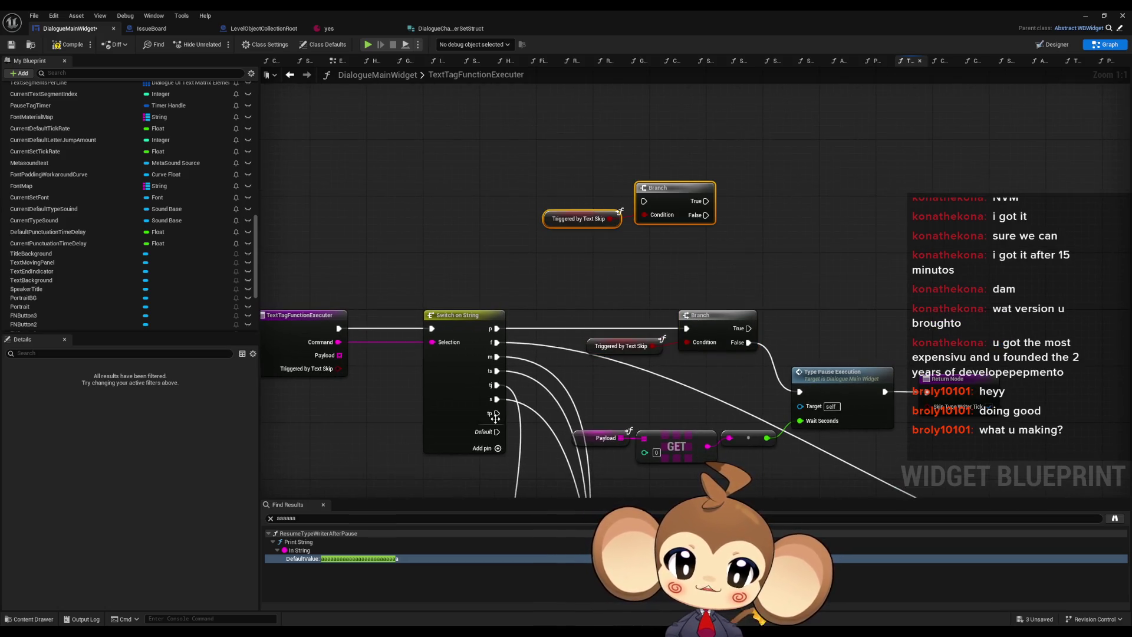
{"action": "mouse_move", "coordinate": [498, 413]}
{"action": "left_mouse_down"}
{"action": "mouse_move", "coordinate": [643, 184]}
{"action": "mouse_move", "coordinate": [684, 281]}
{"action": "left_mouse_up"}
{"action": "left_click_drag", "start_coordinate": [649, 248], "coordinate": [669, 227]}
{"action": "left_click", "coordinate": [711, 317]}
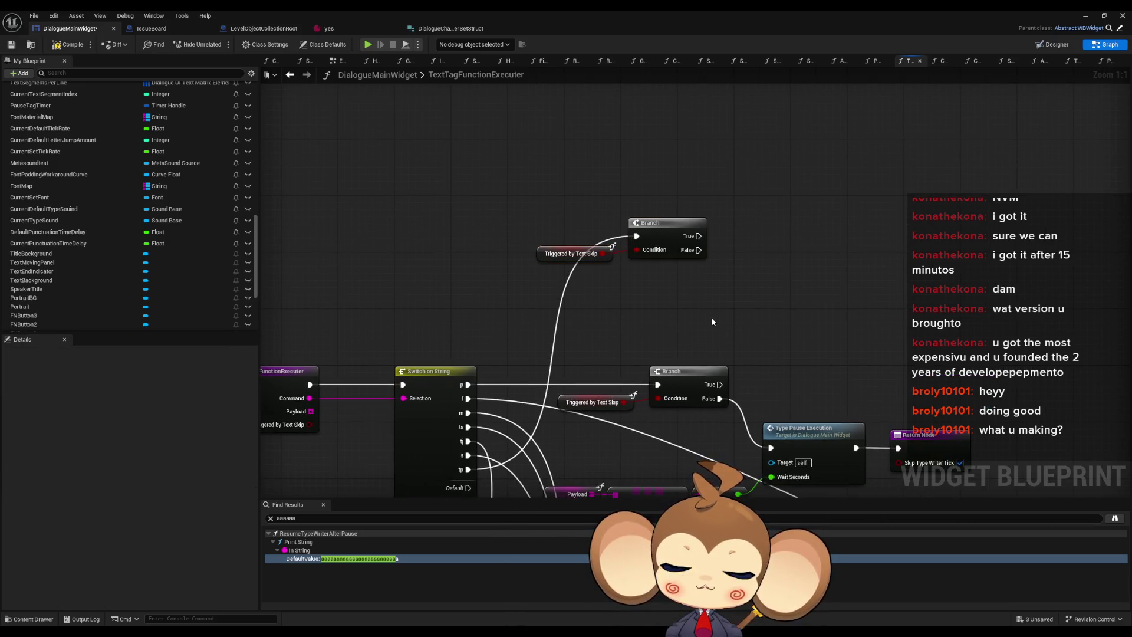
{"action": "left_click_drag", "start_coordinate": [711, 317], "coordinate": [557, 392]}
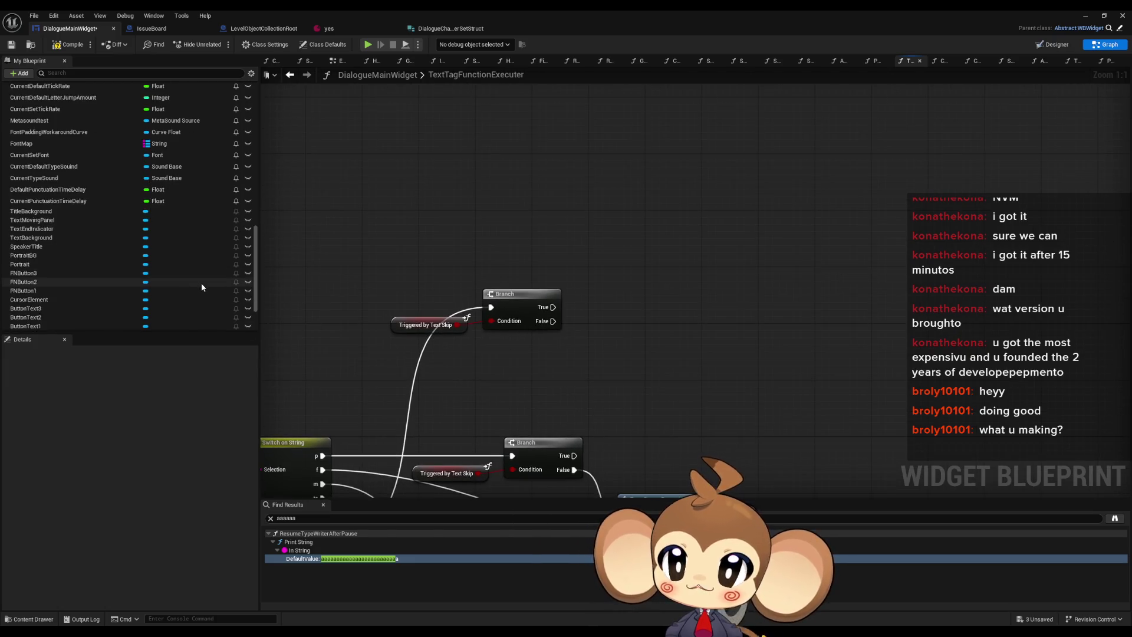
Step: Add a CurrentPunctuationTimeDelay setter on the copied Branch's true path
{"action": "scroll", "coordinate": [200, 284], "scroll_direction": "up", "scroll_amount": 3}
{"action": "scroll", "coordinate": [201, 285], "scroll_direction": "down", "scroll_amount": 2}
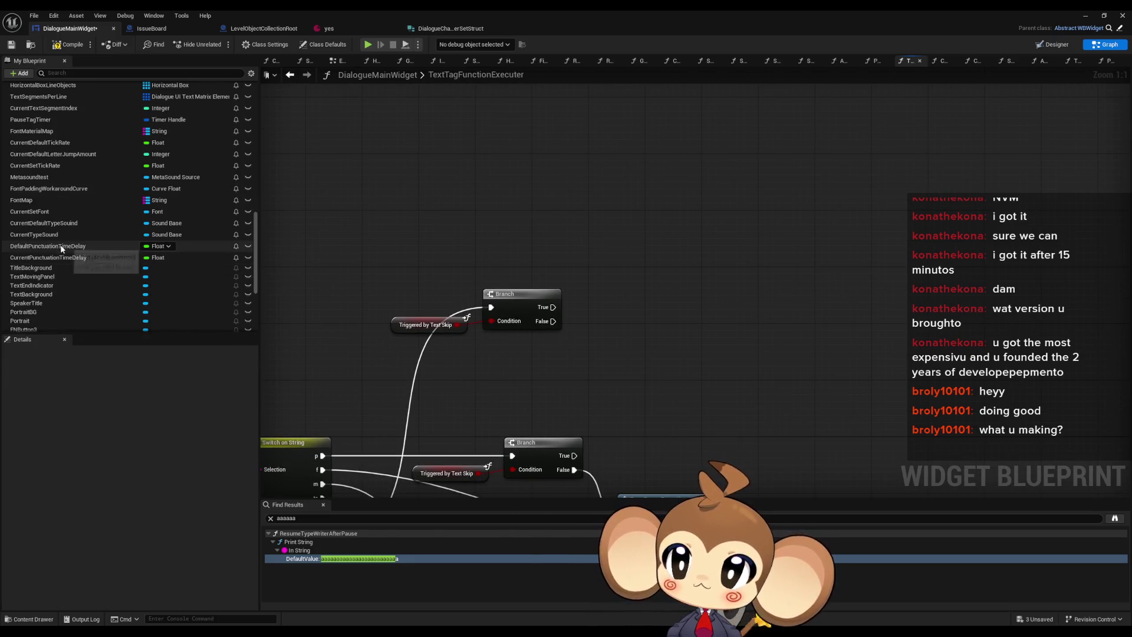
{"action": "mouse_move", "coordinate": [62, 246]}
{"action": "left_mouse_down"}
{"action": "mouse_move", "coordinate": [509, 331]}
{"action": "mouse_move", "coordinate": [479, 361]}
{"action": "left_mouse_up"}
{"action": "left_click", "coordinate": [519, 375]}
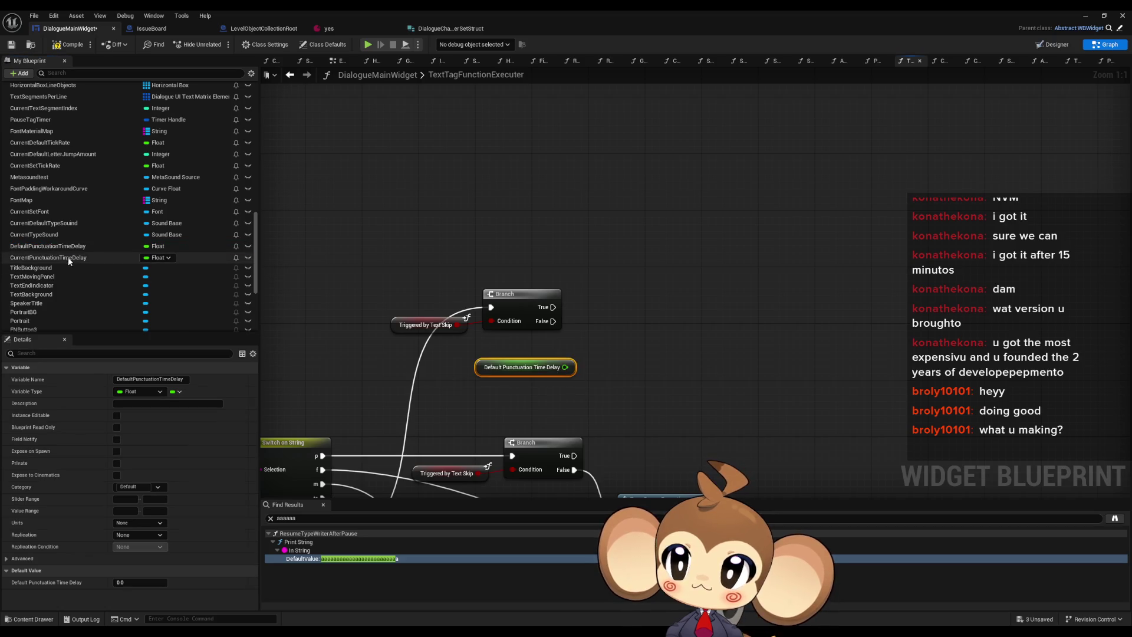
{"action": "mouse_move", "coordinate": [97, 258]}
{"action": "left_mouse_down"}
{"action": "mouse_move", "coordinate": [639, 320]}
{"action": "mouse_move", "coordinate": [614, 305]}
{"action": "left_mouse_up"}
{"action": "left_click", "coordinate": [647, 339]}
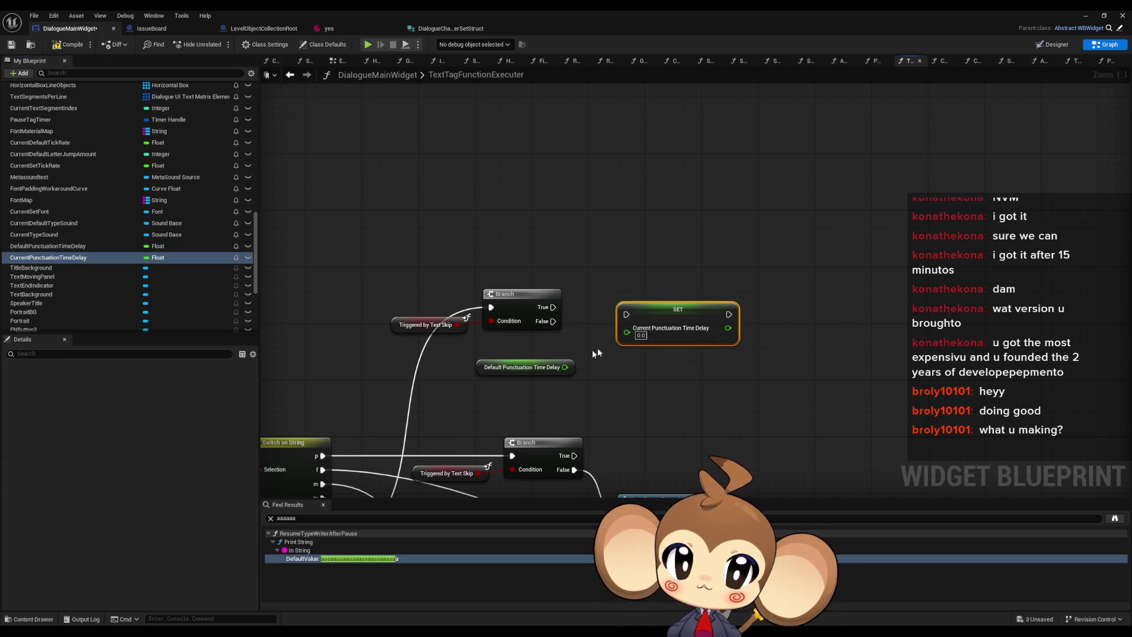
{"action": "left_click_drag", "start_coordinate": [565, 367], "coordinate": [627, 332]}
{"action": "left_click_drag", "start_coordinate": [553, 307], "coordinate": [647, 314]}
Step: Feed the setter from pasted Payload/GET conversion nodes instead of the default getter, and save
{"action": "mouse_move", "coordinate": [548, 353]}
{"action": "left_mouse_down"}
{"action": "mouse_move", "coordinate": [682, 299]}
{"action": "mouse_move", "coordinate": [687, 274]}
{"action": "mouse_move", "coordinate": [785, 232]}
{"action": "left_mouse_up"}
{"action": "mouse_move", "coordinate": [588, 408]}
{"action": "left_mouse_down"}
{"action": "mouse_move", "coordinate": [728, 449]}
{"action": "mouse_move", "coordinate": [778, 448]}
{"action": "left_mouse_up"}
{"action": "mouse_move", "coordinate": [716, 269]}
{"action": "left_mouse_down"}
{"action": "mouse_move", "coordinate": [697, 304]}
{"action": "mouse_move", "coordinate": [787, 222]}
{"action": "left_mouse_up"}
{"action": "key", "text": "ctrl+c"}
{"action": "key", "text": "ctrl+v"}
{"action": "left_click", "coordinate": [708, 269]}
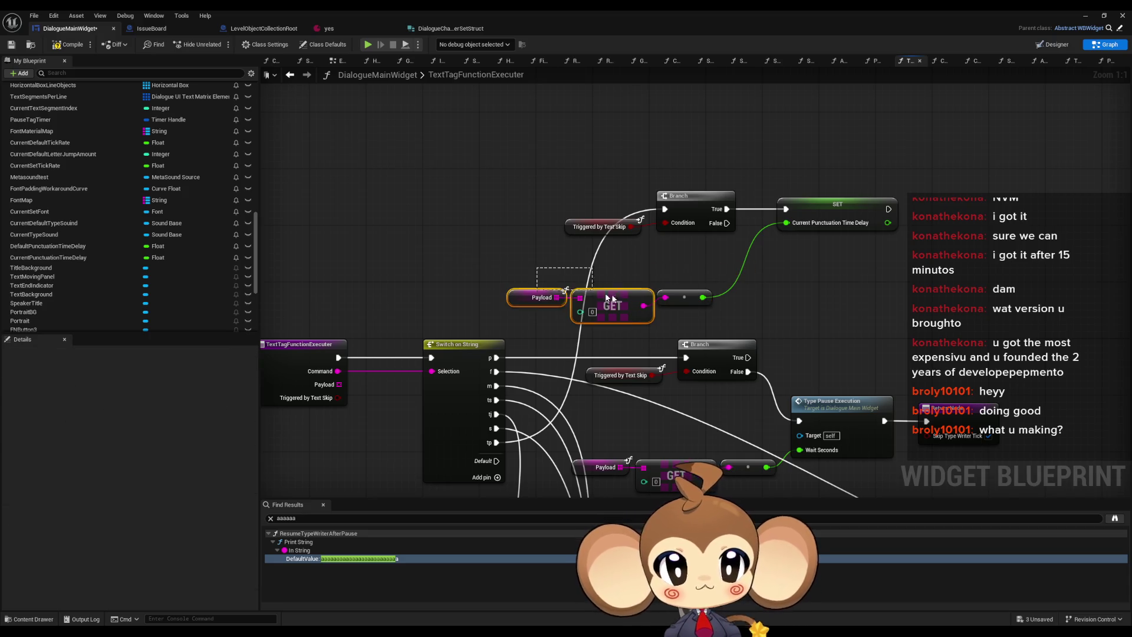
{"action": "key", "text": "Delete"}
{"action": "right_click", "coordinate": [650, 266]}
{"action": "key", "text": "Escape"}
{"action": "left_click_drag", "start_coordinate": [613, 307], "coordinate": [635, 265]}
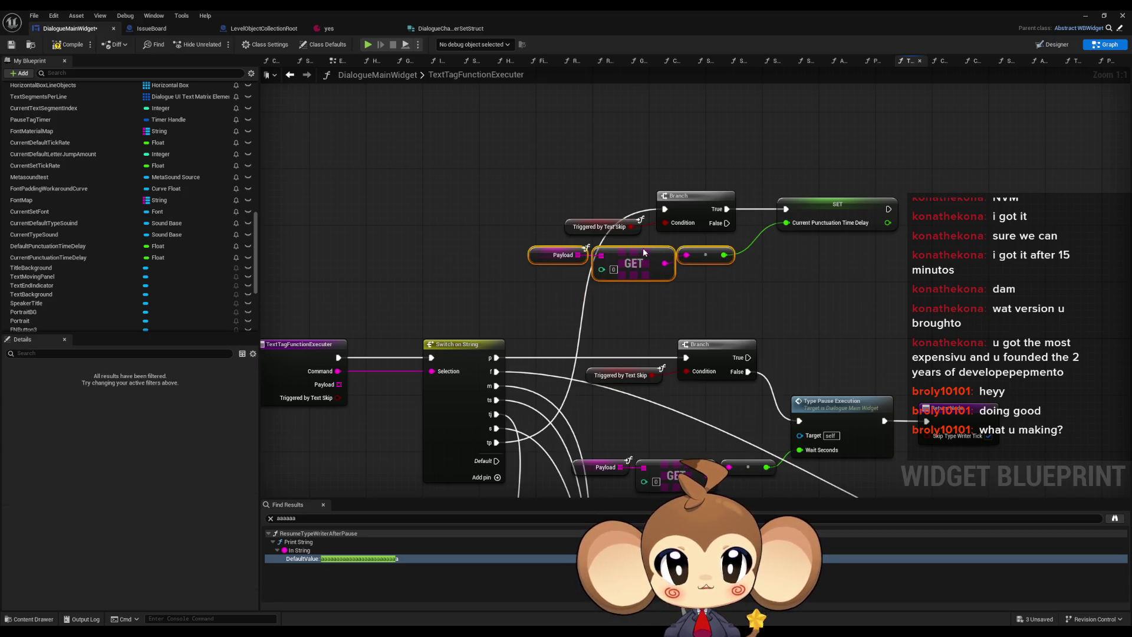
{"action": "left_click", "coordinate": [824, 299]}
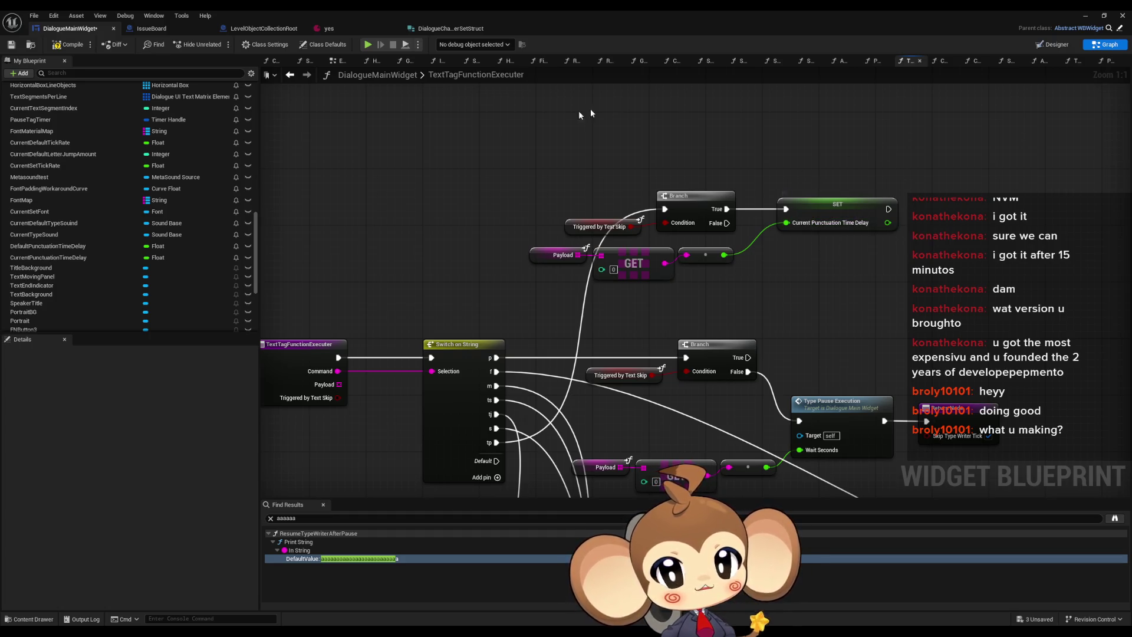
{"action": "key", "text": "ctrl+s"}
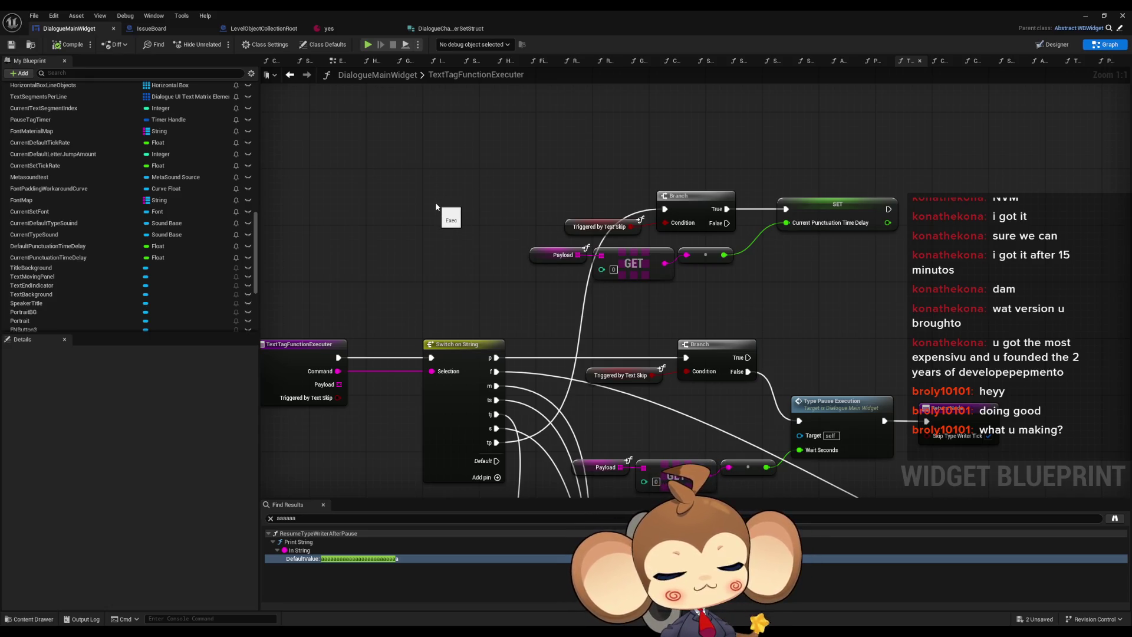
{"action": "left_click", "coordinate": [342, 32]}
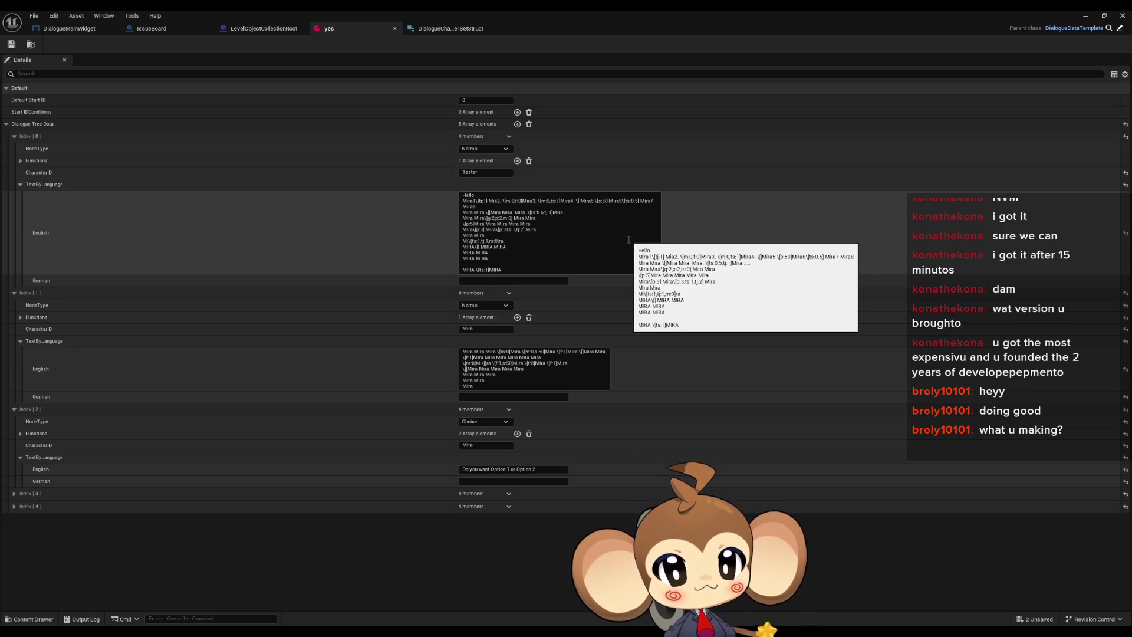
{"action": "left_click", "coordinate": [565, 213]}
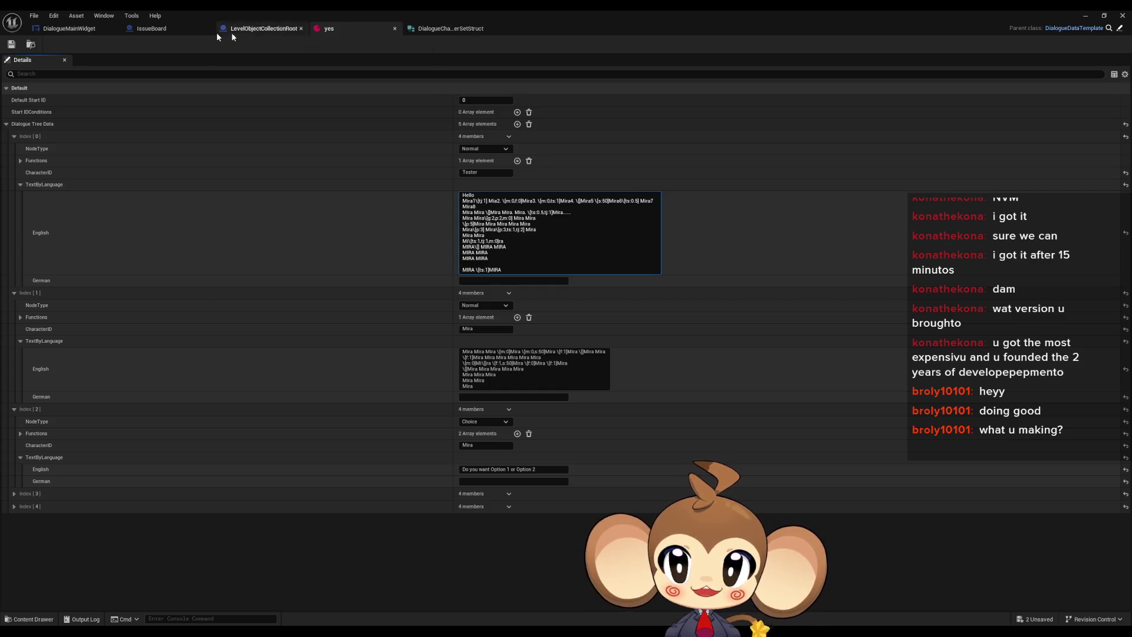
Step: Browse to Content > GameData > DialogueTrees and open the DialogueCharacterTable data table
{"action": "double_click", "coordinate": [511, 11]}
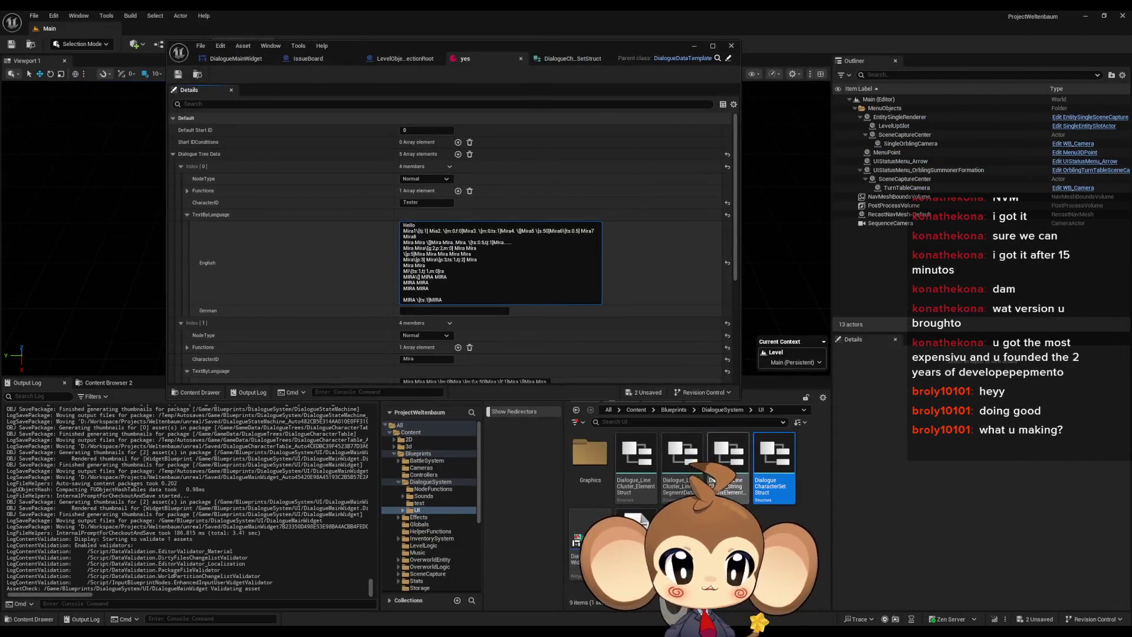
{"action": "left_click", "coordinate": [723, 410]}
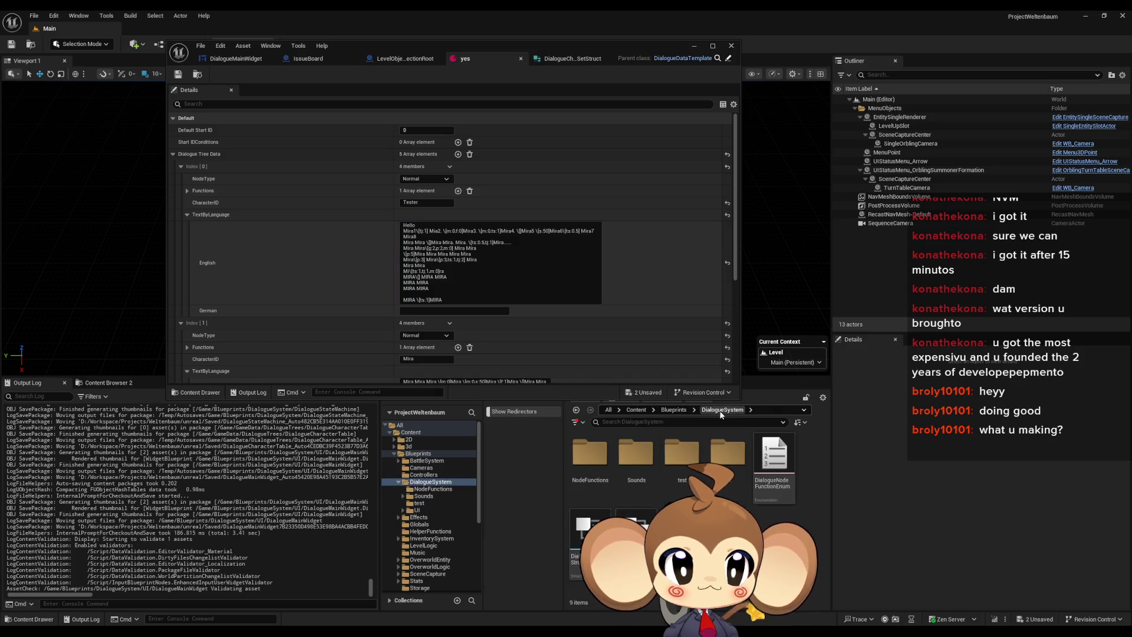
{"action": "left_click", "coordinate": [636, 410]}
{"action": "double_click", "coordinate": [728, 528]}
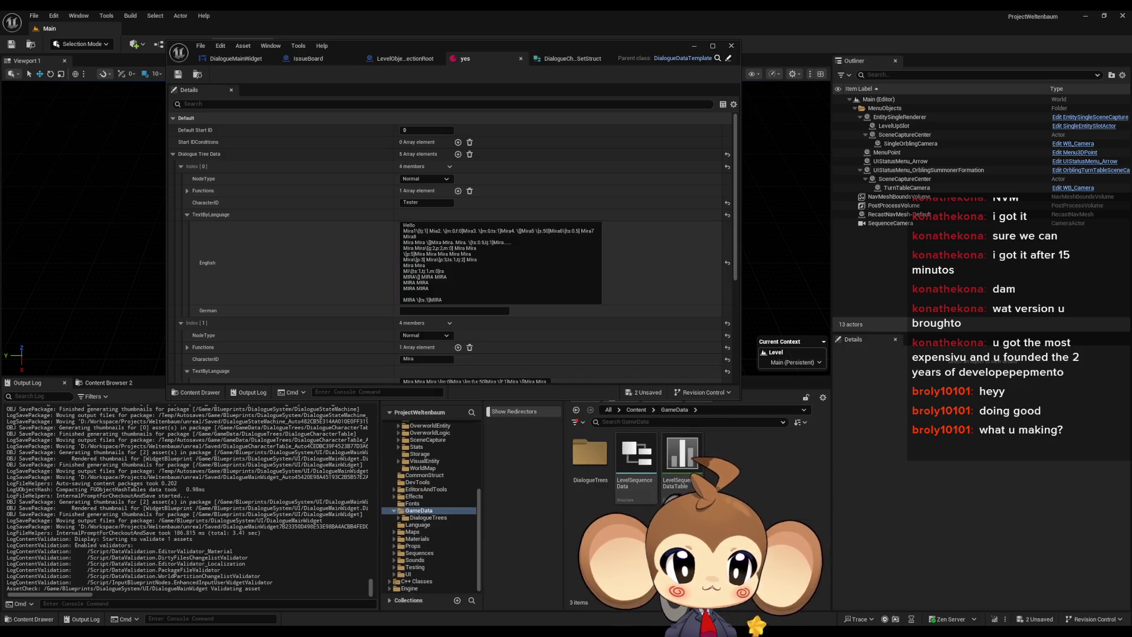
{"action": "double_click", "coordinate": [589, 453]}
{"action": "double_click", "coordinate": [729, 454]}
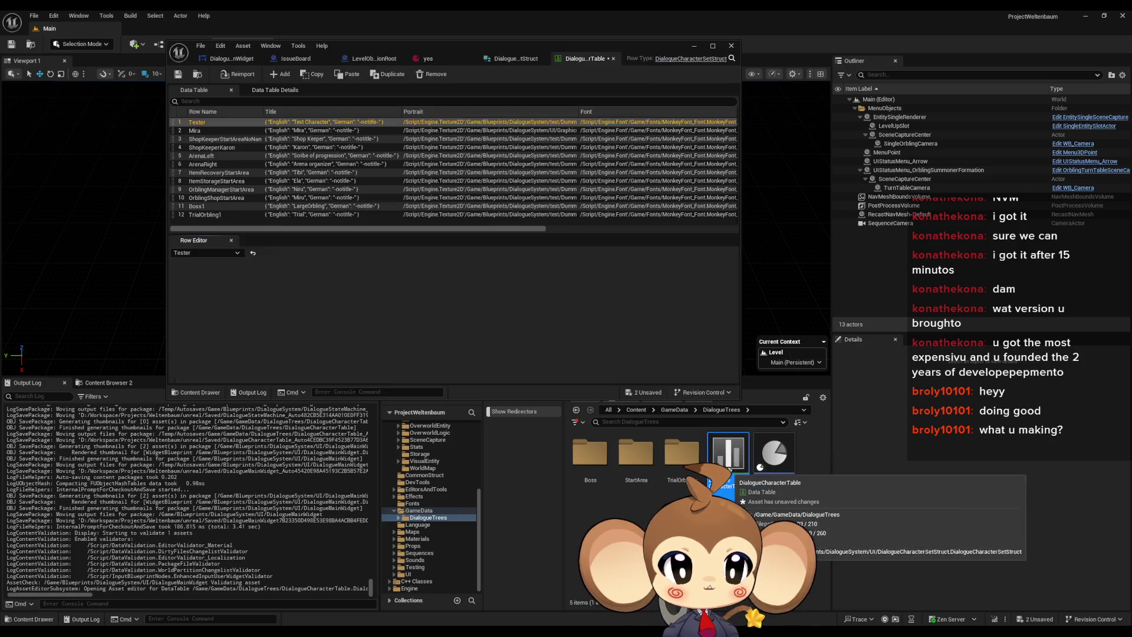
Step: Maximize the data table editor and view DialogueCharacterSetStruct defaults, with PunctuationPause at 0.5
{"action": "left_click_drag", "start_coordinate": [462, 50], "coordinate": [504, 97]}
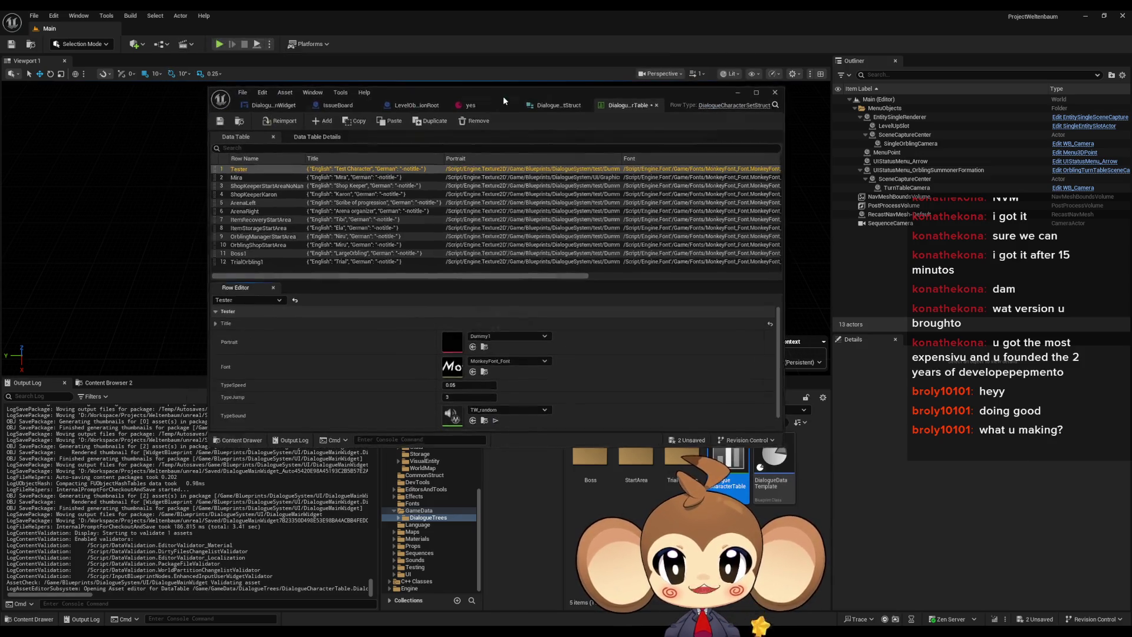
{"action": "double_click", "coordinate": [504, 97]}
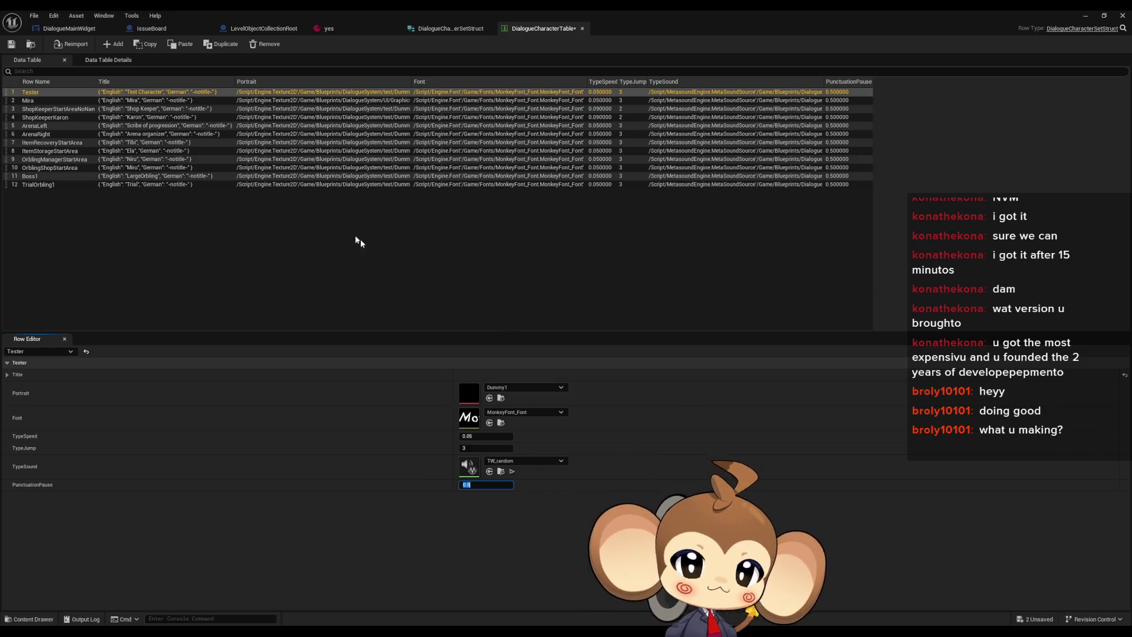
{"action": "left_click", "coordinate": [457, 29]}
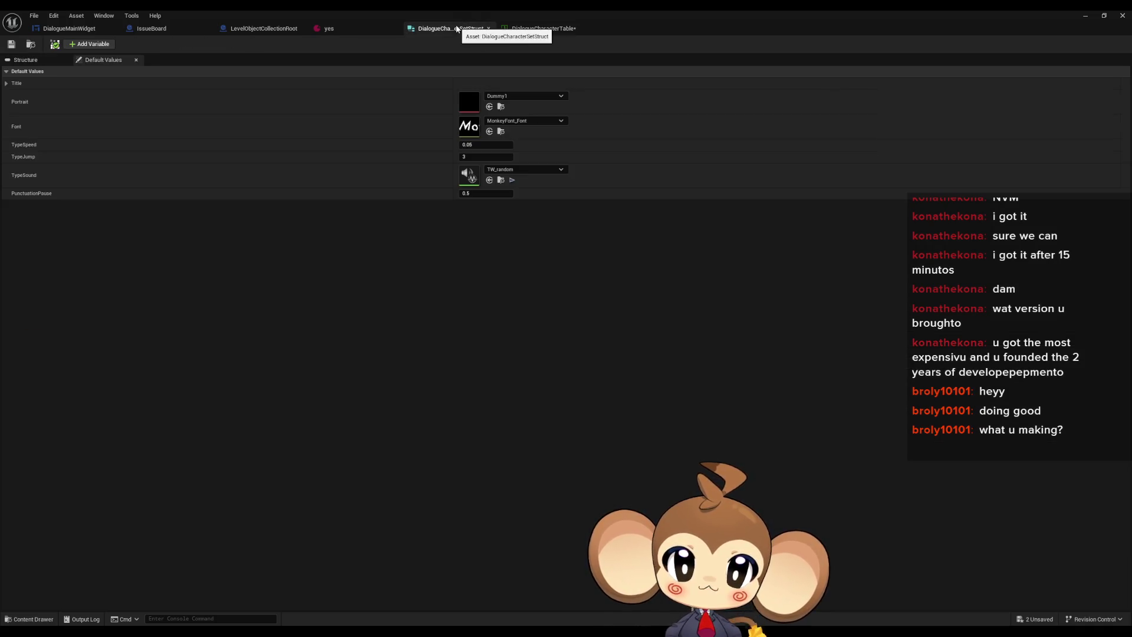
Step: In the yes asset, insert a \[tp:…] tag before the Tester line's trailing dots, then close it
{"action": "left_click", "coordinate": [358, 26]}
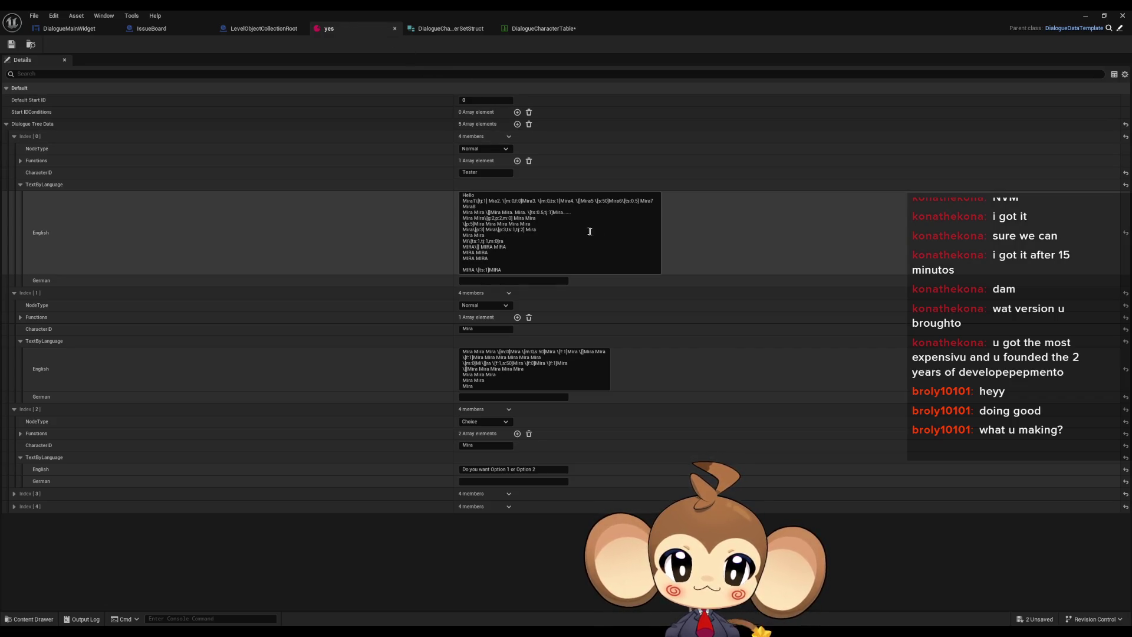
{"action": "left_click", "coordinate": [588, 236]}
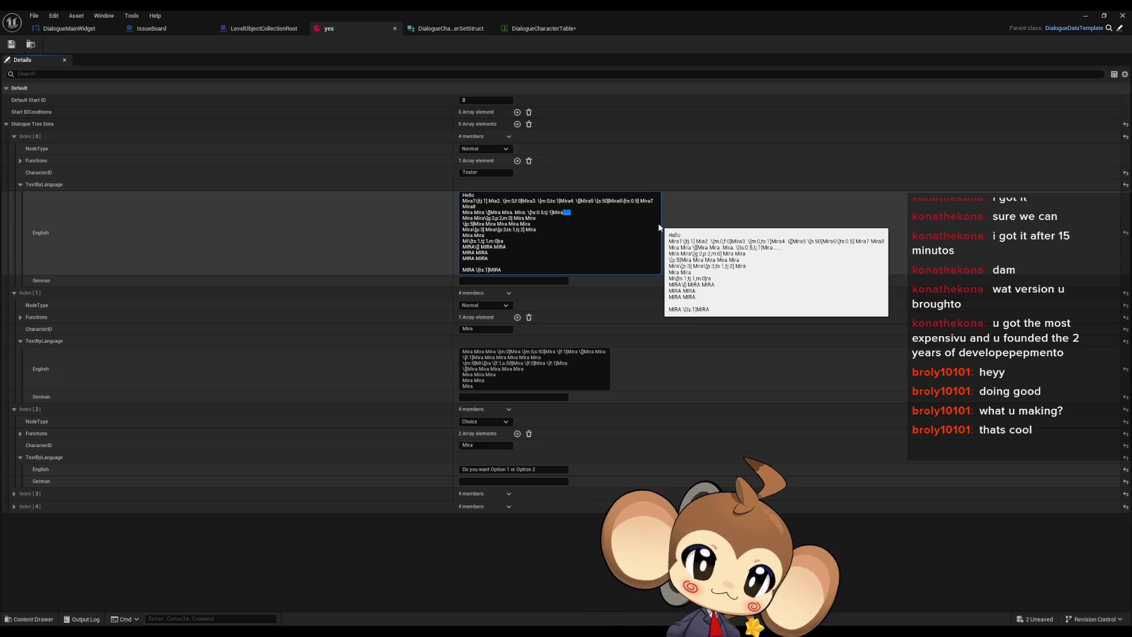
{"action": "left_click", "coordinate": [564, 210]}
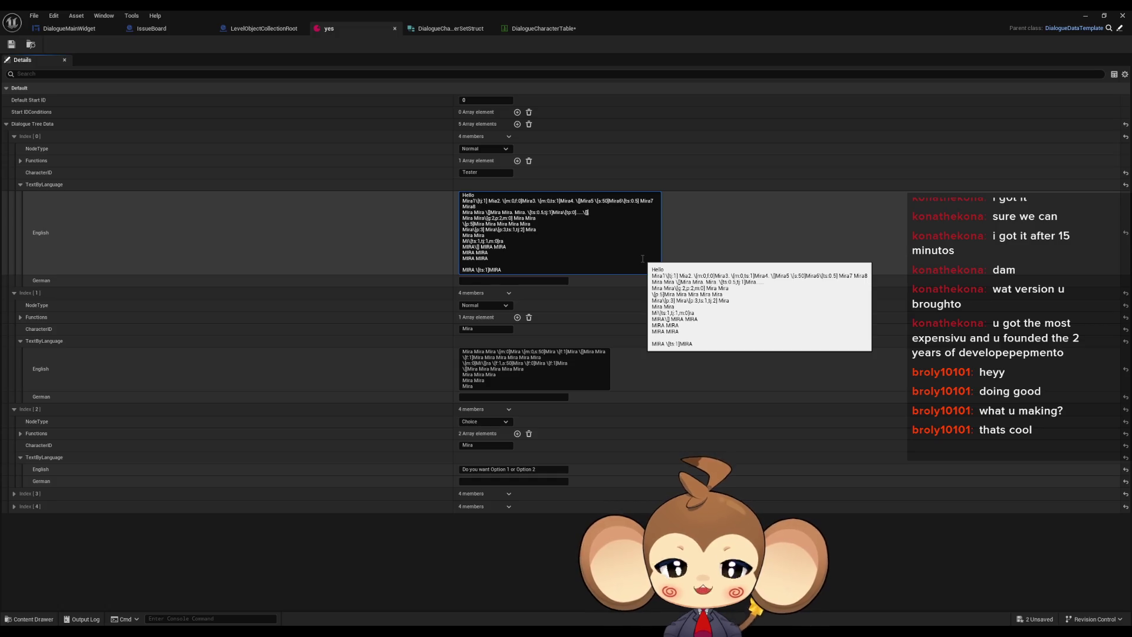
{"action": "left_click", "coordinate": [22, 60]}
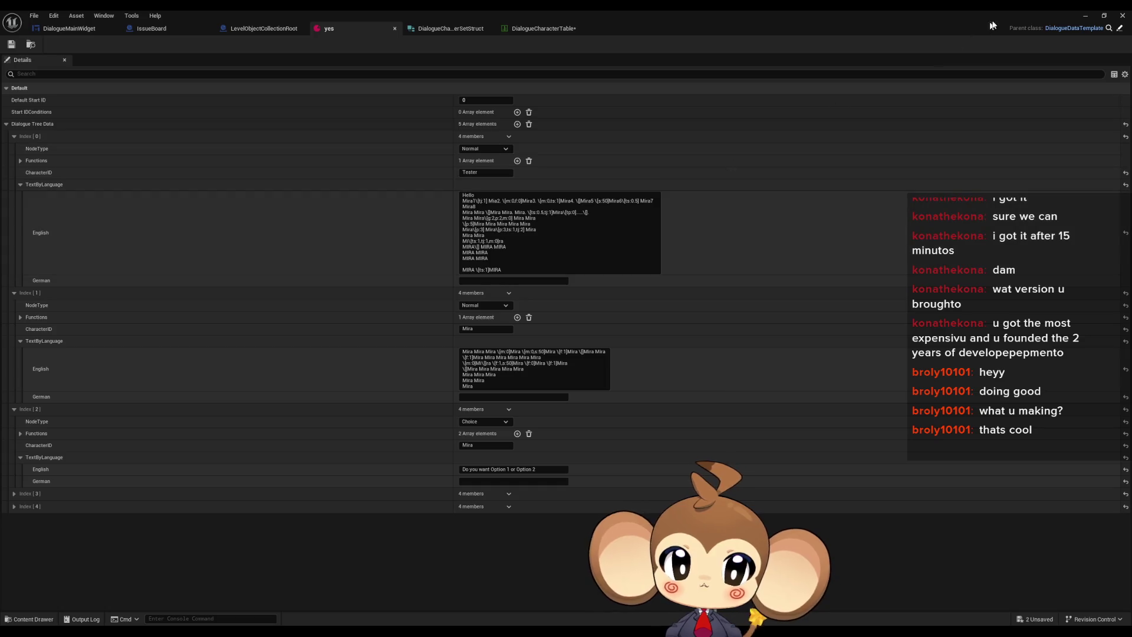
{"action": "left_click", "coordinate": [1084, 18]}
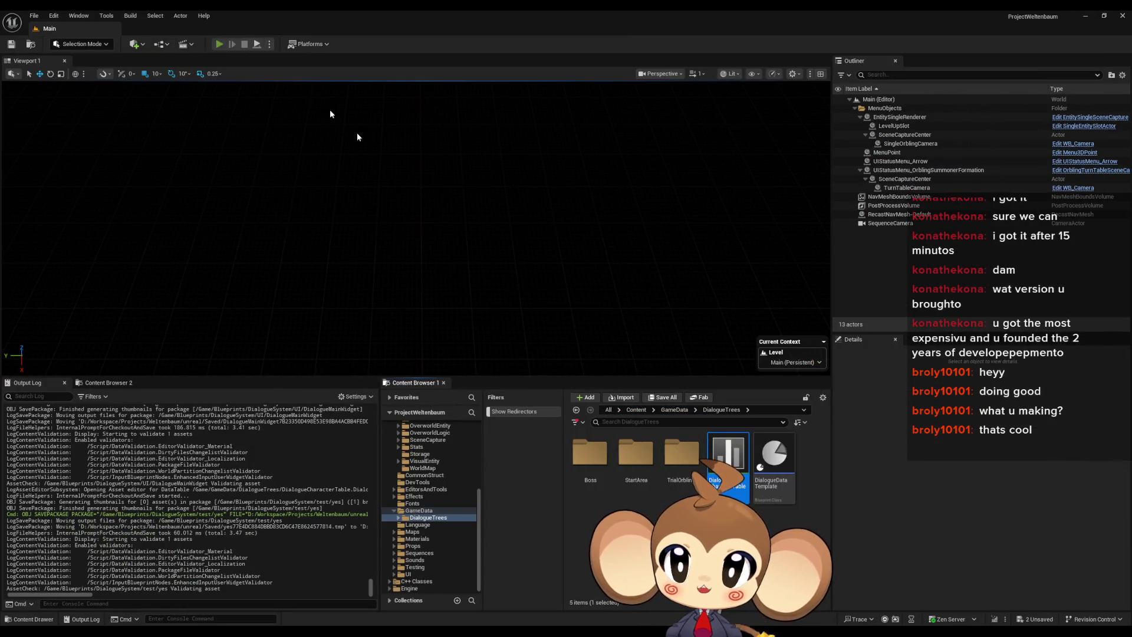
Step: Play the level in the editor to watch the Tester's tagged Mira line type out, then stop
{"action": "key", "text": "alt+p"}
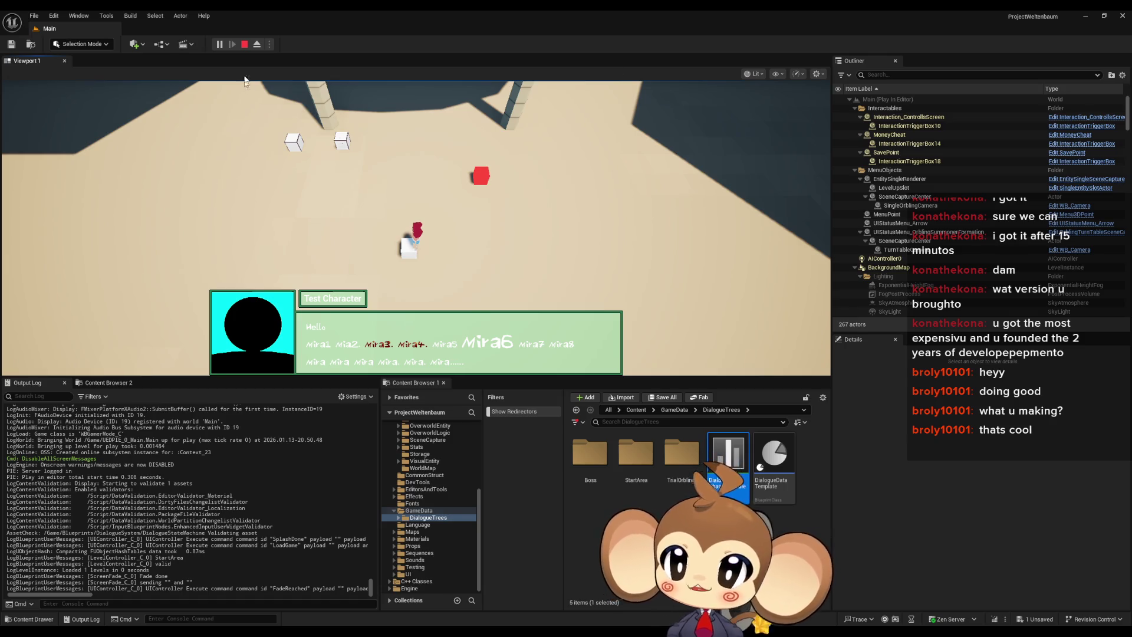
{"action": "left_click", "coordinate": [245, 44]}
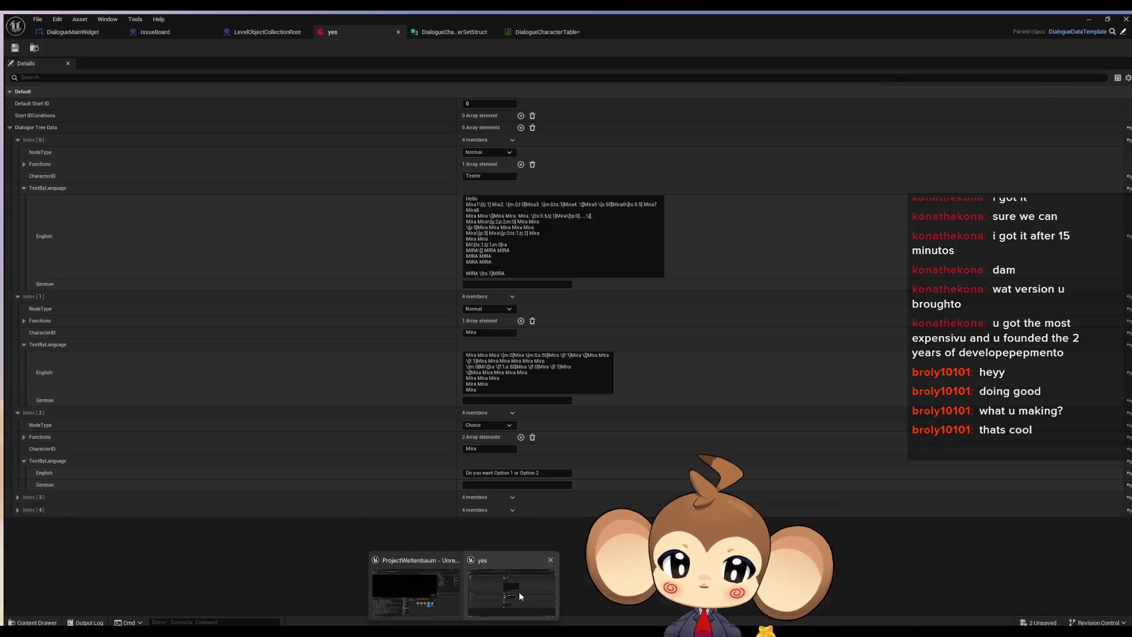
Step: Delete the ts:0.5 tag from the English dialogue text in the yes asset and commit it
{"action": "left_click", "coordinate": [519, 592]}
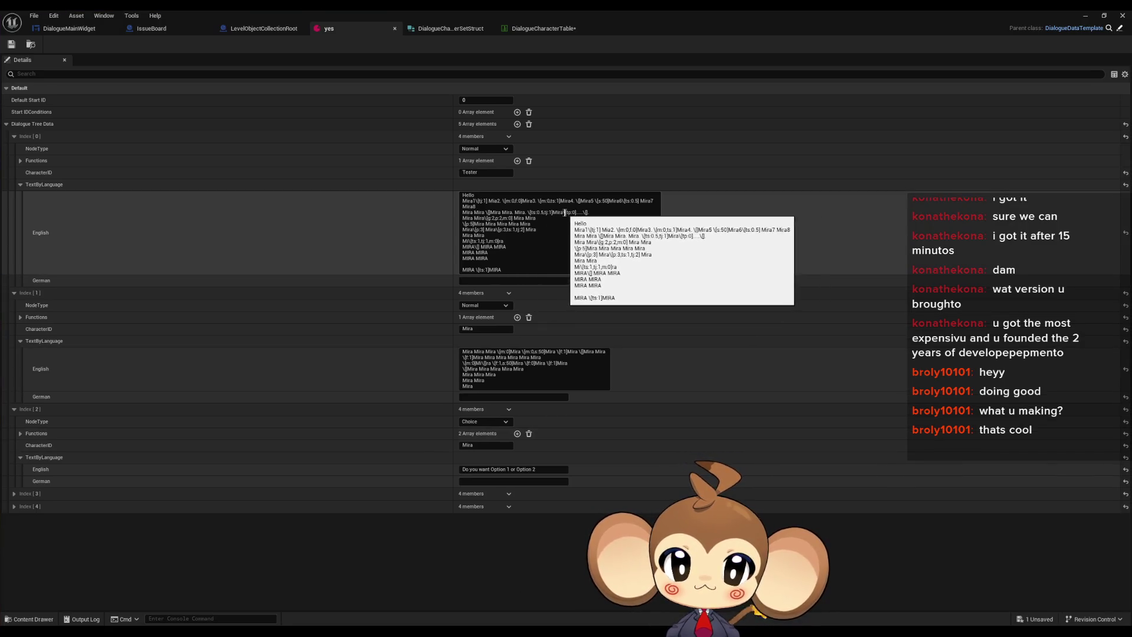
{"action": "left_click", "coordinate": [546, 212]}
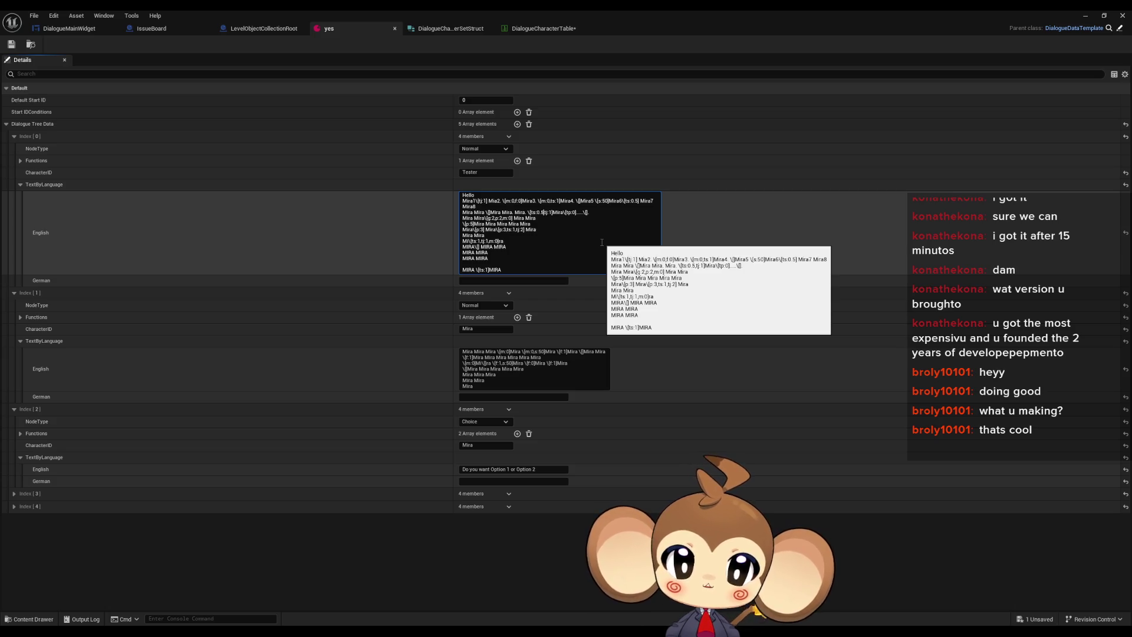
{"action": "key", "text": "BackSpace"}
{"action": "key", "text": "BackSpace"}
{"action": "key", "text": "BackSpace"}
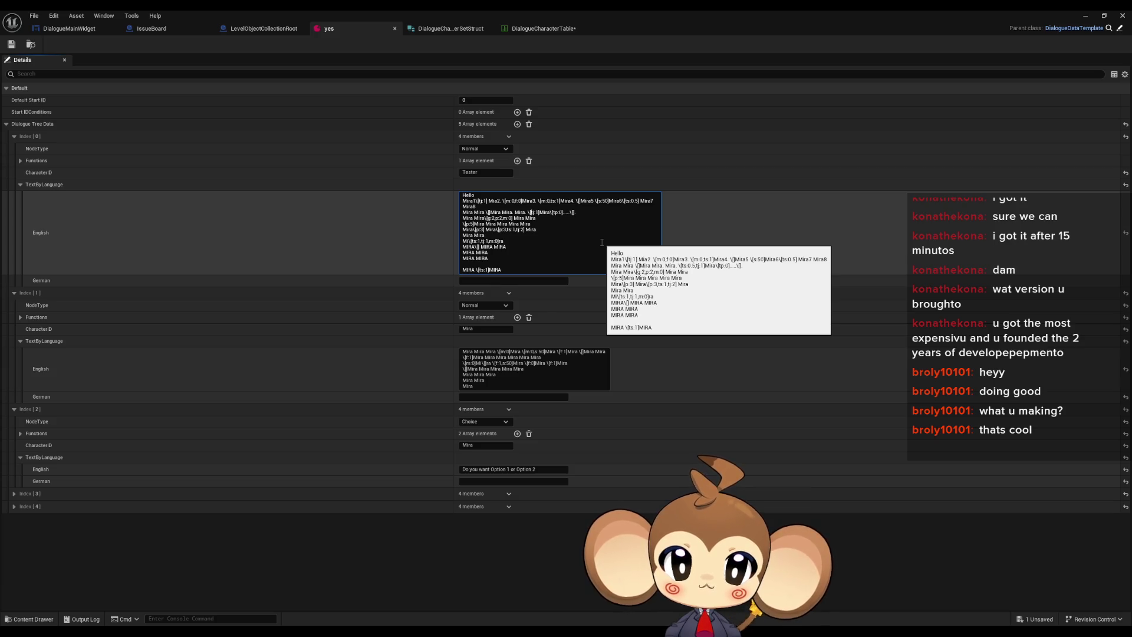
{"action": "key", "text": "Return"}
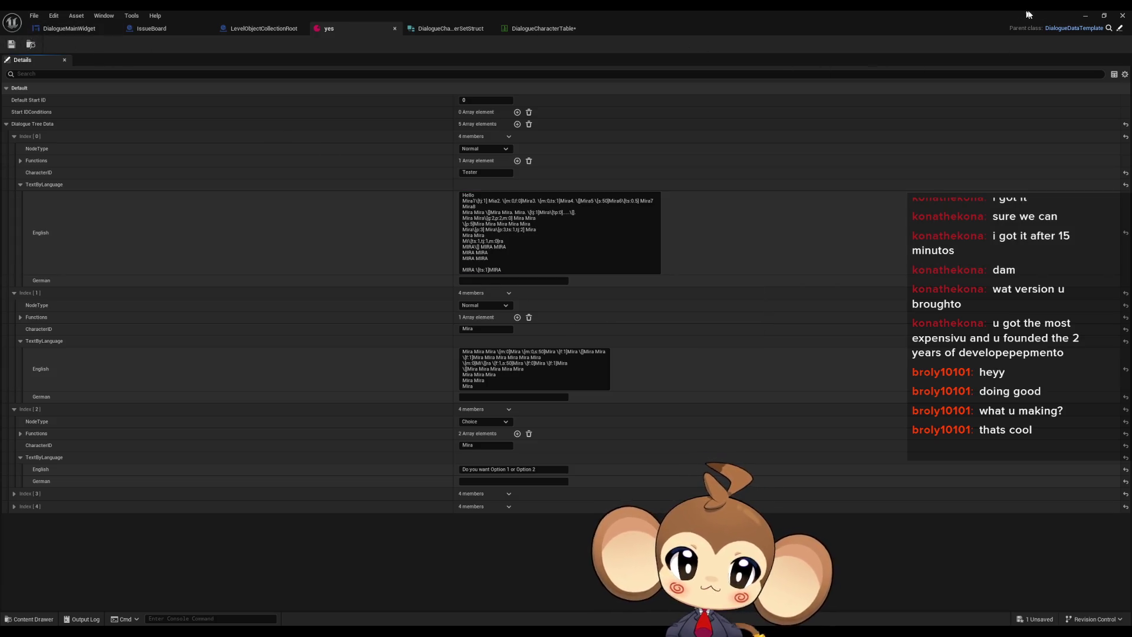
{"action": "left_click", "coordinate": [1086, 15]}
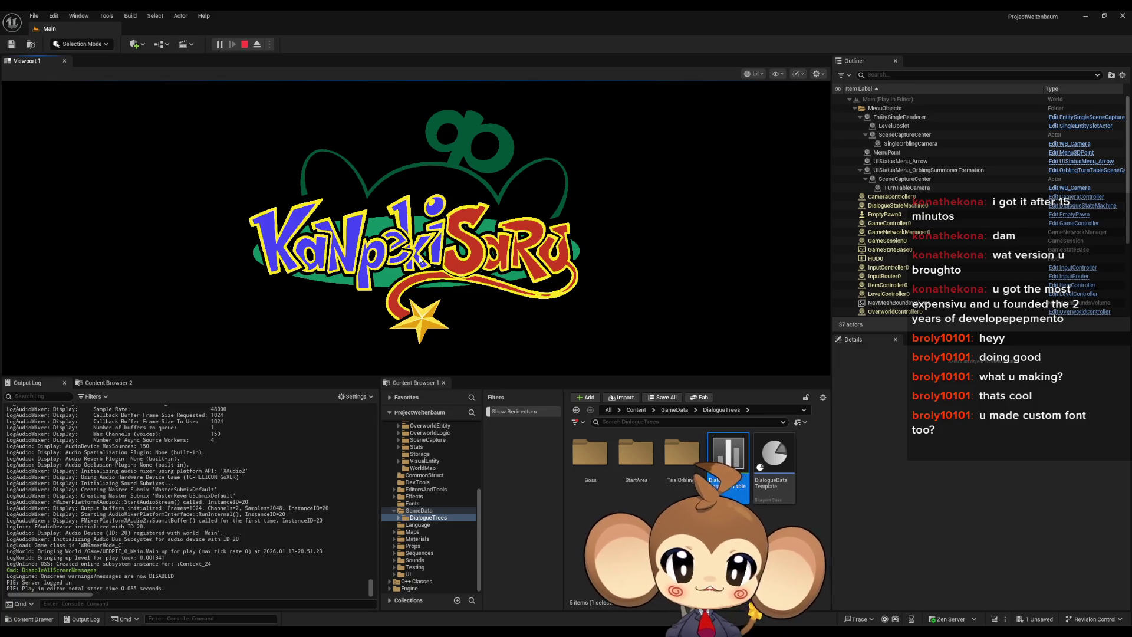
Step: Get past Press Any Key, load the level from the start menu, watch the Mira line, then stop
{"action": "left_click", "coordinate": [515, 282]}
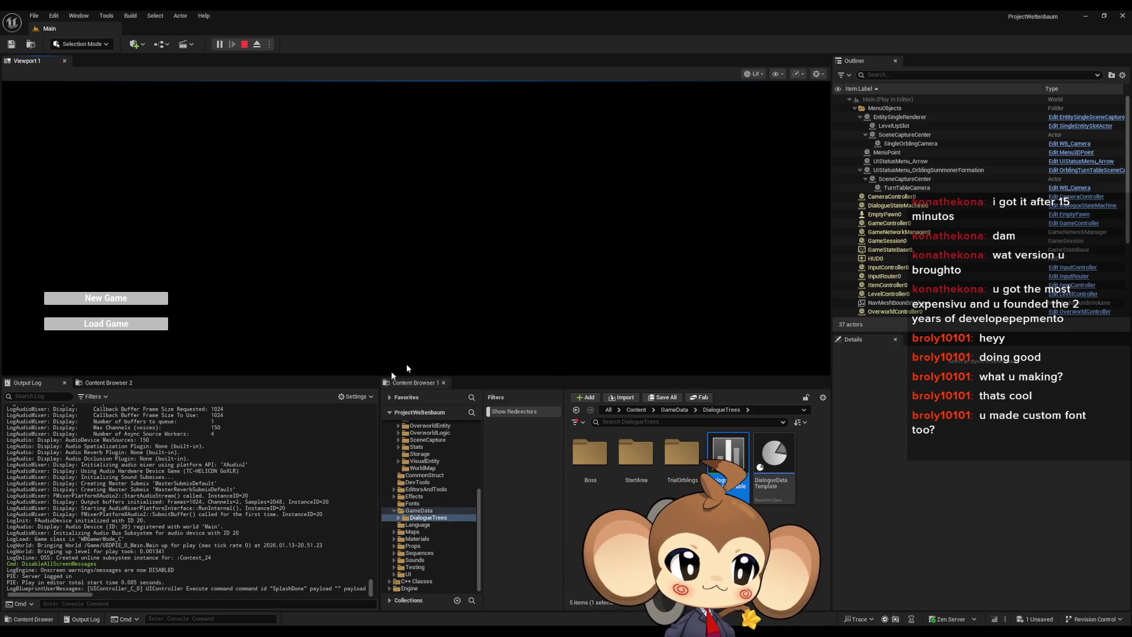
{"action": "left_click", "coordinate": [131, 325]}
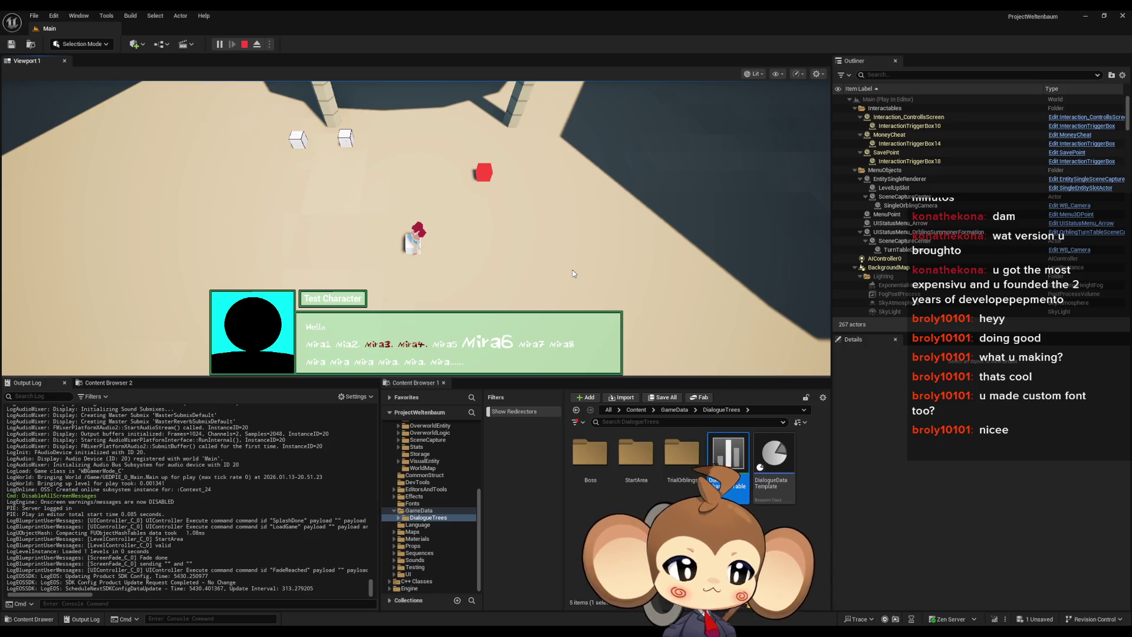
{"action": "left_click", "coordinate": [250, 48]}
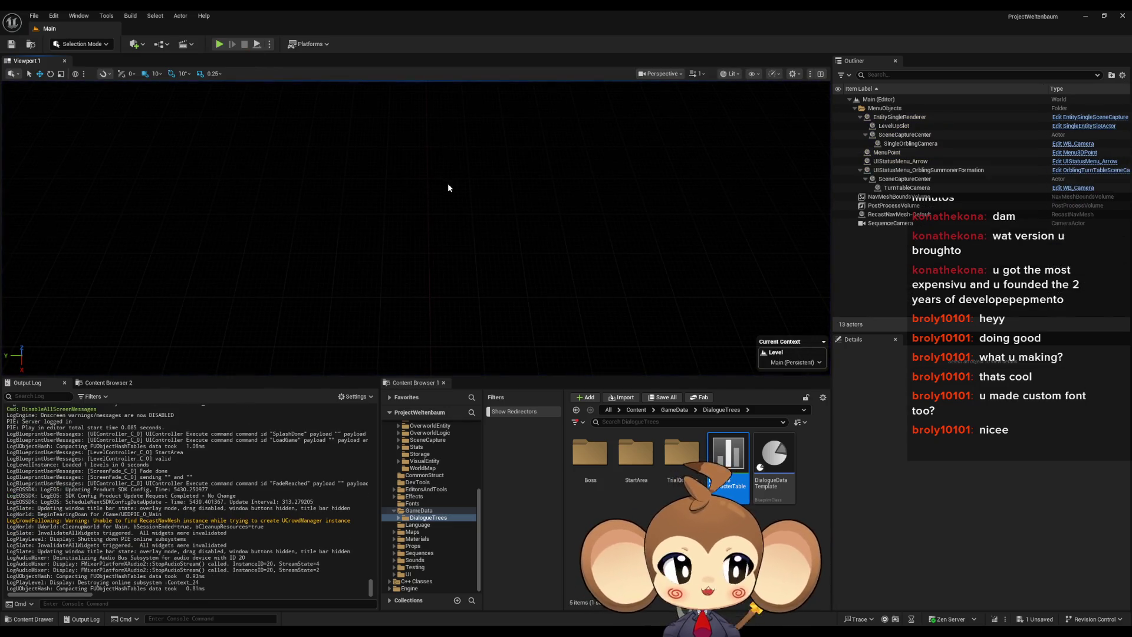
Step: Switch through the open editor tabs to reach the DialogueMainWidget blueprint graph
{"action": "mouse_move", "coordinate": [464, 631]}
{"action": "left_click", "coordinate": [492, 613]}
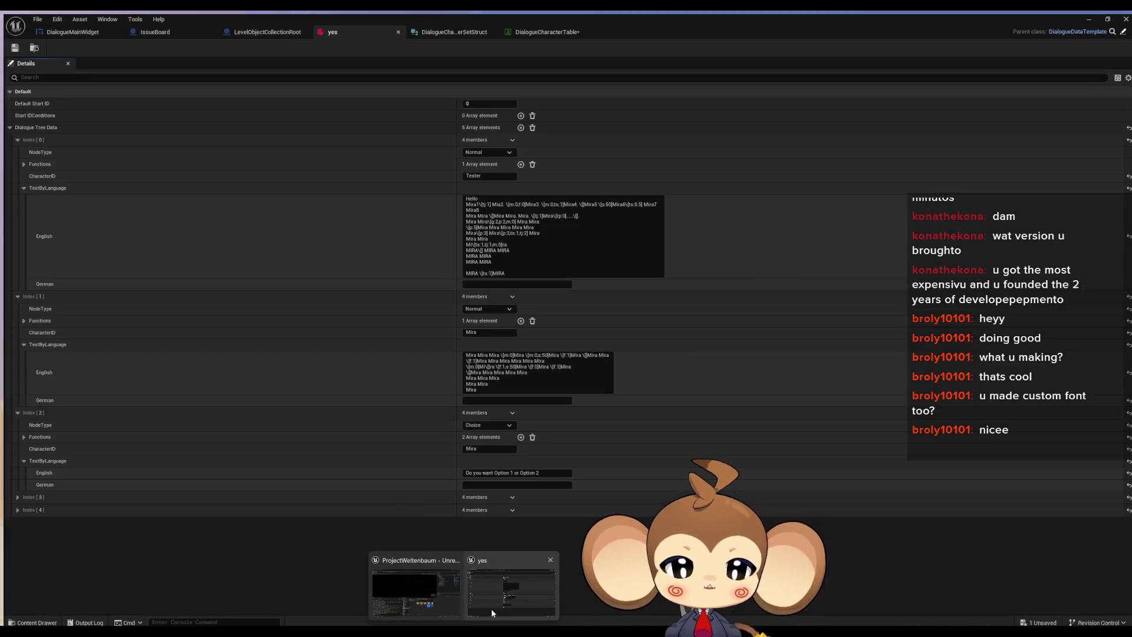
{"action": "left_click", "coordinate": [527, 29]}
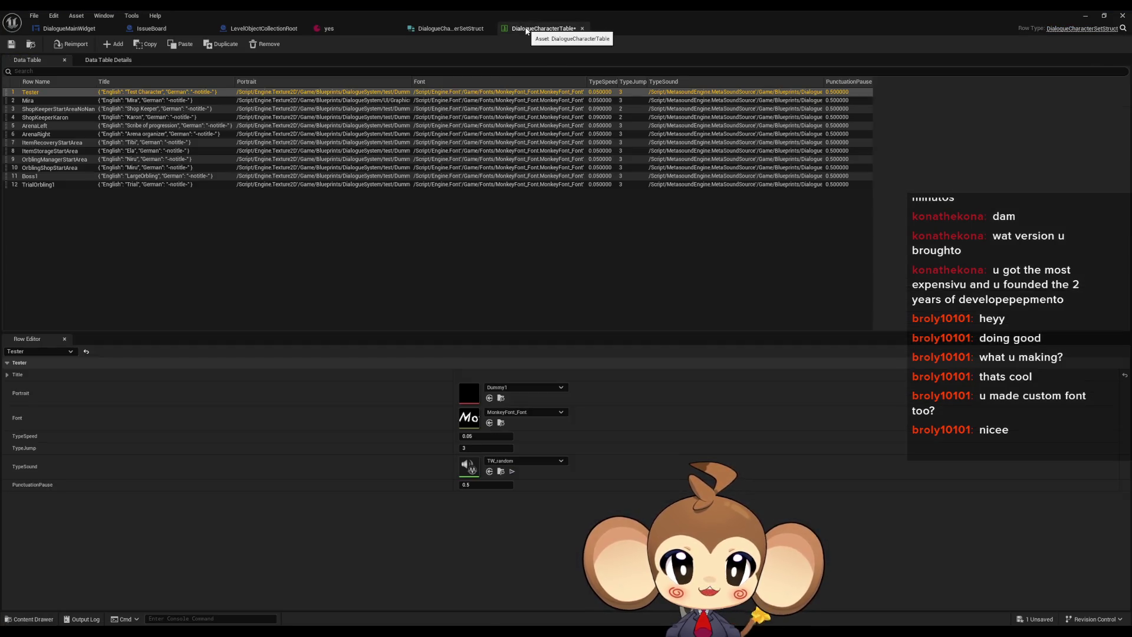
{"action": "left_click", "coordinate": [263, 28]}
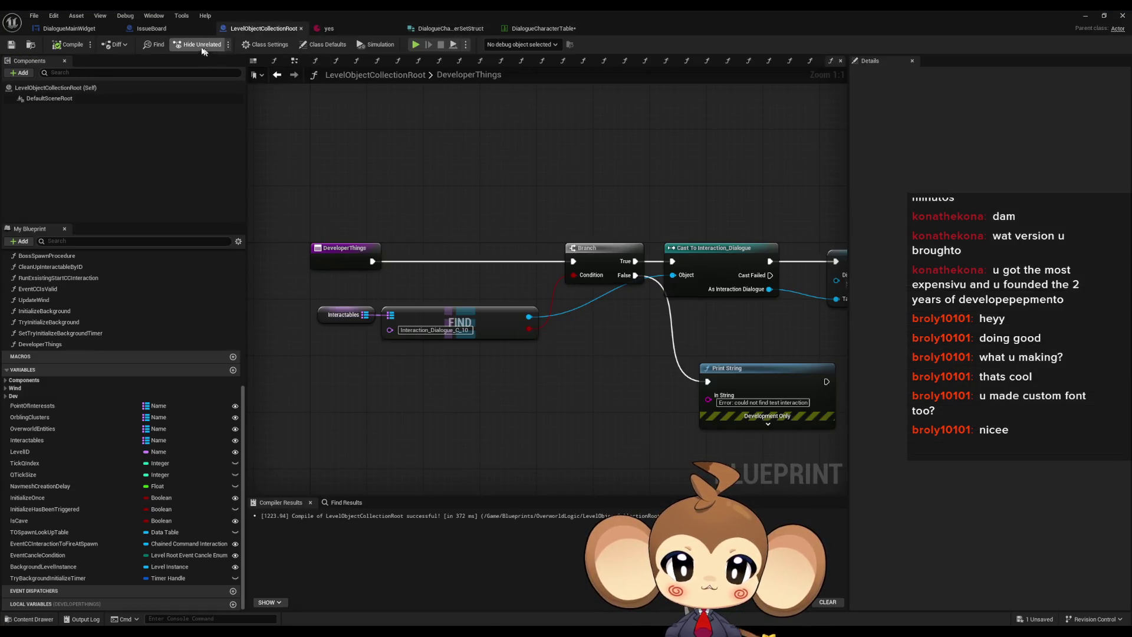
{"action": "left_click", "coordinate": [69, 28]}
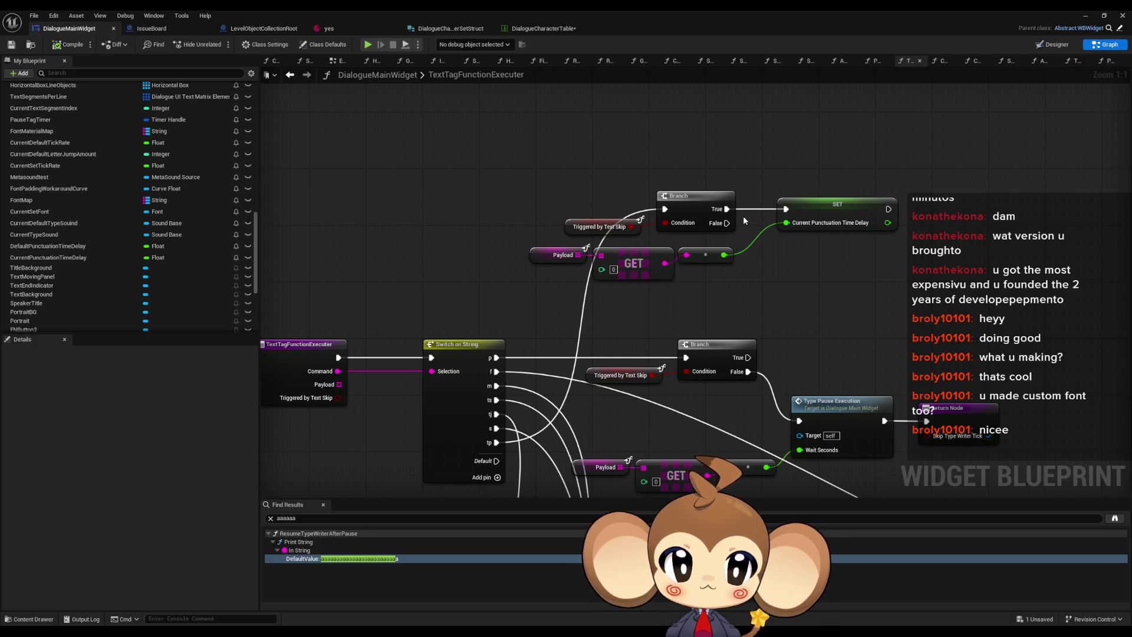
Step: Break the link from the Branch True pin to the SET node, then start a play session
{"action": "left_click", "coordinate": [728, 209], "text": "alt"}
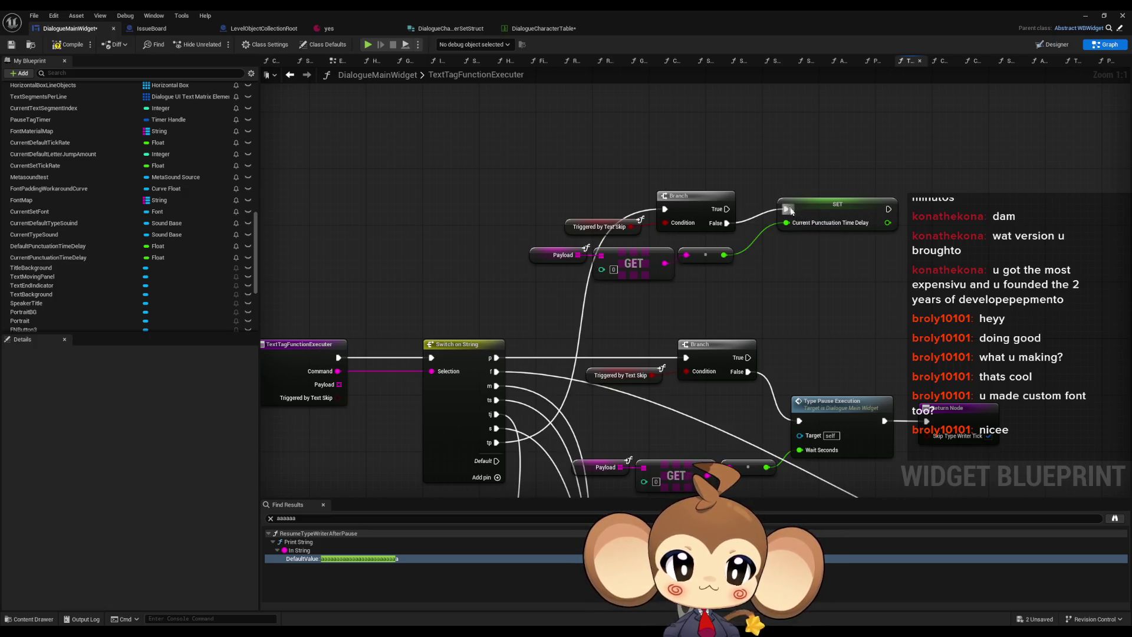
{"action": "left_click", "coordinate": [1086, 16]}
{"action": "left_click", "coordinate": [219, 43]}
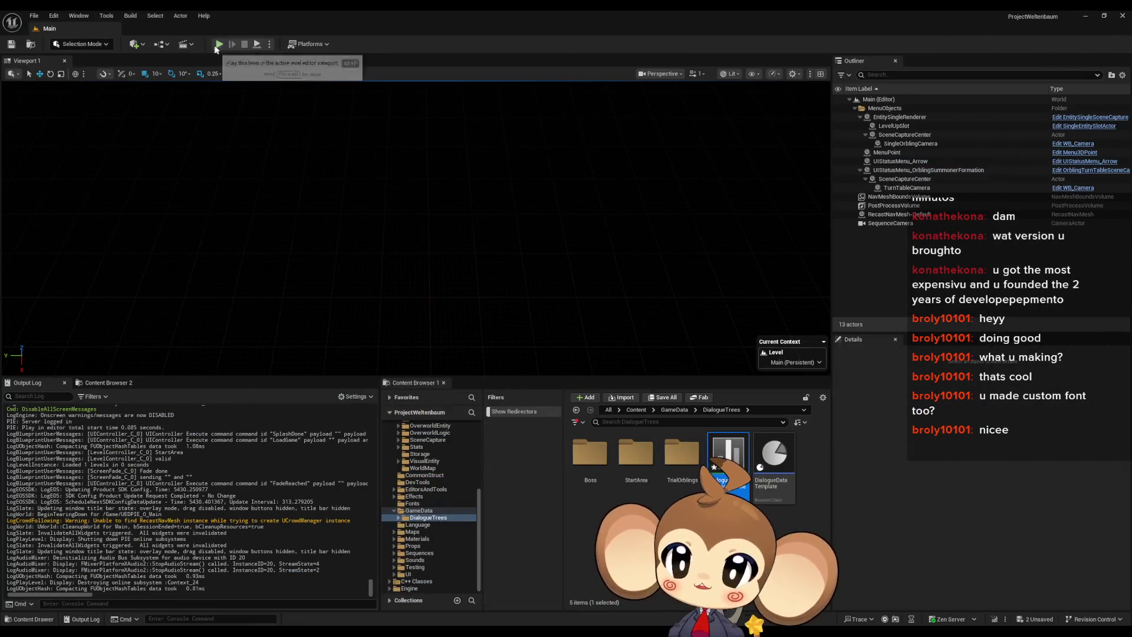
Step: Load into the level through the game menu, watch the dialogue, stop, and reopen the yes asset
{"action": "left_click", "coordinate": [288, 266]}
{"action": "left_click", "coordinate": [130, 321]}
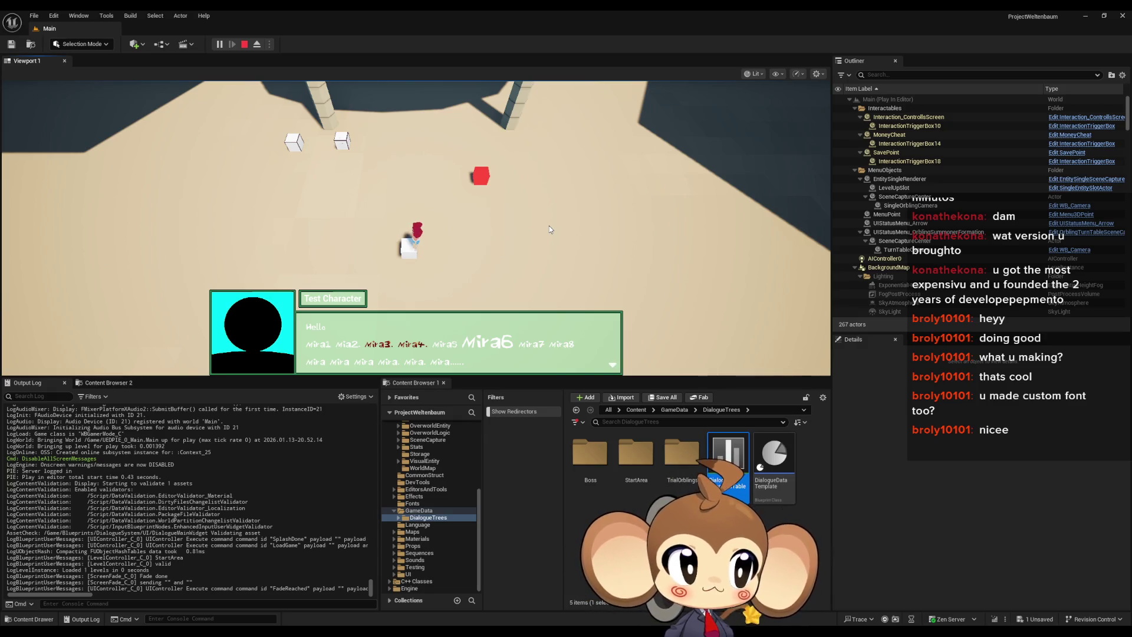
{"action": "left_click", "coordinate": [246, 49]}
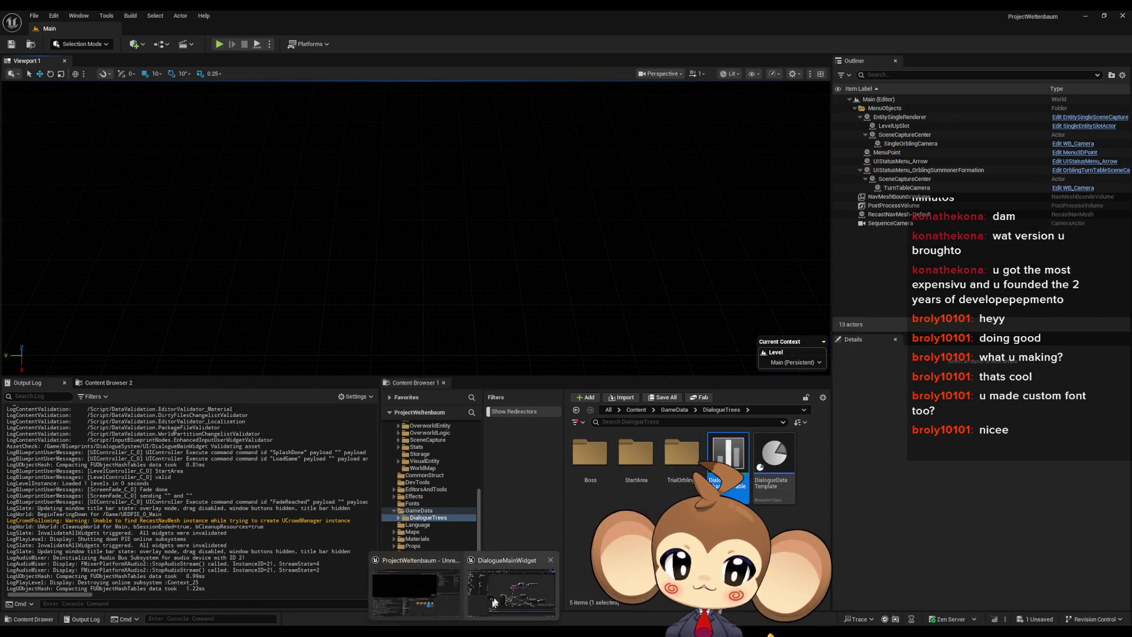
{"action": "left_click", "coordinate": [494, 602]}
{"action": "left_click", "coordinate": [349, 30]}
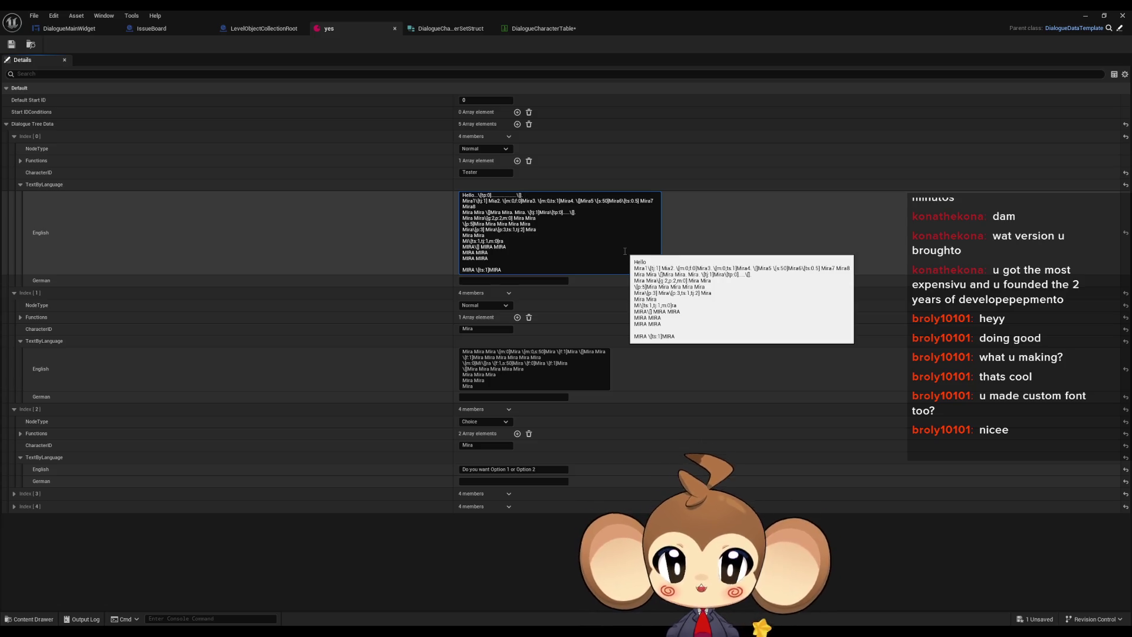
Step: Commit the Tester line's 'Hello.' edit with its tp tag and dots, then minimize the yes asset
{"action": "left_click", "coordinate": [11, 44]}
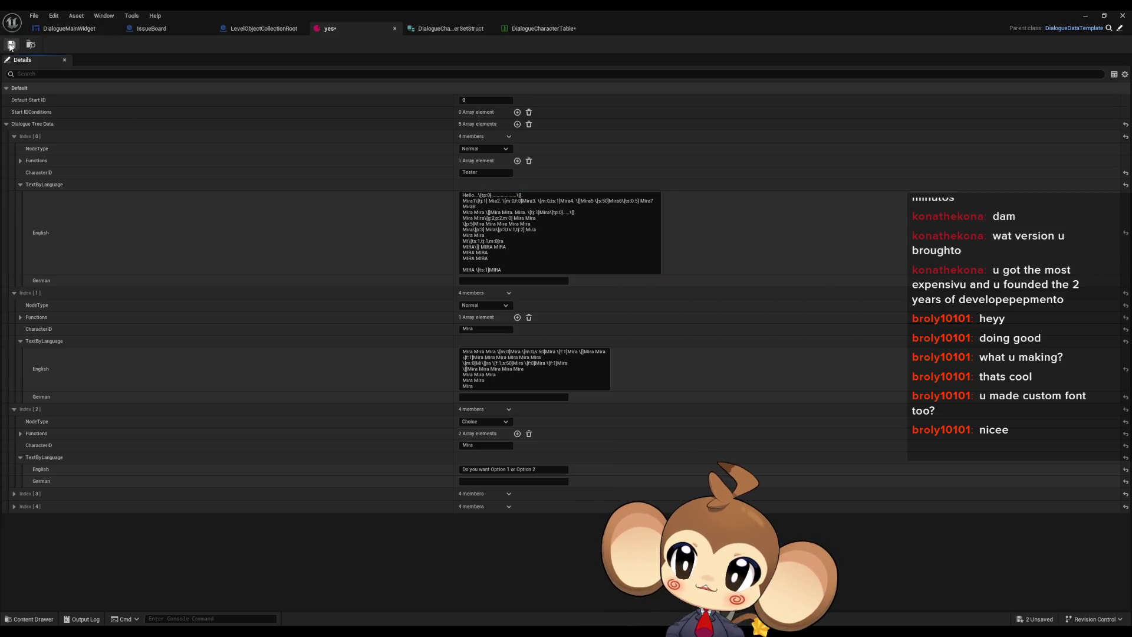
{"action": "left_click", "coordinate": [1086, 15]}
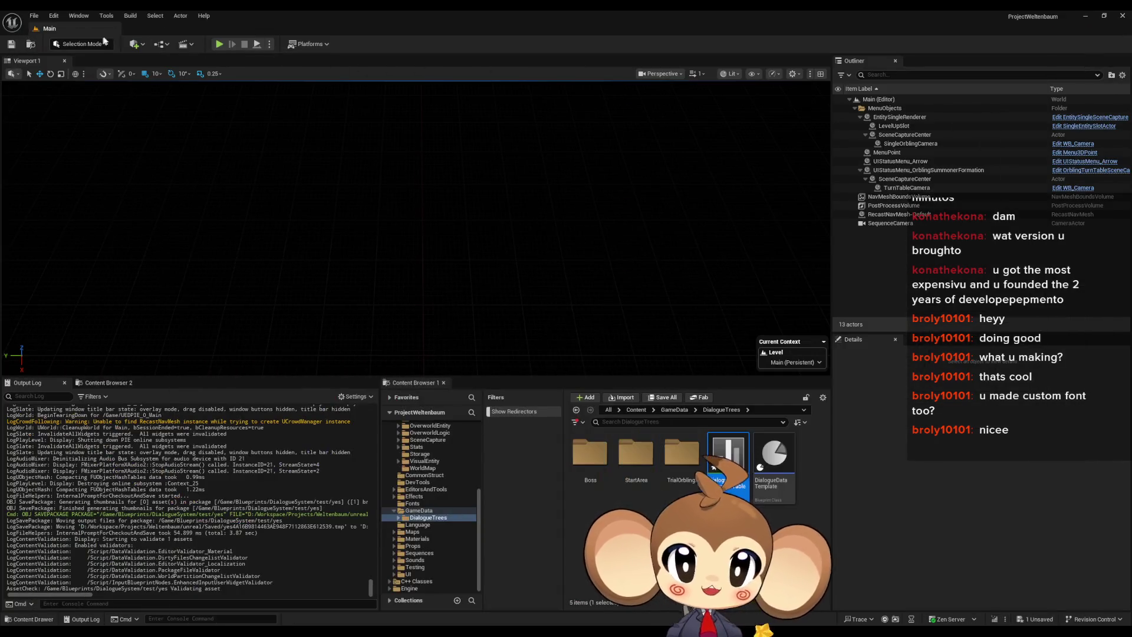
Step: Play-test the 'Hello.' line's pause before its trailing dots, stop, and bring back the yes asset
{"action": "left_click", "coordinate": [219, 44]}
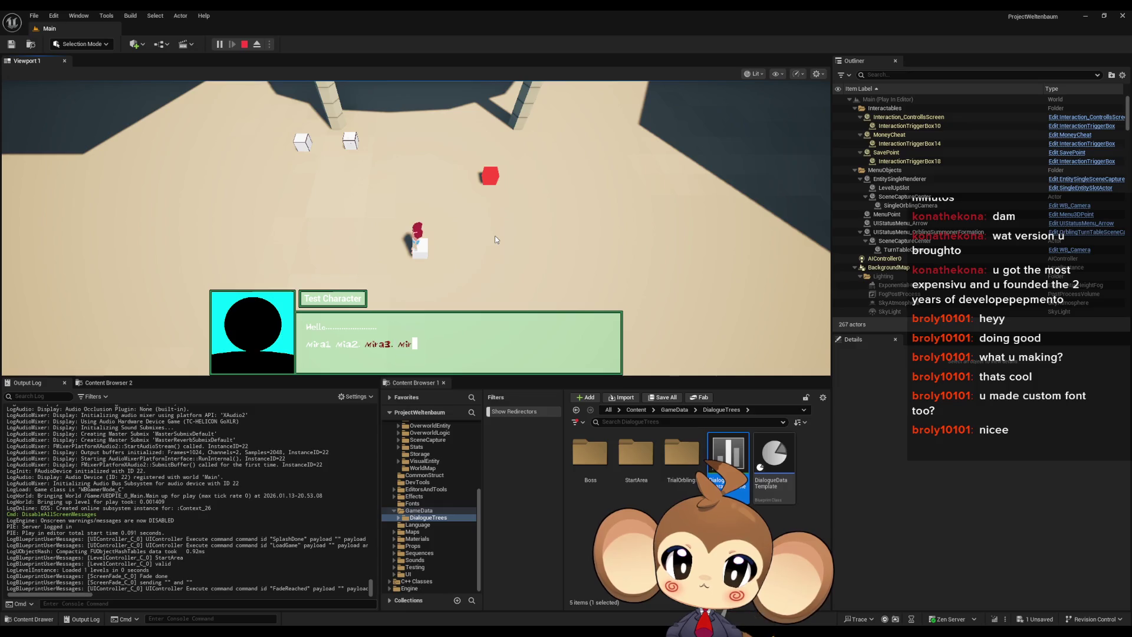
{"action": "left_click", "coordinate": [244, 44]}
{"action": "left_click", "coordinate": [501, 586]}
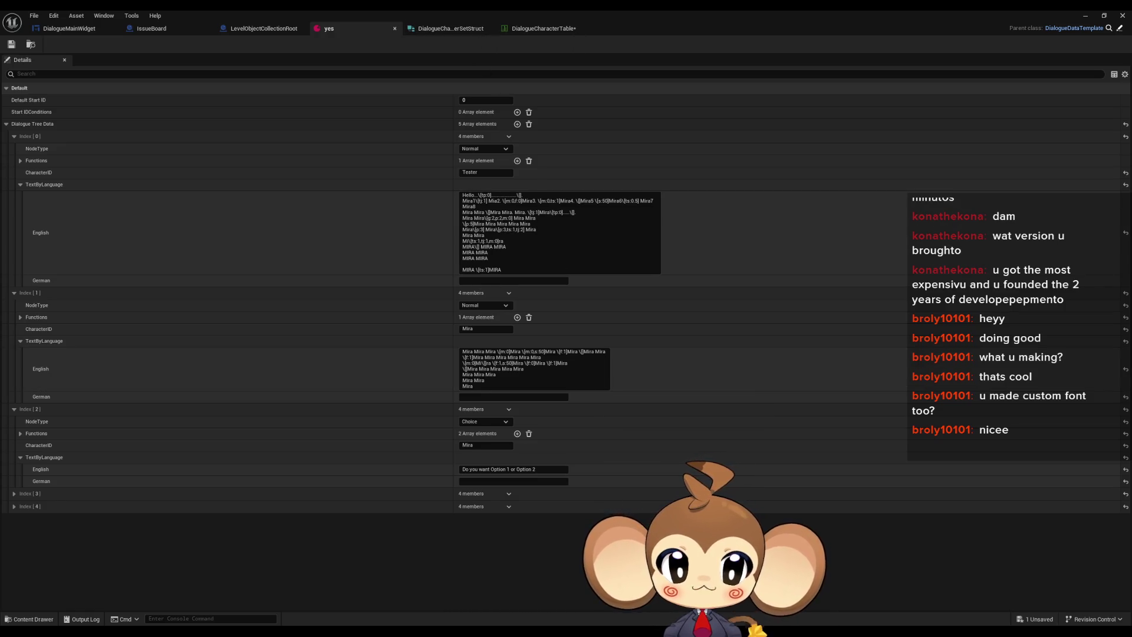
Step: Switch to the DialogueMainWidget blueprint and open its ResetTagDefaults function graph
{"action": "mouse_move", "coordinate": [443, 593]}
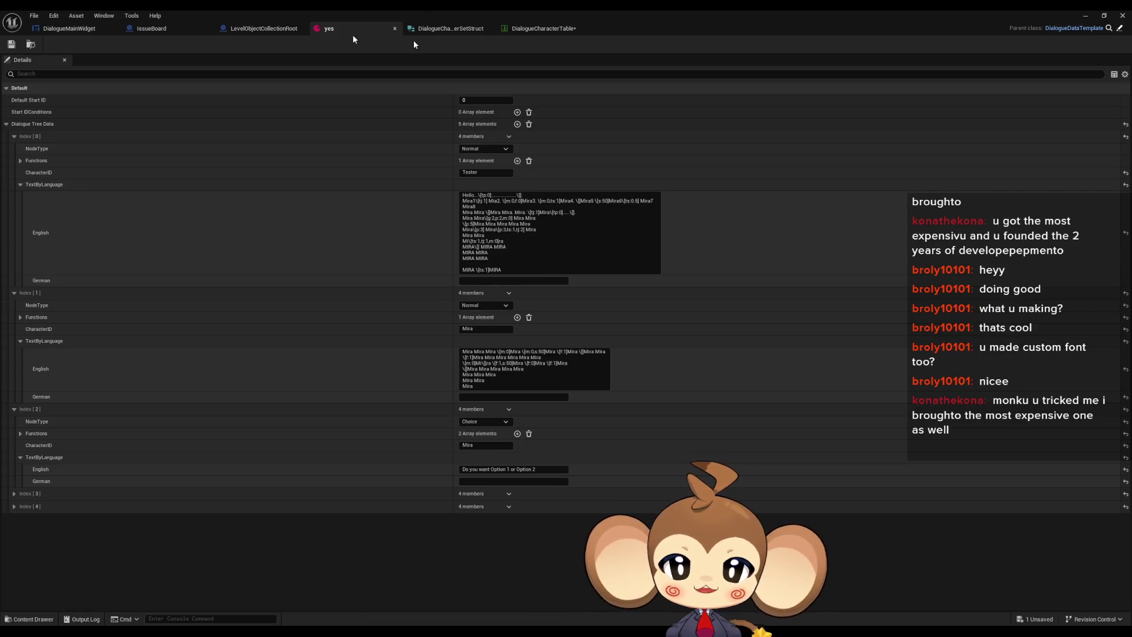
{"action": "left_click", "coordinate": [69, 28]}
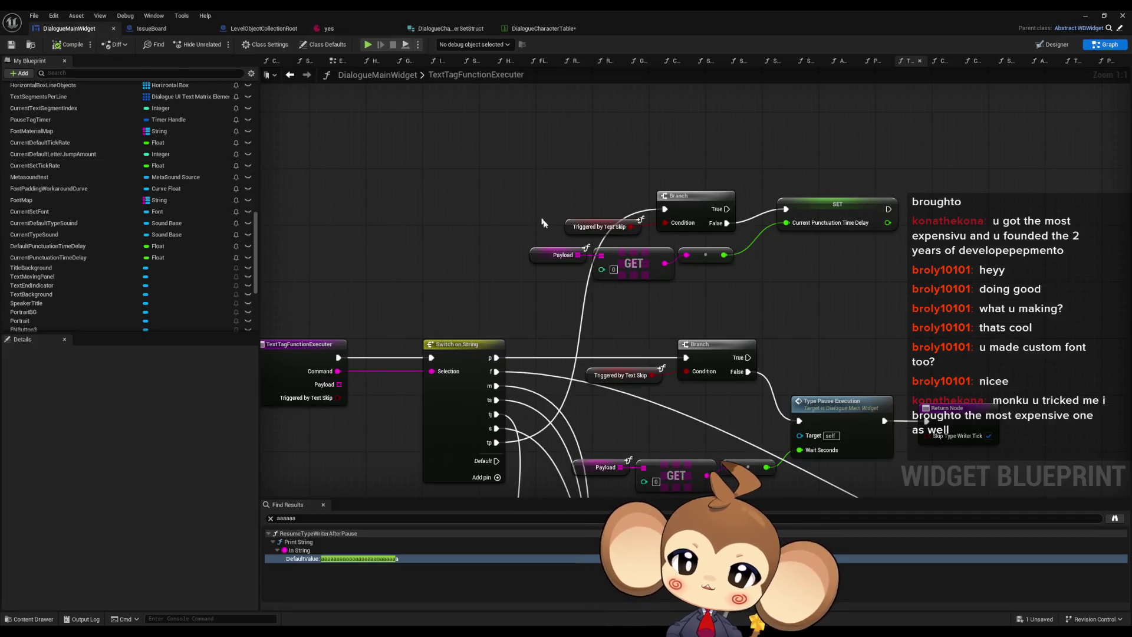
{"action": "scroll", "coordinate": [76, 201], "scroll_direction": "up", "scroll_amount": 5}
{"action": "scroll", "coordinate": [77, 200], "scroll_direction": "up", "scroll_amount": 3}
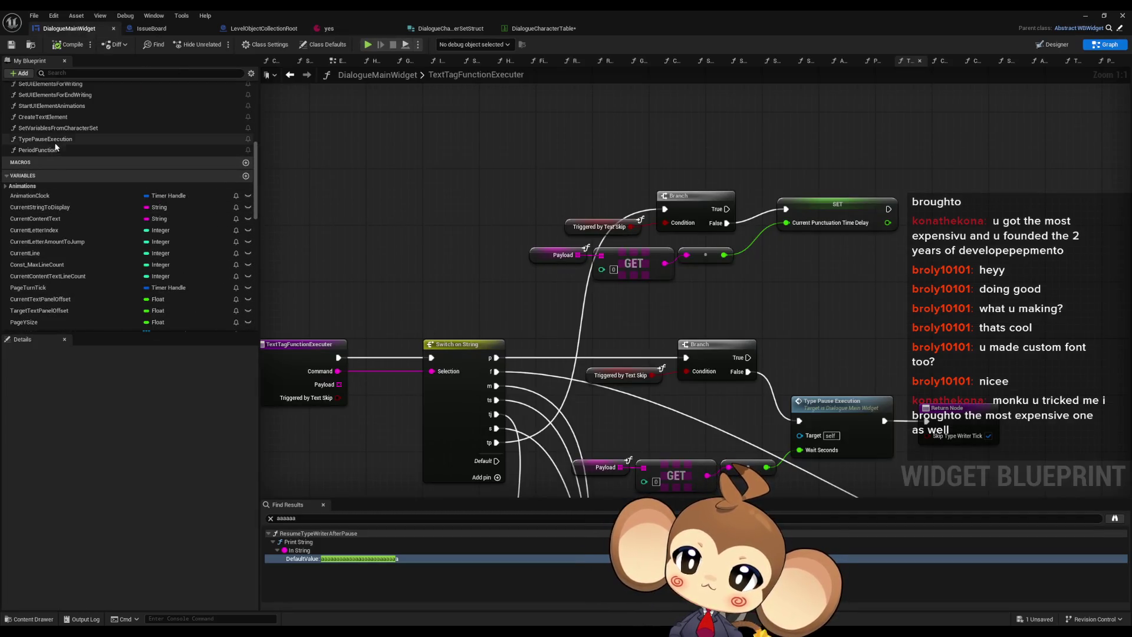
{"action": "scroll", "coordinate": [70, 123], "scroll_direction": "up", "scroll_amount": 1}
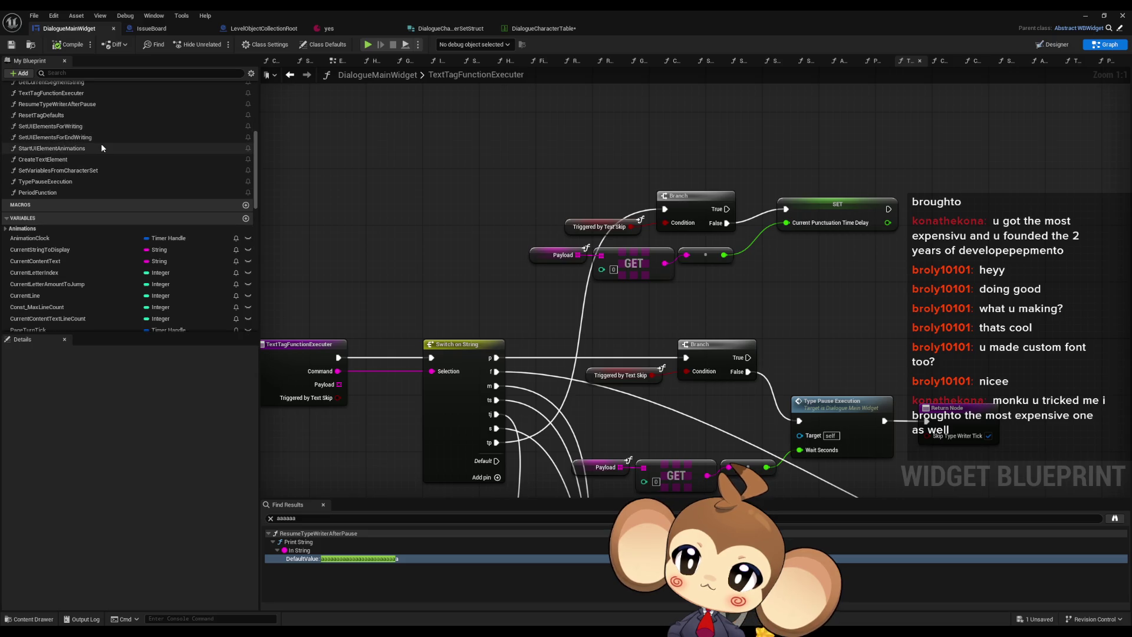
{"action": "double_click", "coordinate": [82, 115]}
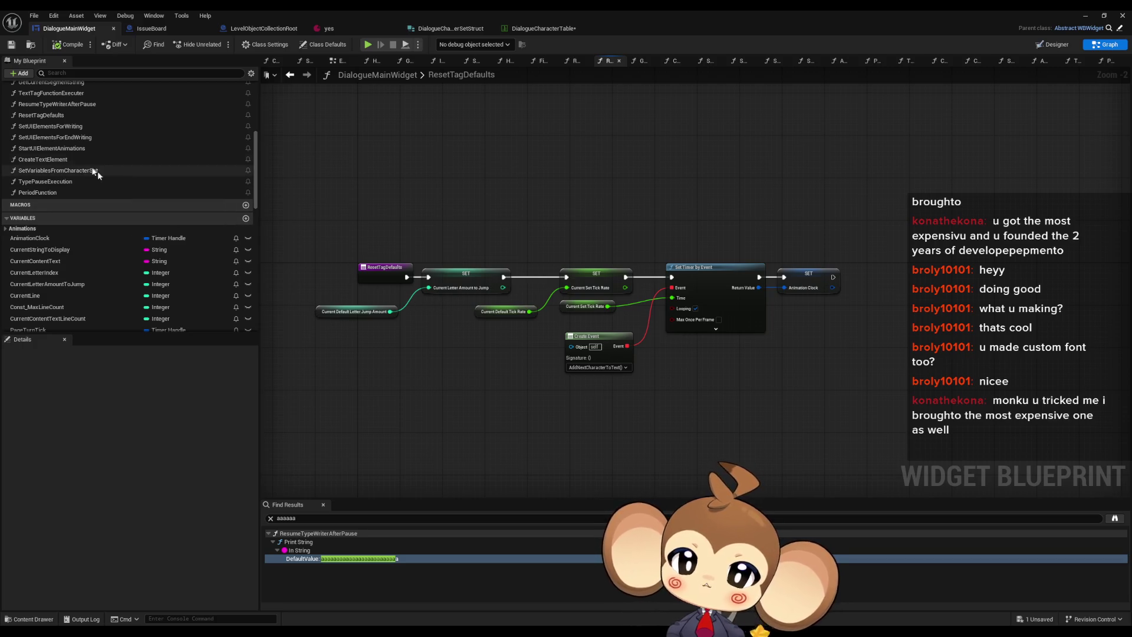
Step: Find all references to TypePauseExecution and jump to its call in TextTagFunctionExecuter
{"action": "scroll", "coordinate": [67, 141], "scroll_direction": "up", "scroll_amount": 1}
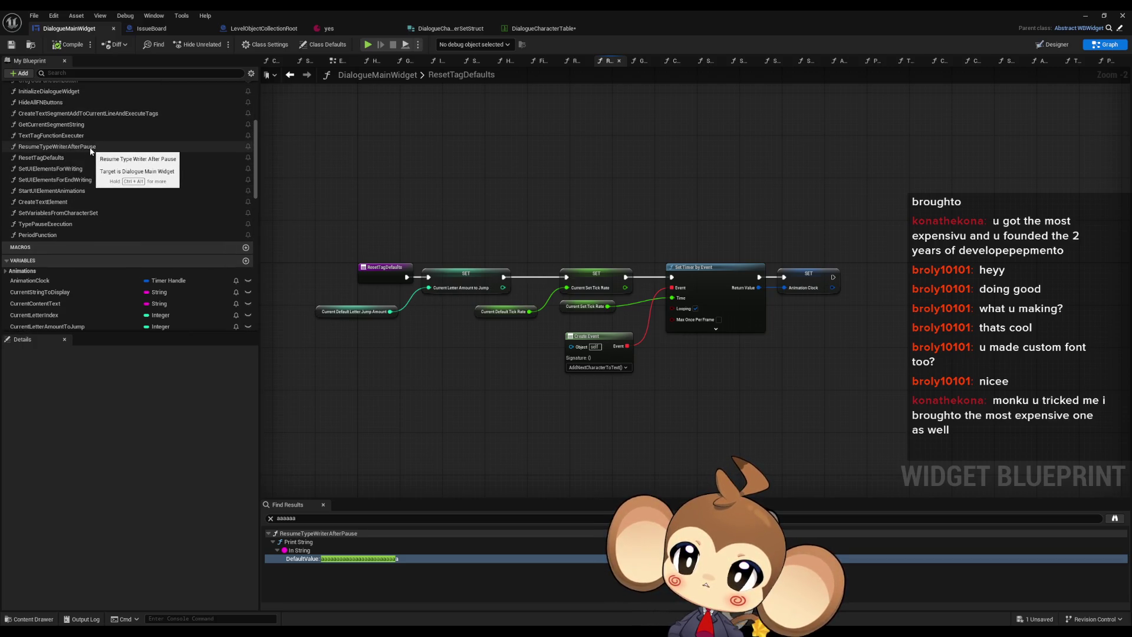
{"action": "scroll", "coordinate": [91, 146], "scroll_direction": "up", "scroll_amount": 5}
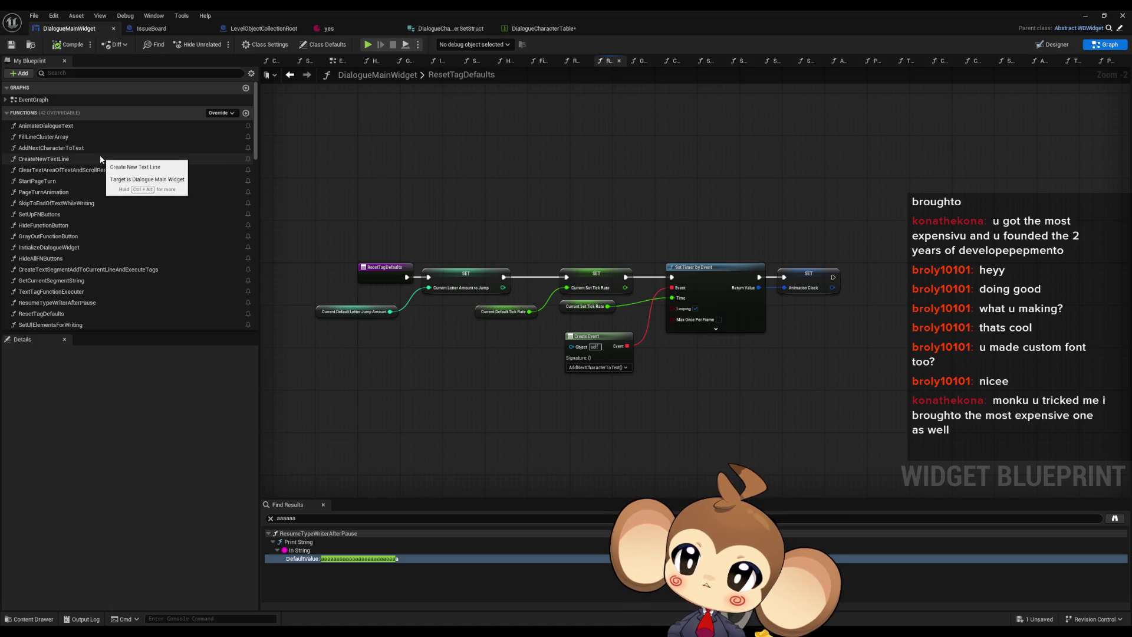
{"action": "scroll", "coordinate": [99, 171], "scroll_direction": "down", "scroll_amount": 4}
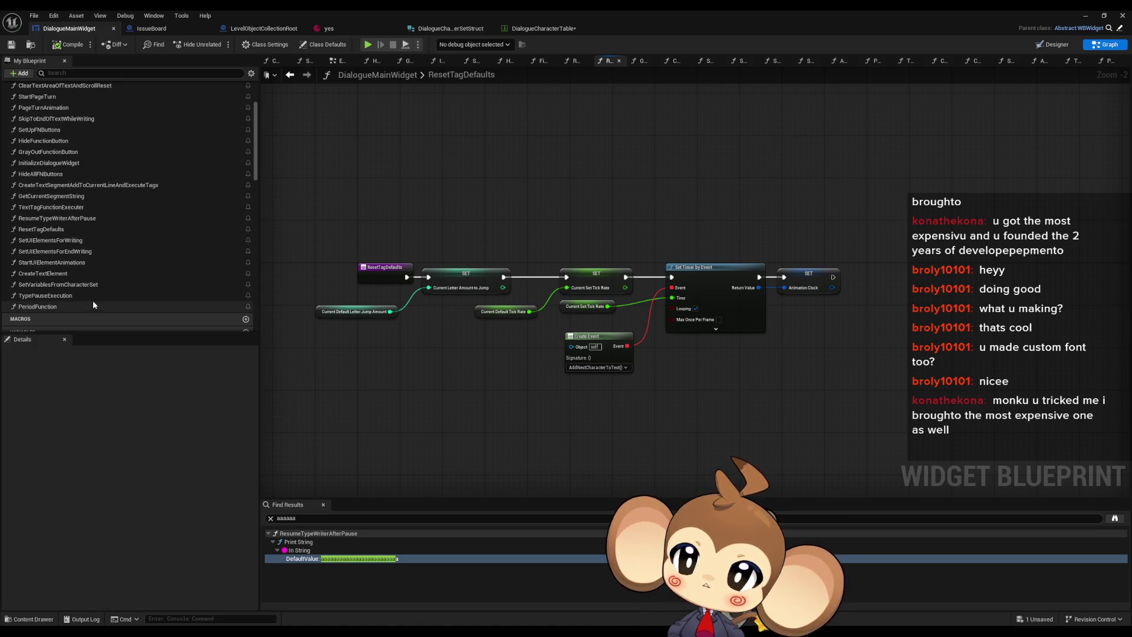
{"action": "right_click", "coordinate": [78, 295]}
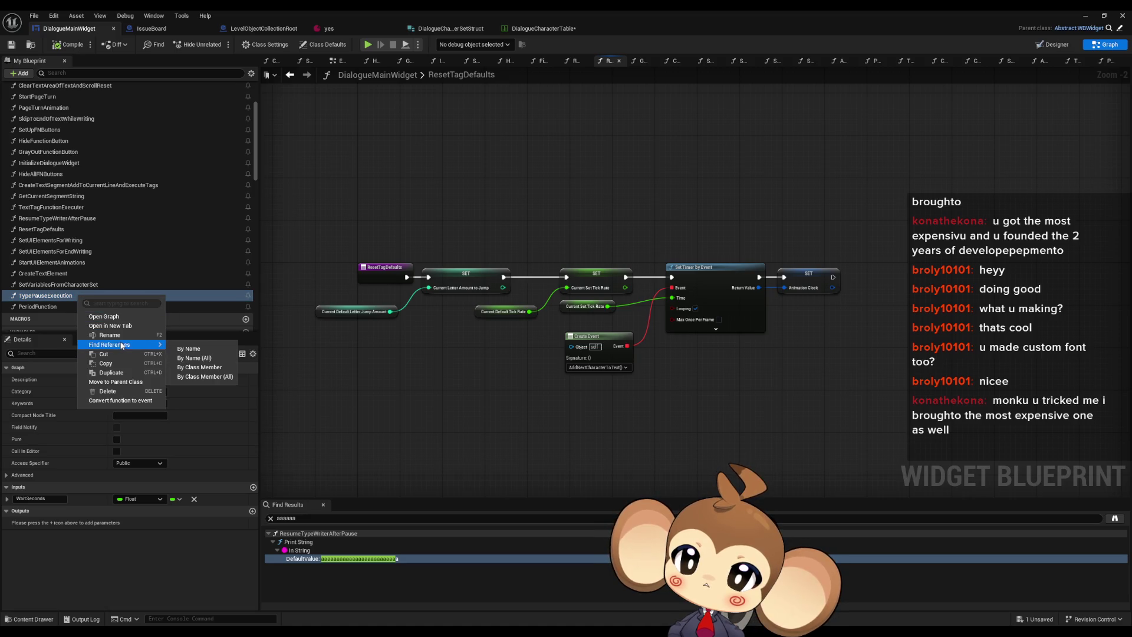
{"action": "mouse_move", "coordinate": [136, 344]}
{"action": "left_click", "coordinate": [224, 377]}
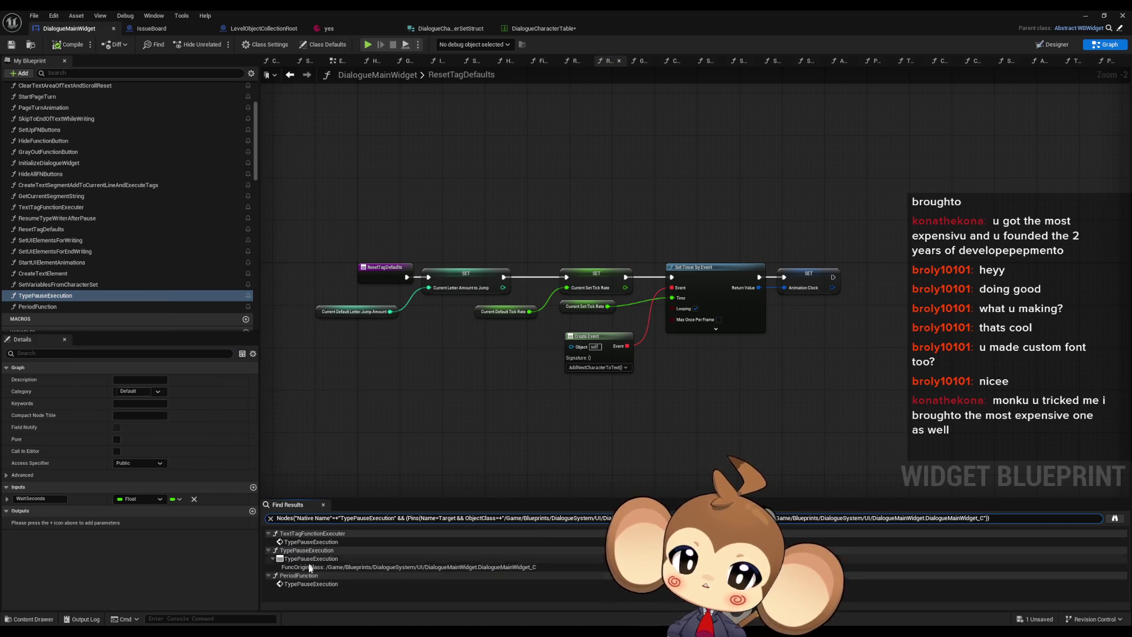
{"action": "left_click", "coordinate": [302, 551]}
{"action": "left_click", "coordinate": [304, 543]}
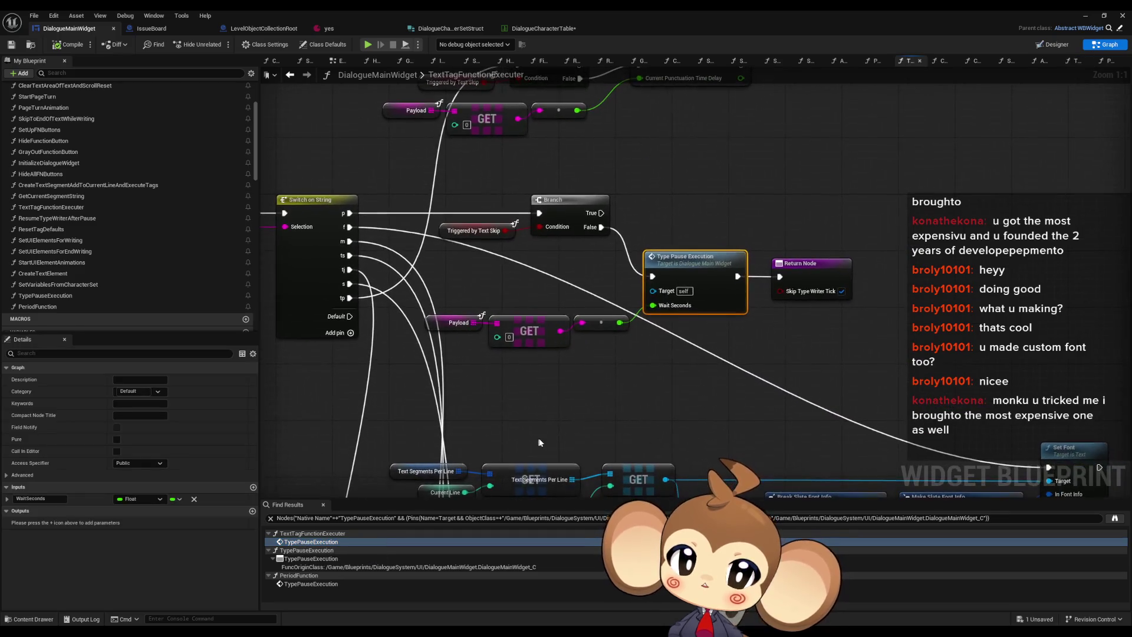
Step: Find references to the TextTagFunctionExecuter node, then reopen the ResetTagDefaults graph
{"action": "left_click_drag", "start_coordinate": [271, 248], "coordinate": [415, 224]}
{"action": "left_click", "coordinate": [415, 224]}
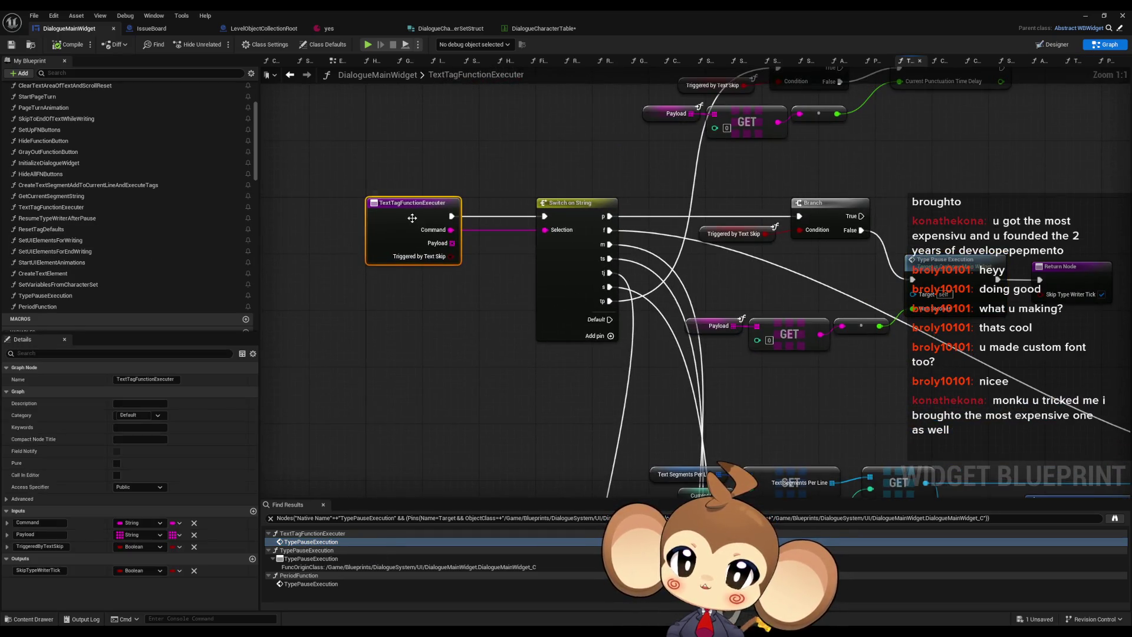
{"action": "right_click", "coordinate": [394, 230]}
{"action": "mouse_move", "coordinate": [440, 325]}
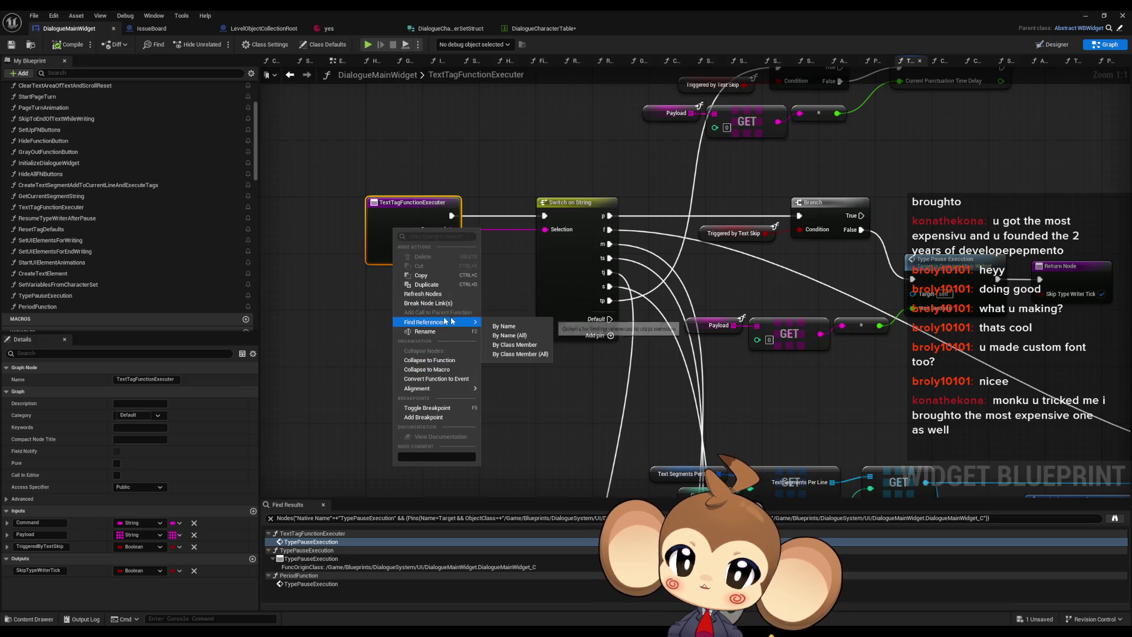
{"action": "left_click", "coordinate": [513, 338]}
{"action": "double_click", "coordinate": [306, 543]}
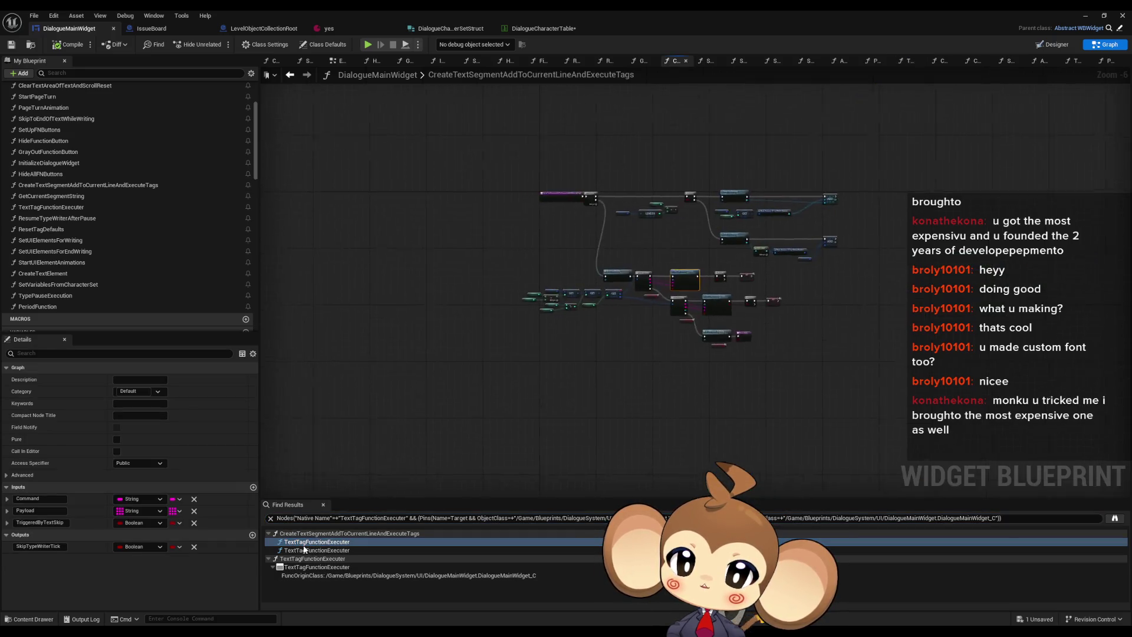
{"action": "double_click", "coordinate": [426, 264]}
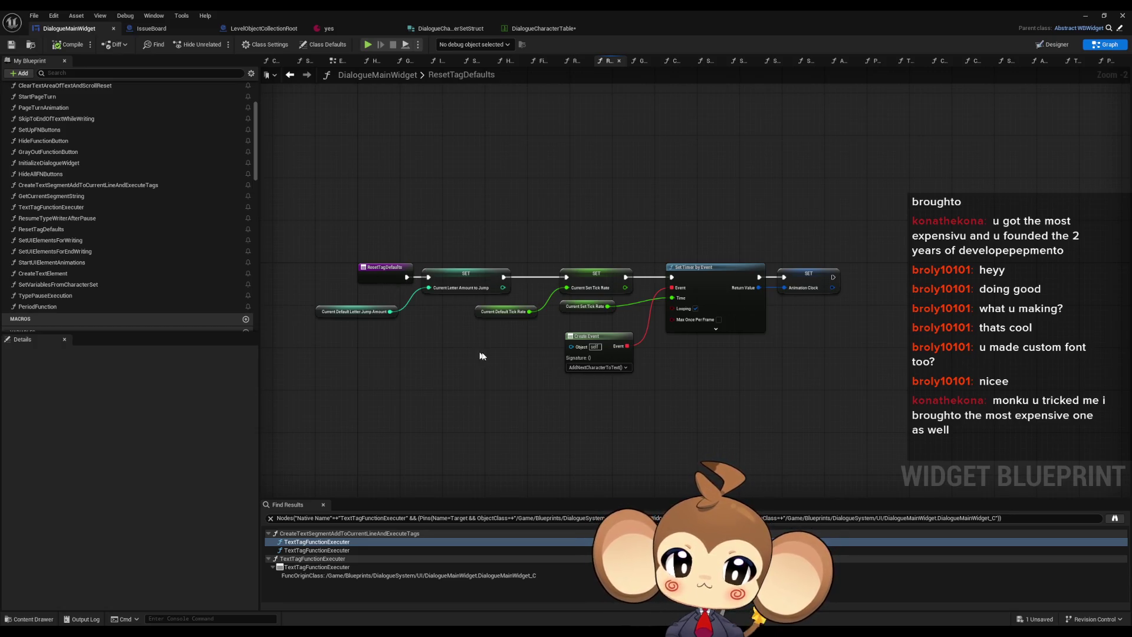
Step: Shift every node except the ResetTagDefaults entry to the right to make room
{"action": "left_click_drag", "start_coordinate": [502, 347], "coordinate": [578, 377]}
{"action": "scroll", "coordinate": [419, 322], "scroll_direction": "up", "scroll_amount": 2}
{"action": "left_click", "coordinate": [372, 250]}
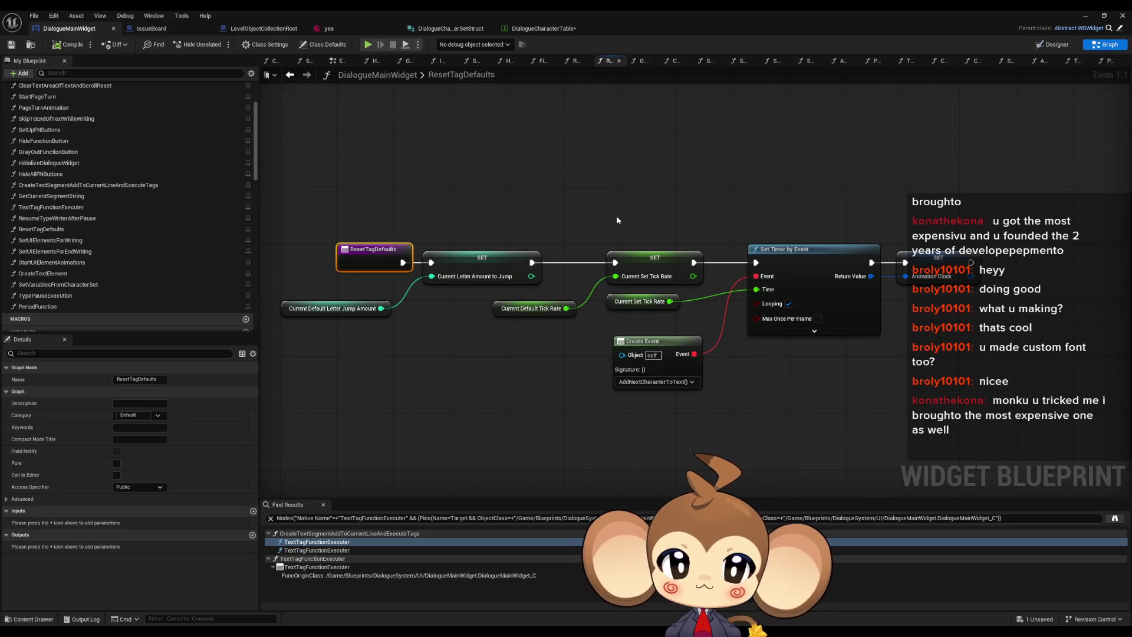
{"action": "left_click_drag", "start_coordinate": [331, 179], "coordinate": [449, 287]}
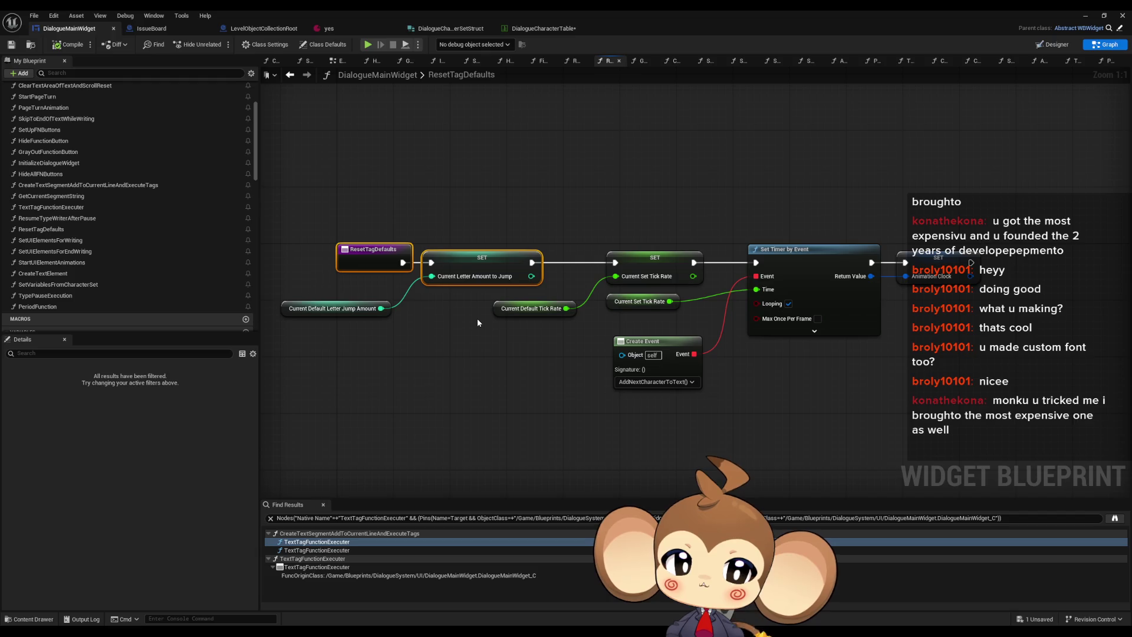
{"action": "left_click_drag", "start_coordinate": [478, 323], "coordinate": [538, 332]}
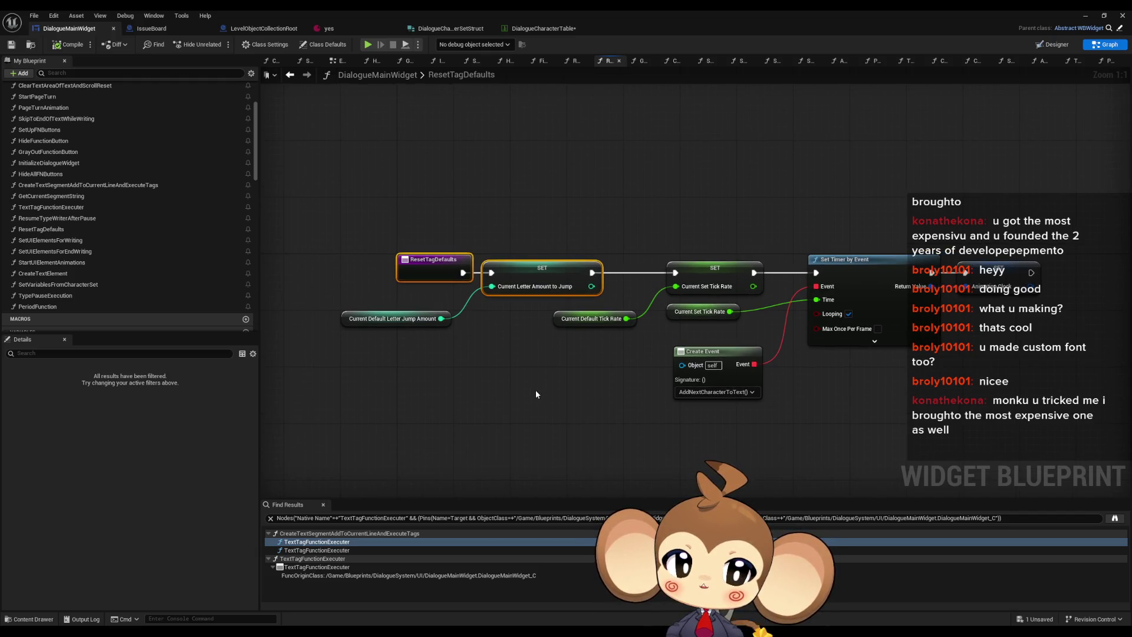
{"action": "scroll", "coordinate": [144, 211], "scroll_direction": "down", "scroll_amount": 8}
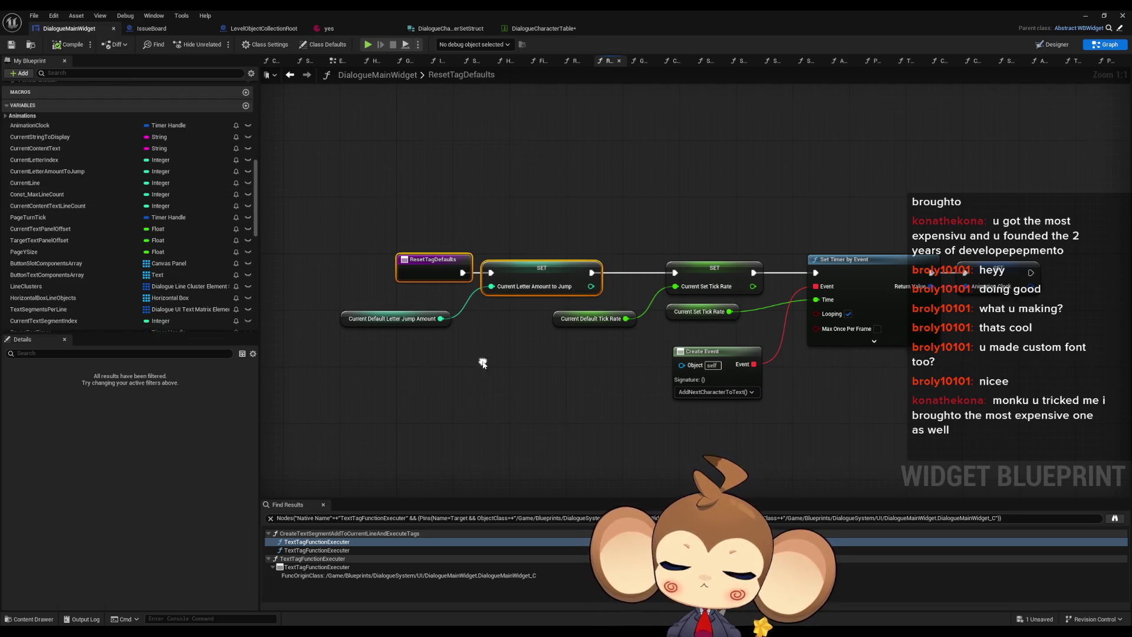
{"action": "left_click_drag", "start_coordinate": [483, 363], "coordinate": [487, 388]}
{"action": "left_click", "coordinate": [354, 344]}
{"action": "key", "text": "ctrl+a"}
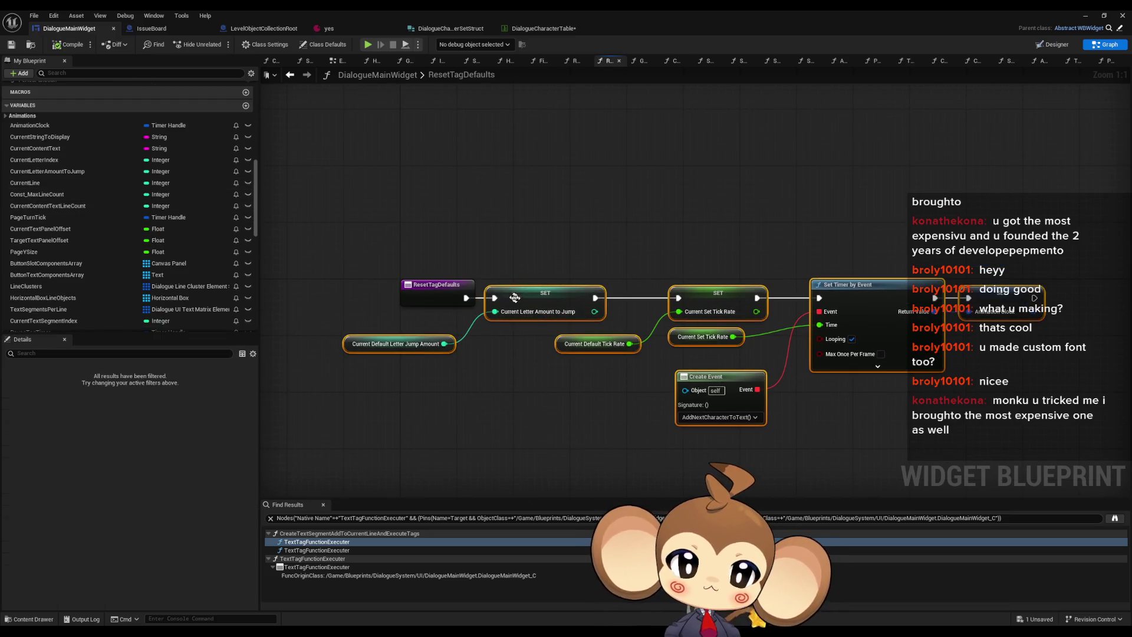
{"action": "left_click_drag", "start_coordinate": [515, 298], "coordinate": [663, 297]}
{"action": "left_click", "coordinate": [471, 236]}
{"action": "scroll", "coordinate": [95, 281], "scroll_direction": "down", "scroll_amount": 2}
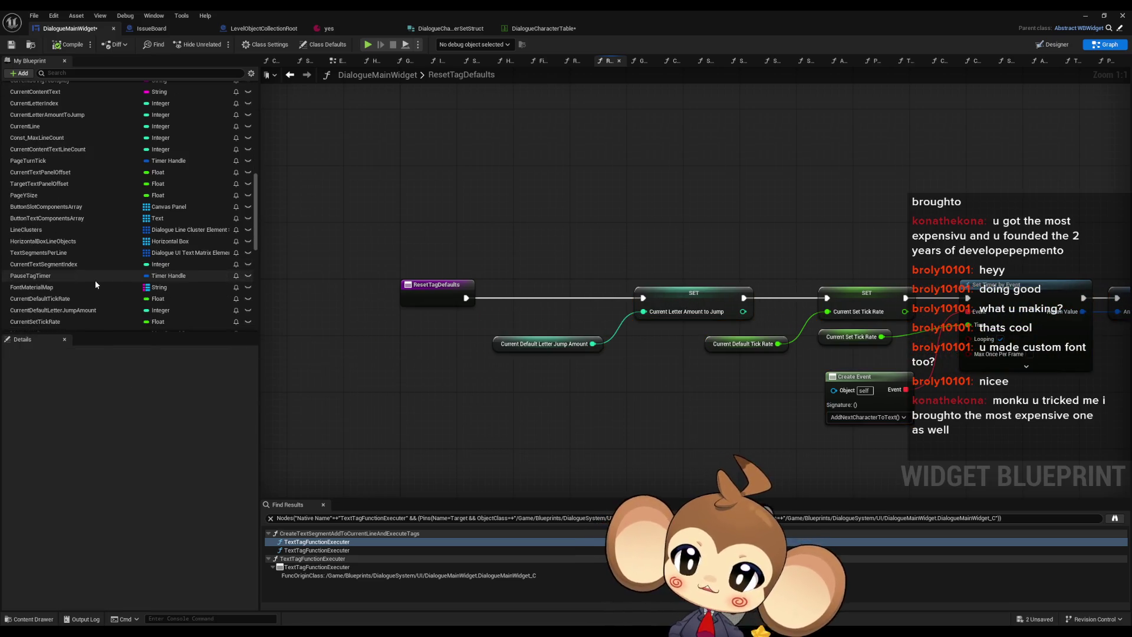
{"action": "scroll", "coordinate": [108, 280], "scroll_direction": "down", "scroll_amount": 6}
Step: Add a DefaultPunctuationTimeDelay getter and a CurrentPunctuationTimeDelay setter to the graph
{"action": "left_click", "coordinate": [65, 180]}
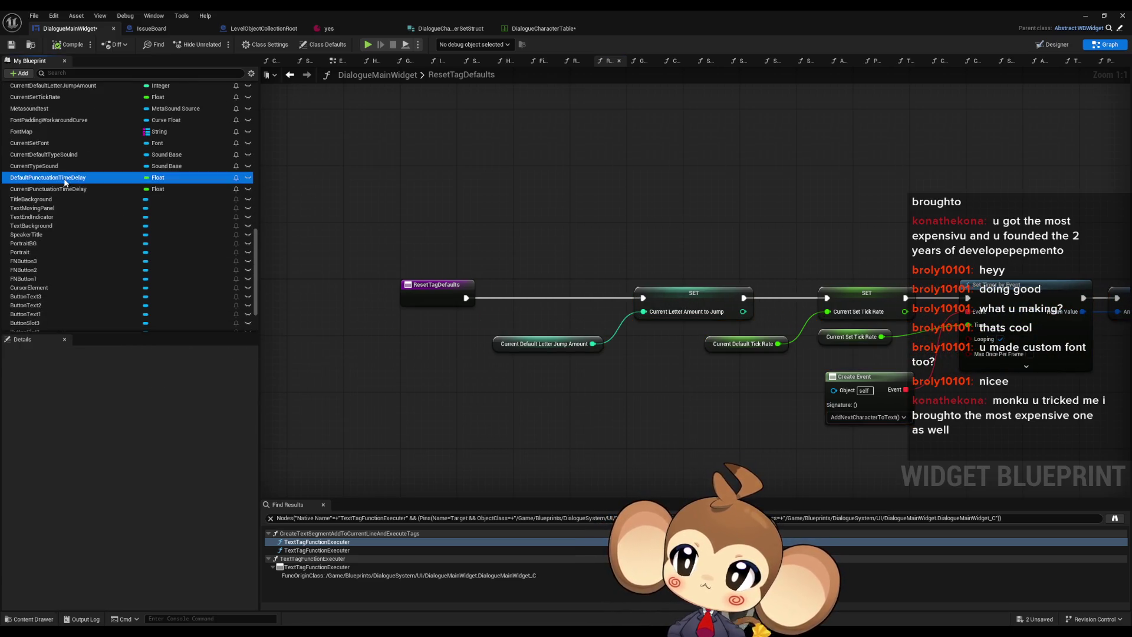
{"action": "right_click", "coordinate": [65, 180]}
{"action": "mouse_move", "coordinate": [129, 210]}
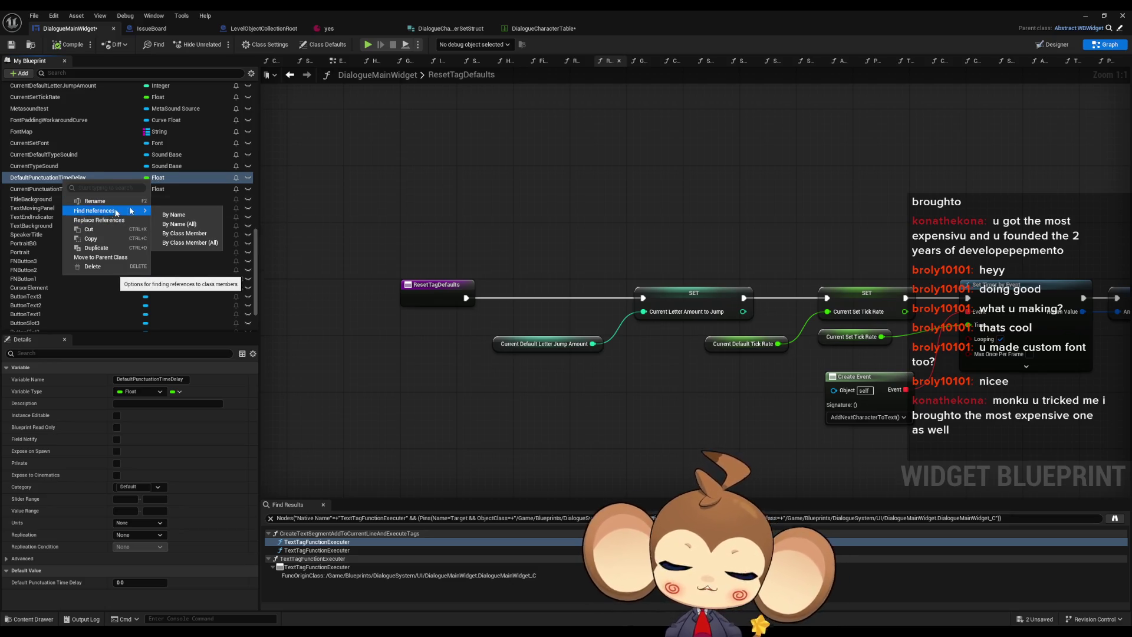
{"action": "key", "text": "Escape"}
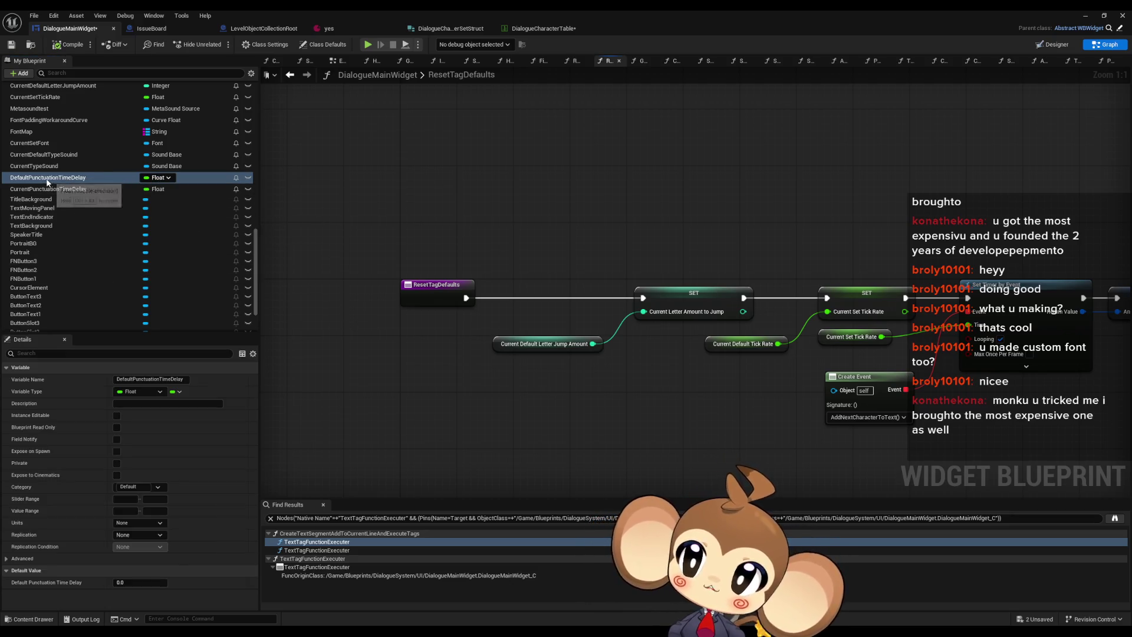
{"action": "mouse_move", "coordinate": [47, 183]}
{"action": "left_mouse_down"}
{"action": "mouse_move", "coordinate": [348, 428]}
{"action": "mouse_move", "coordinate": [307, 417]}
{"action": "left_mouse_up"}
{"action": "left_click", "coordinate": [348, 435]}
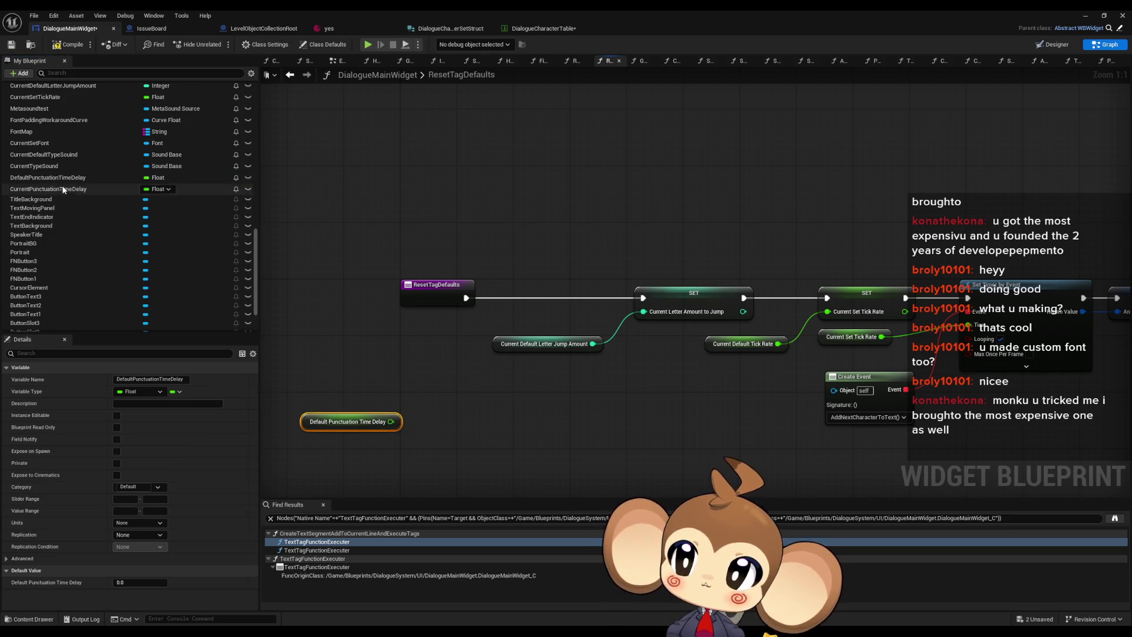
{"action": "mouse_move", "coordinate": [62, 186]}
{"action": "left_mouse_down"}
{"action": "mouse_move", "coordinate": [479, 424]}
{"action": "mouse_move", "coordinate": [386, 423]}
{"action": "left_mouse_up"}
{"action": "left_click", "coordinate": [502, 447]}
Step: Wire the default delay into the punctuation setter and add a Sequence node after ResetTagDefaults
{"action": "left_click_drag", "start_coordinate": [525, 420], "coordinate": [459, 404]}
{"action": "scroll", "coordinate": [459, 403], "scroll_direction": "down", "scroll_amount": 1}
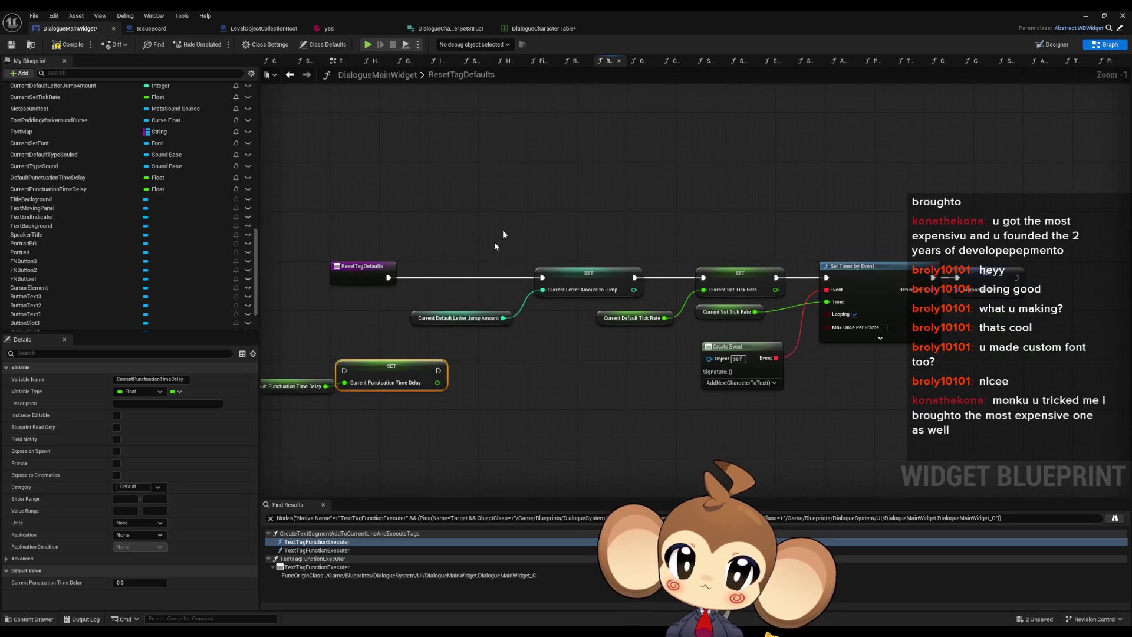
{"action": "mouse_move", "coordinate": [400, 289]}
{"action": "left_mouse_down"}
{"action": "mouse_move", "coordinate": [463, 301]}
{"action": "mouse_move", "coordinate": [457, 247]}
{"action": "left_mouse_up"}
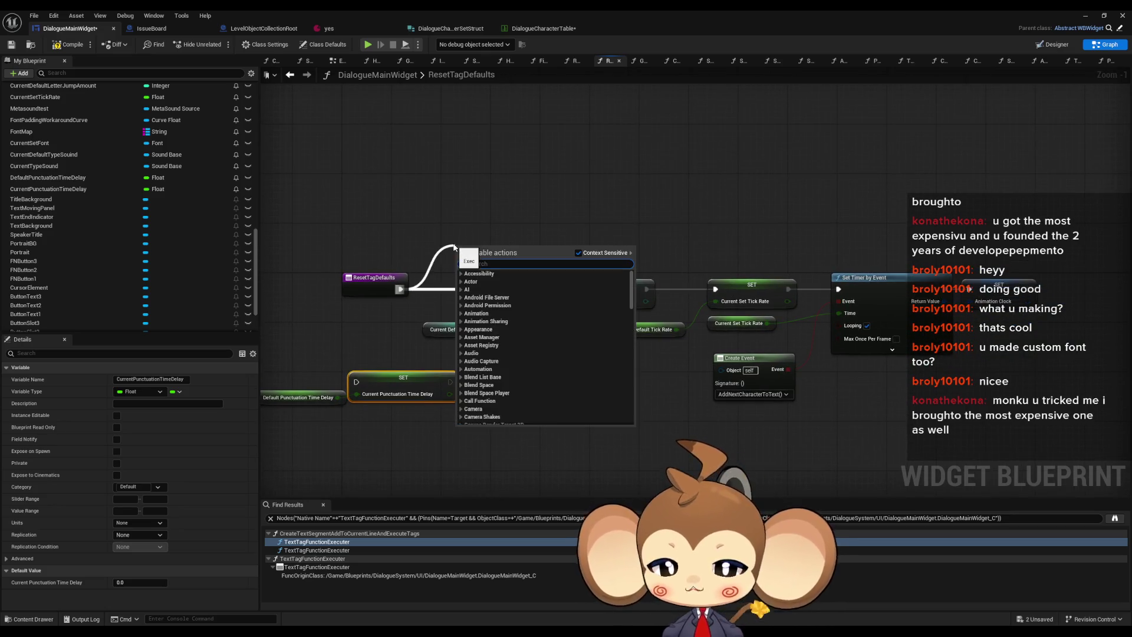
{"action": "type", "text": "seq"}
{"action": "key", "text": "Return"}
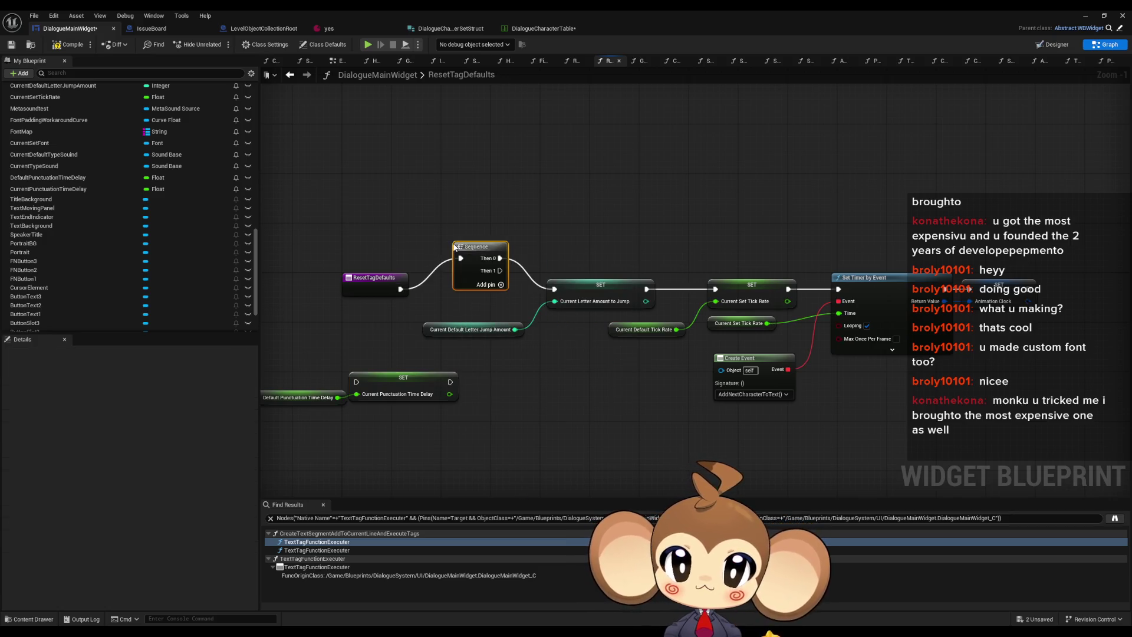
Step: Add Sequence outputs and wire them to the letter-jump setter, Set Timer by Event and punctuation setter
{"action": "scroll", "coordinate": [472, 248], "scroll_direction": "up", "scroll_amount": 1}
{"action": "left_click_drag", "start_coordinate": [503, 201], "coordinate": [751, 222]}
{"action": "left_click_drag", "start_coordinate": [466, 242], "coordinate": [572, 272]}
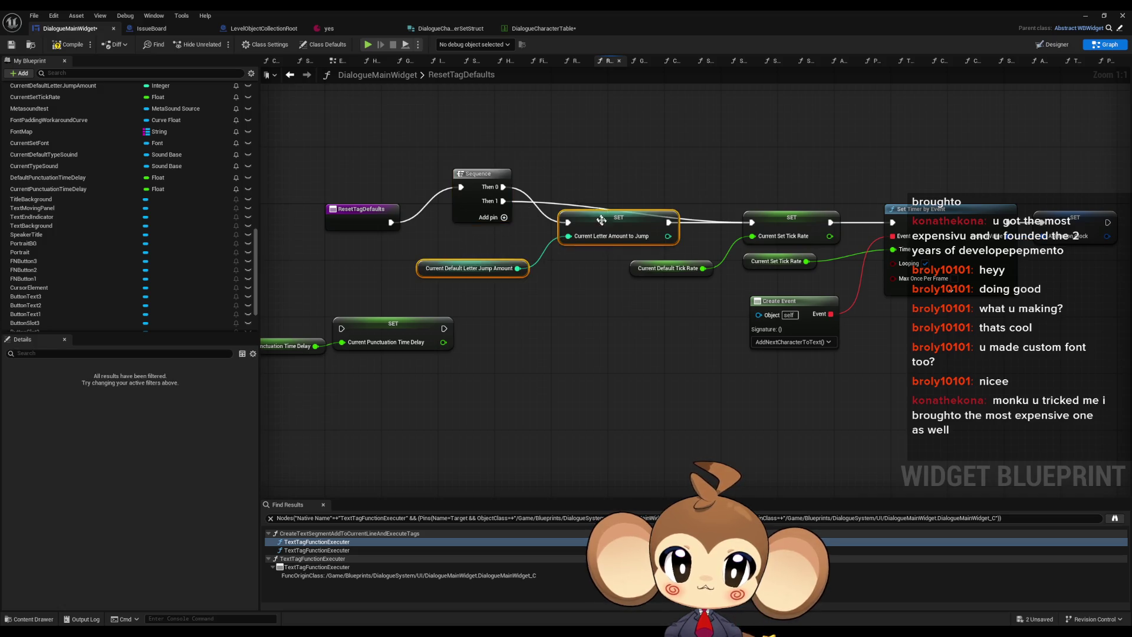
{"action": "left_click_drag", "start_coordinate": [602, 224], "coordinate": [700, 118]}
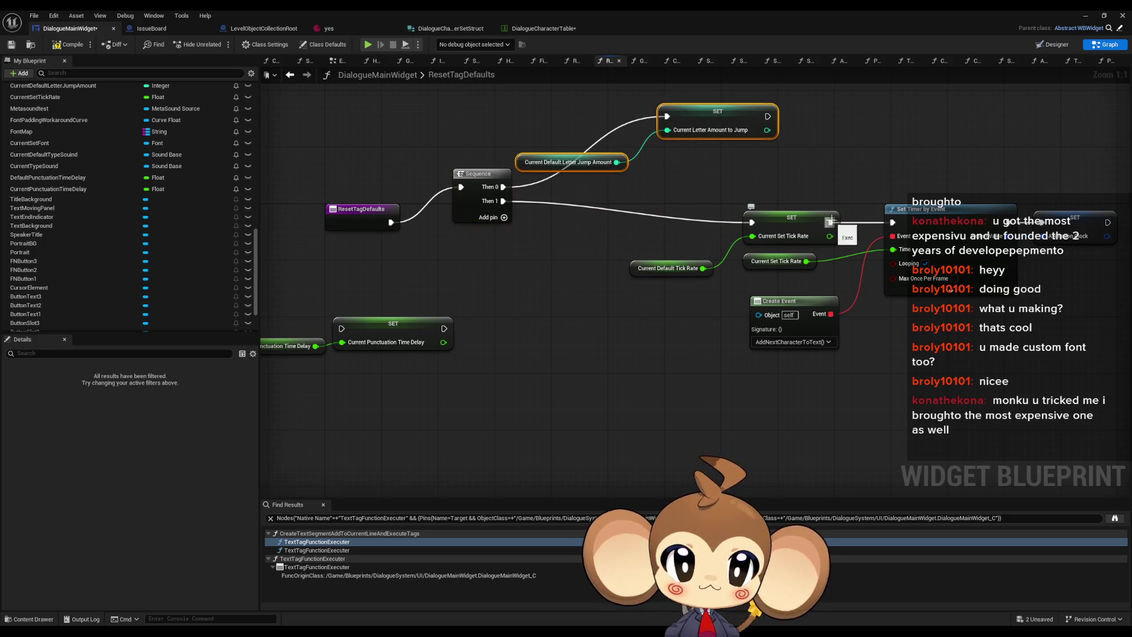
{"action": "left_click", "coordinate": [504, 217]}
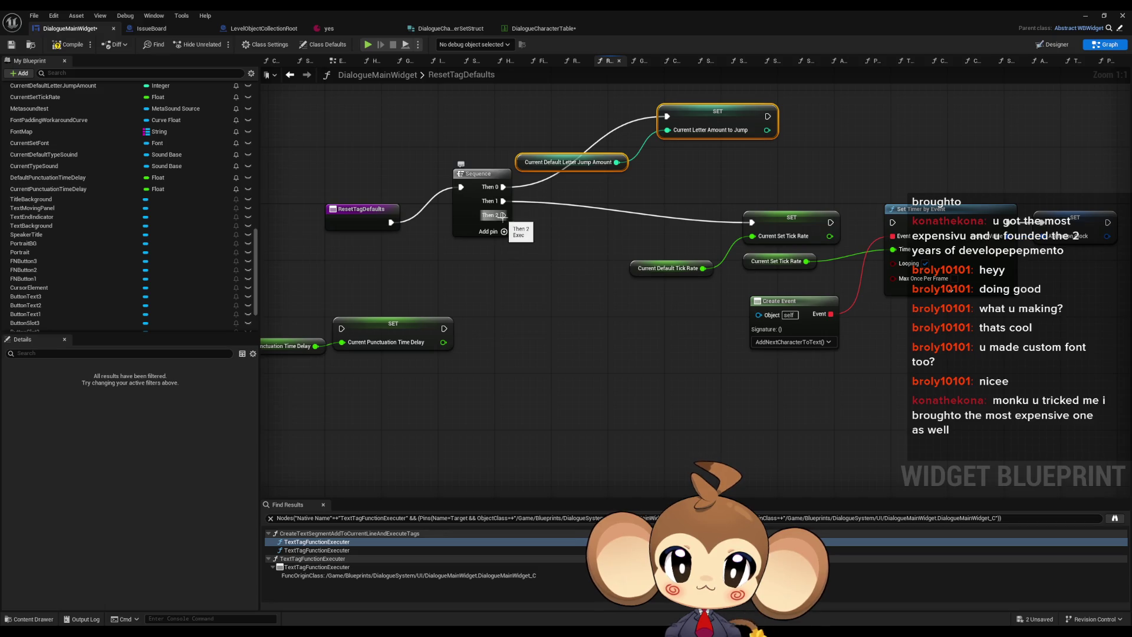
{"action": "left_click_drag", "start_coordinate": [503, 215], "coordinate": [893, 222]}
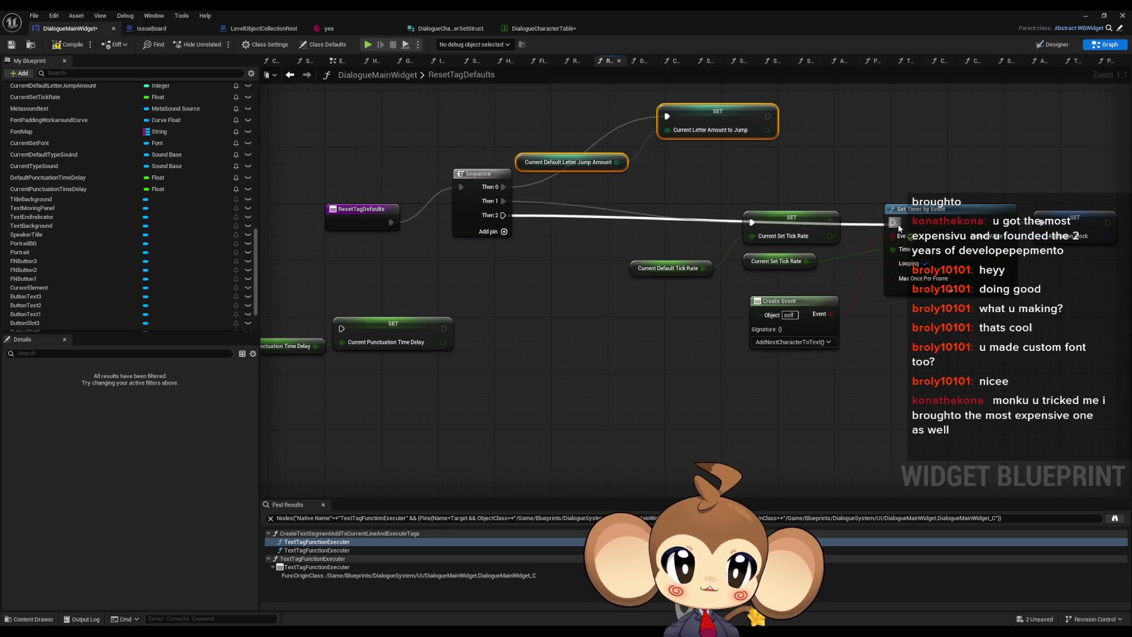
{"action": "left_click", "coordinate": [504, 232]}
{"action": "left_click_drag", "start_coordinate": [791, 218], "coordinate": [782, 182]}
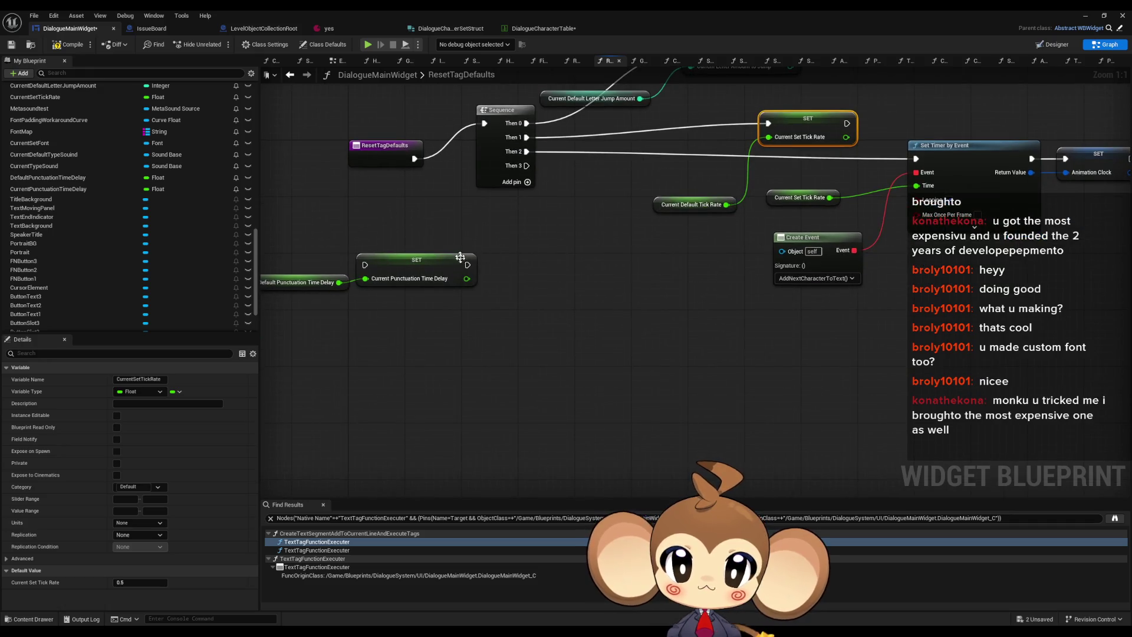
{"action": "left_click_drag", "start_coordinate": [365, 265], "coordinate": [527, 166]}
{"action": "left_click_drag", "start_coordinate": [365, 265], "coordinate": [571, 440]}
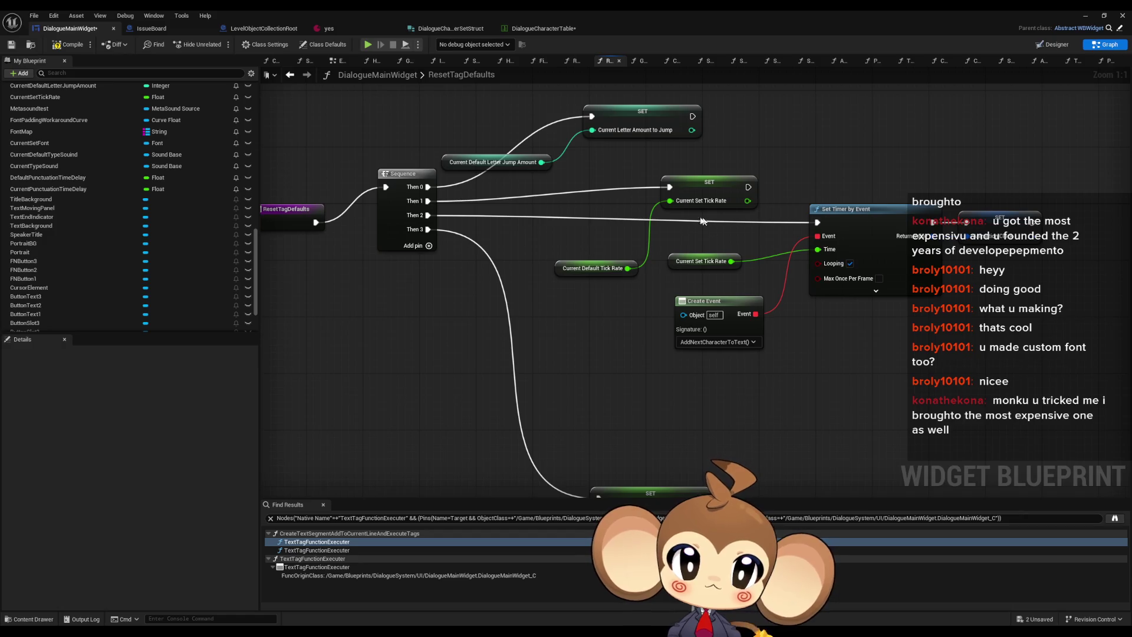
Step: Chain the timer after the tick rate setter, move the punctuation setter onto Then 2, and tidy the nodes
{"action": "left_click_drag", "start_coordinate": [655, 366], "coordinate": [1056, 207]}
{"action": "left_click_drag", "start_coordinate": [872, 220], "coordinate": [636, 334]}
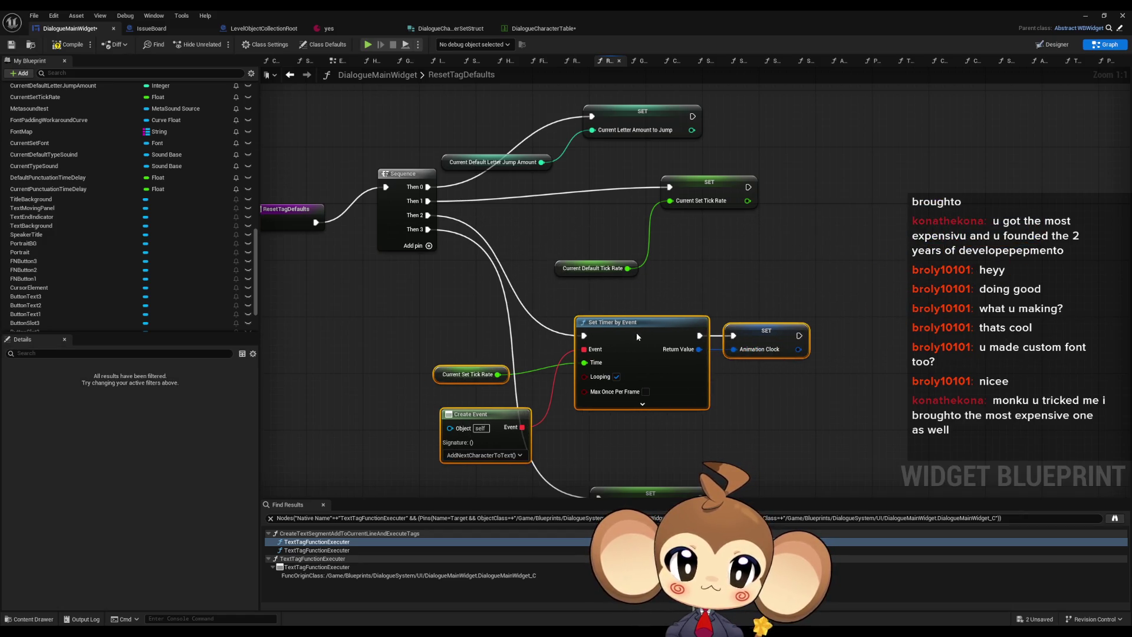
{"action": "left_click", "coordinate": [474, 377]}
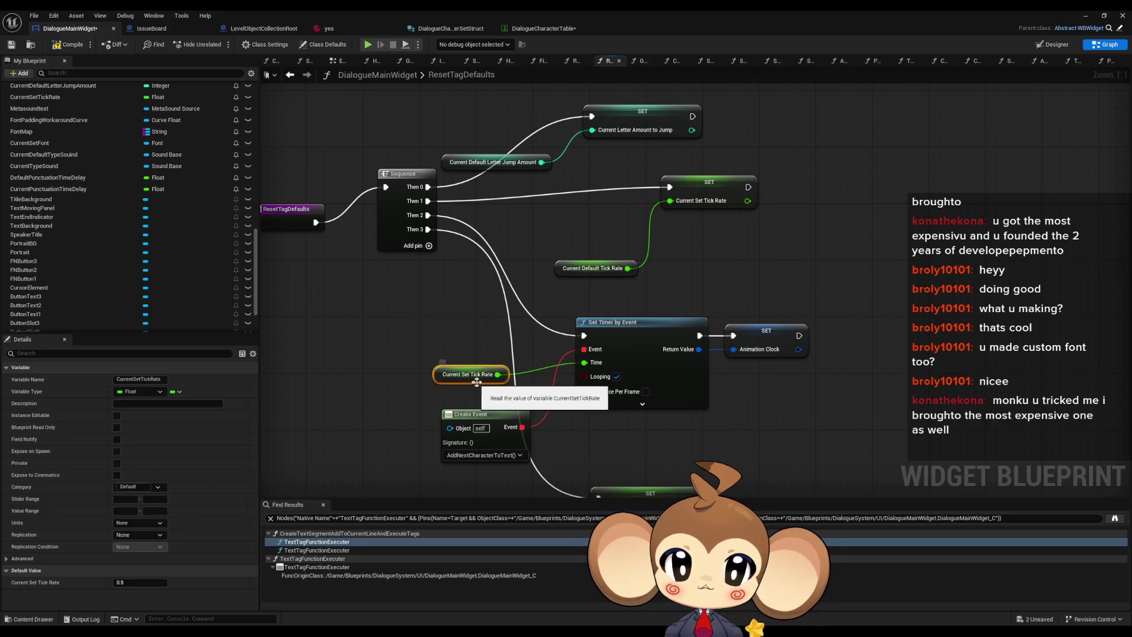
{"action": "left_click_drag", "start_coordinate": [449, 318], "coordinate": [771, 444]}
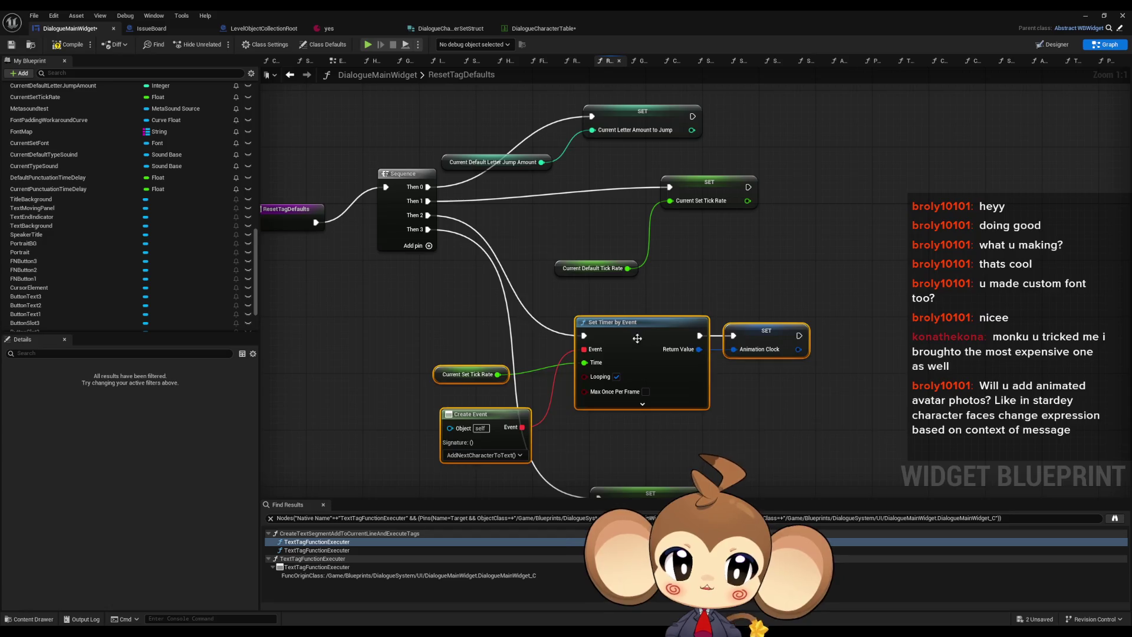
{"action": "mouse_move", "coordinate": [625, 322]}
{"action": "left_mouse_down"}
{"action": "mouse_move", "coordinate": [861, 189]}
{"action": "mouse_move", "coordinate": [748, 186]}
{"action": "left_mouse_up"}
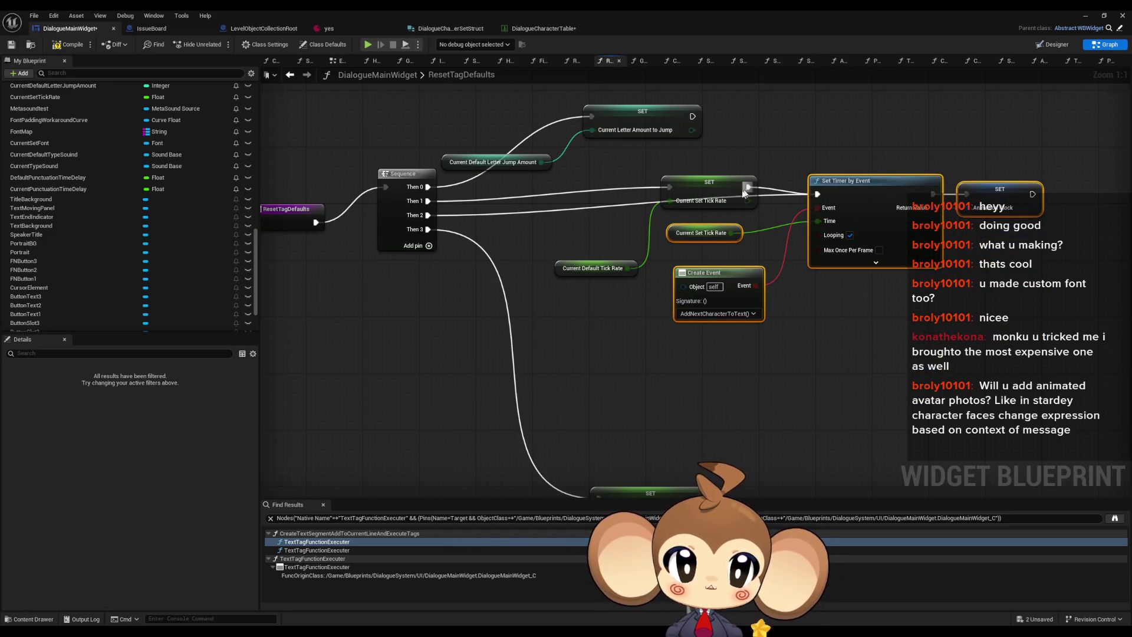
{"action": "left_click", "coordinate": [428, 215], "text": "alt"}
{"action": "left_click_drag", "start_coordinate": [428, 229], "coordinate": [428, 215]}
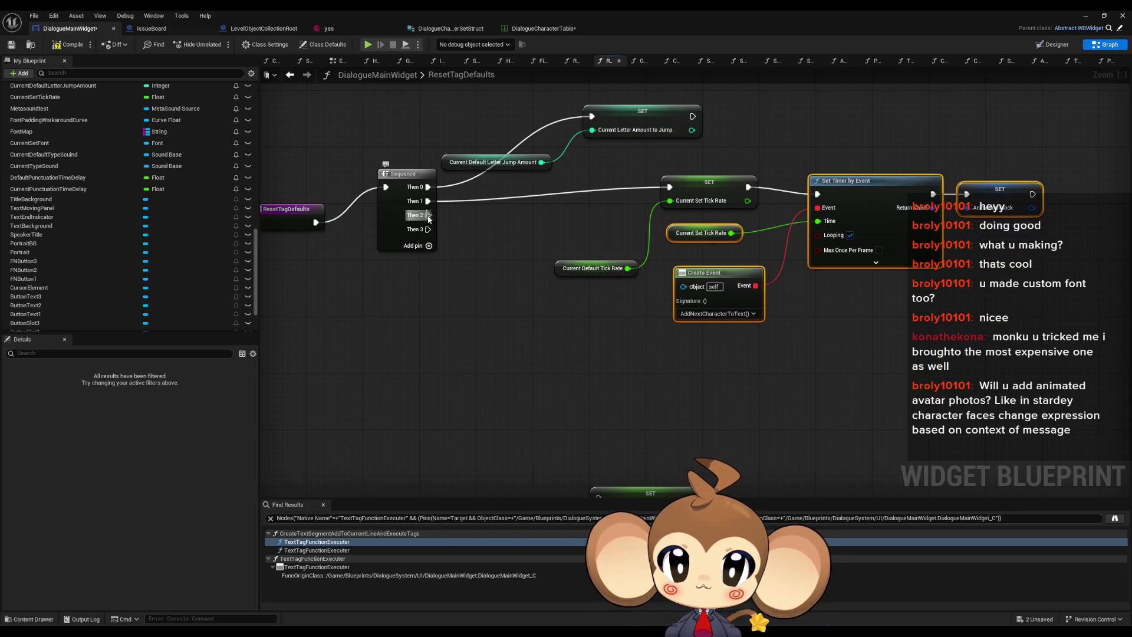
{"action": "left_click", "coordinate": [656, 426]}
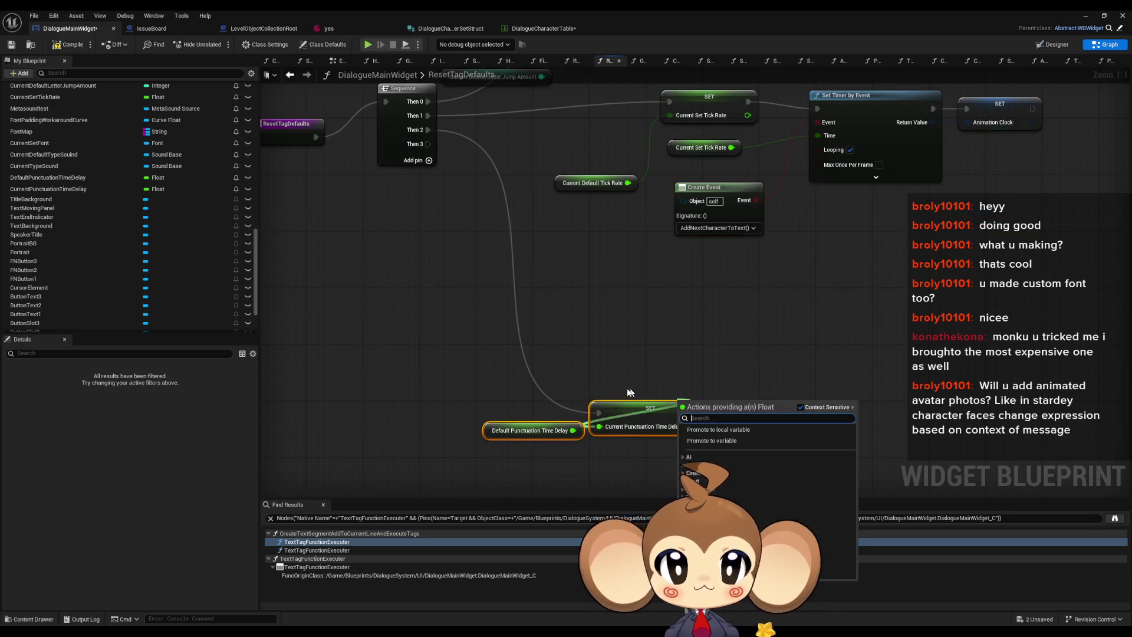
{"action": "left_click_drag", "start_coordinate": [646, 407], "coordinate": [761, 301]}
{"action": "left_click", "coordinate": [554, 278]}
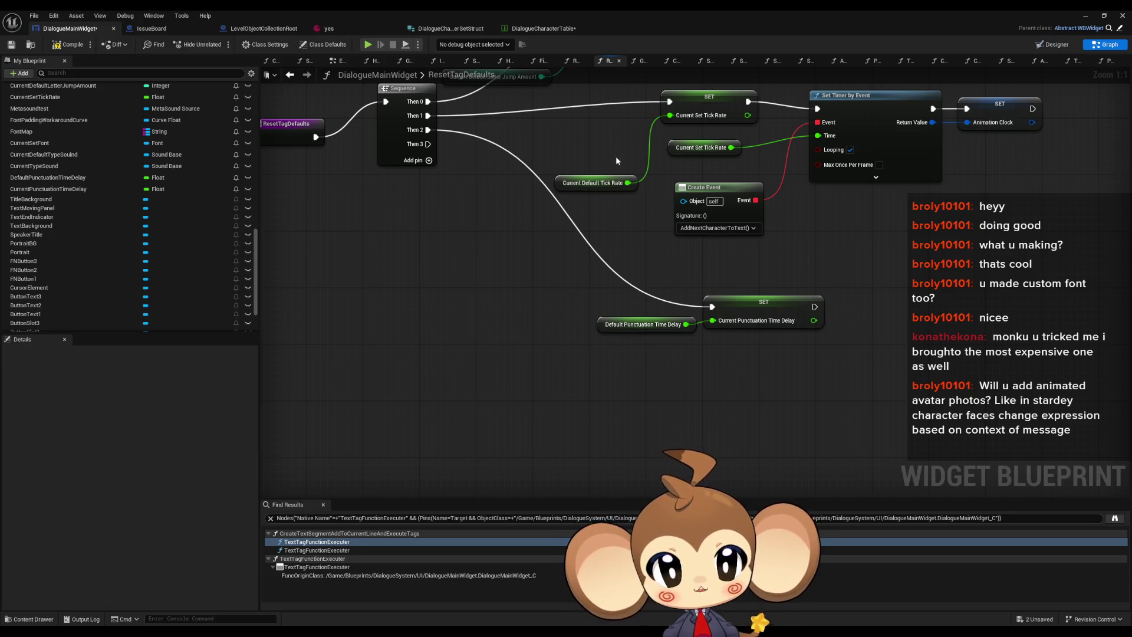
Step: Align the Sequence and its downstream nodes with ResetTagDefaults, then compile DialogueMainWidget
{"action": "scroll", "coordinate": [602, 224], "scroll_direction": "down", "scroll_amount": 2}
{"action": "scroll", "coordinate": [565, 221], "scroll_direction": "up", "scroll_amount": 1}
{"action": "mouse_move", "coordinate": [430, 148]}
{"action": "left_mouse_down"}
{"action": "mouse_move", "coordinate": [820, 387]}
{"action": "mouse_move", "coordinate": [947, 445]}
{"action": "left_mouse_up"}
{"action": "left_click_drag", "start_coordinate": [507, 163], "coordinate": [482, 196]}
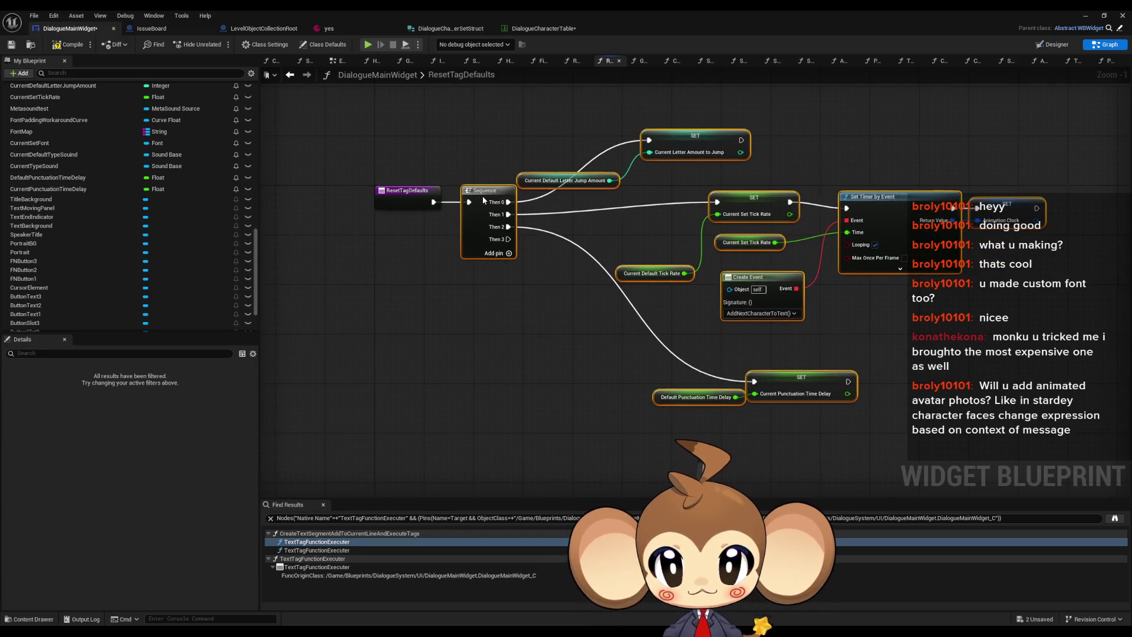
{"action": "left_click", "coordinate": [354, 331]}
{"action": "left_click", "coordinate": [72, 46]}
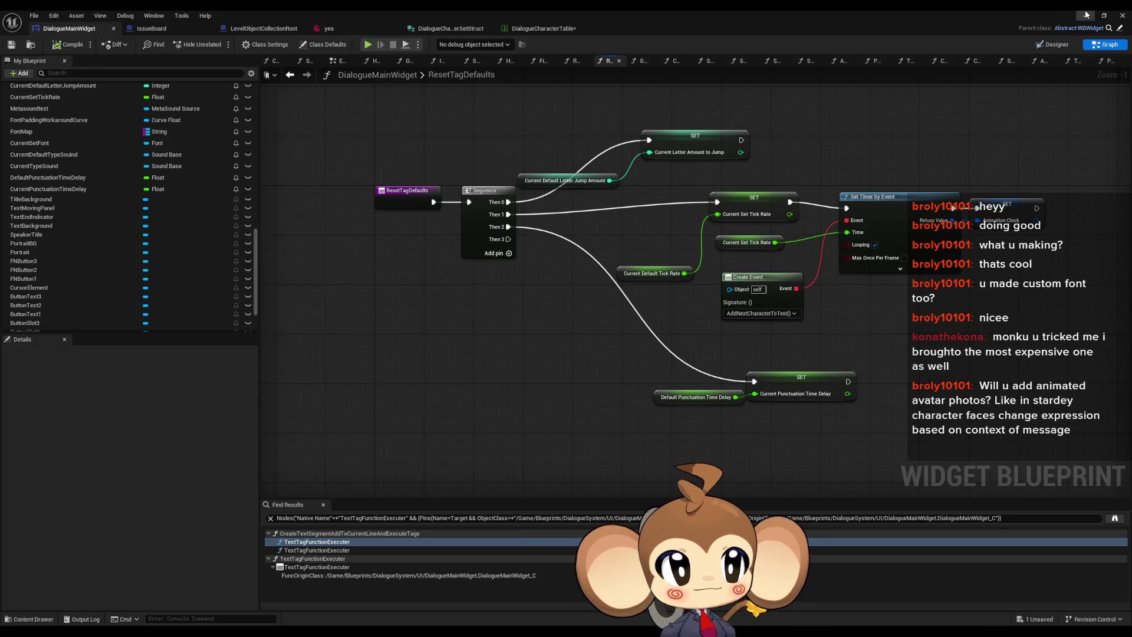
{"action": "left_click", "coordinate": [1086, 16]}
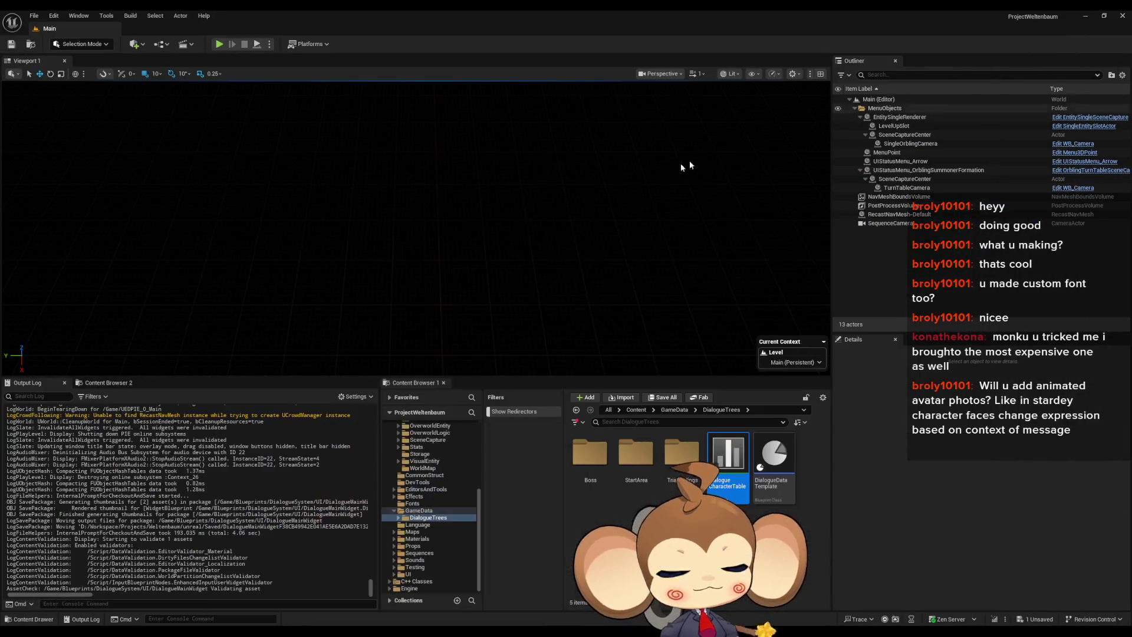
Step: Play in editor, load the saved game, answer the Mira dialogue with Option 1, then stop
{"action": "left_click", "coordinate": [221, 45]}
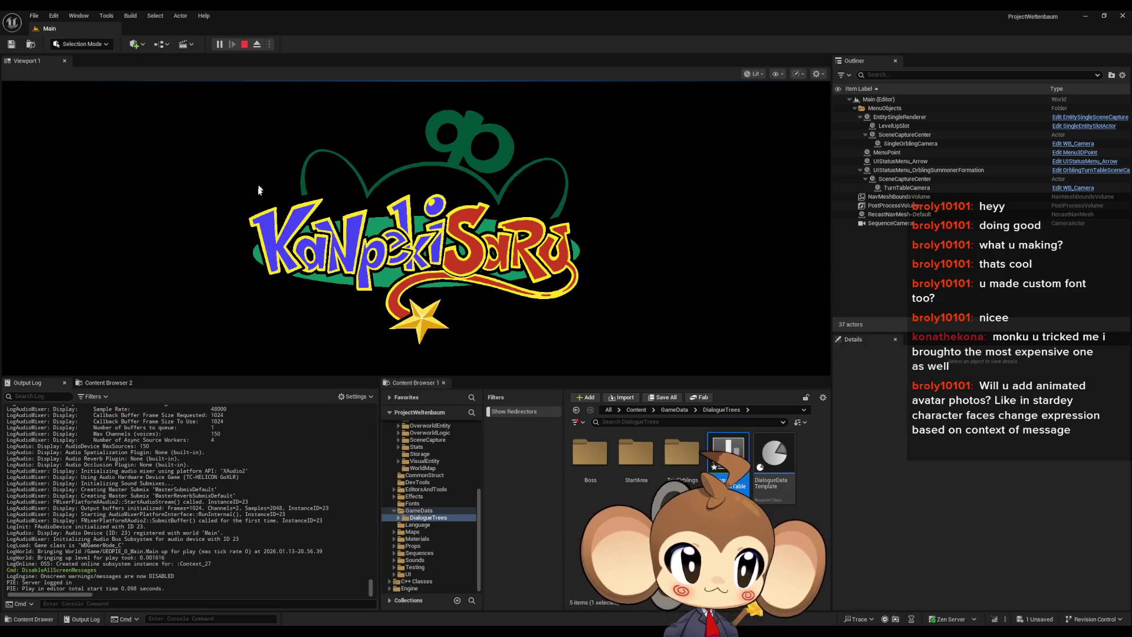
{"action": "left_click", "coordinate": [373, 270]}
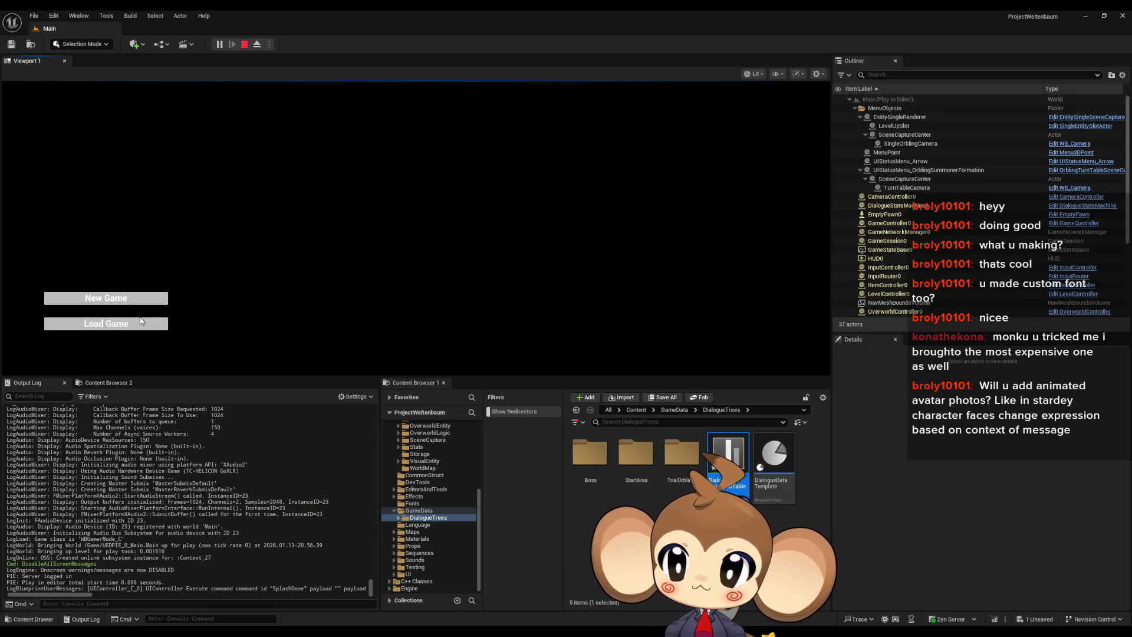
{"action": "left_click", "coordinate": [158, 322]}
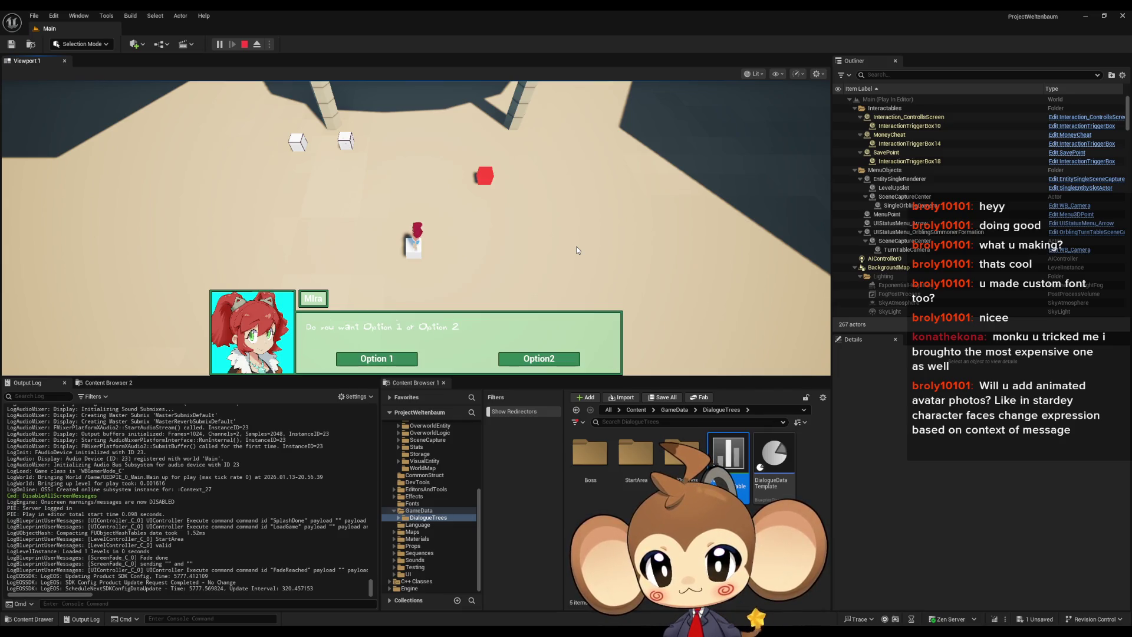
{"action": "left_click", "coordinate": [381, 361]}
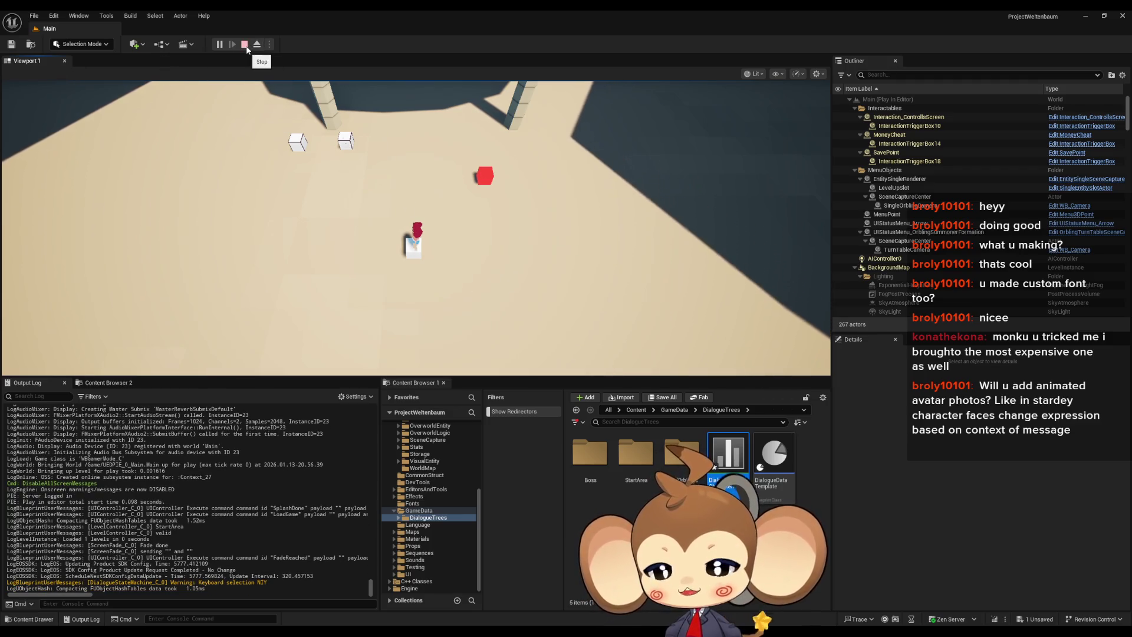
{"action": "left_click", "coordinate": [245, 44]}
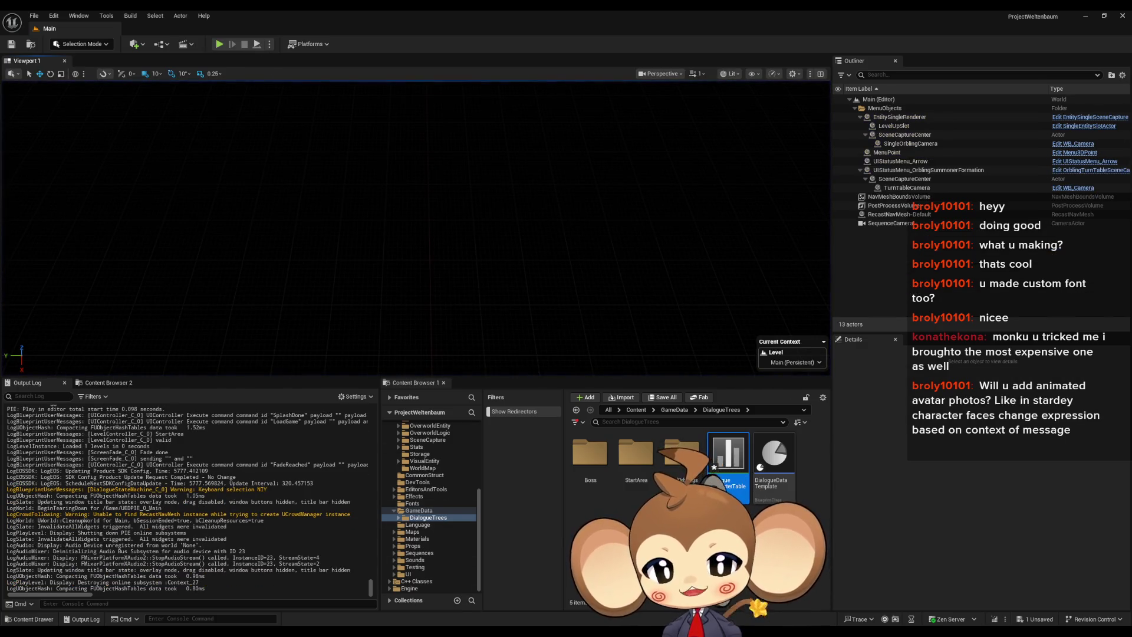
{"action": "left_click", "coordinate": [502, 601]}
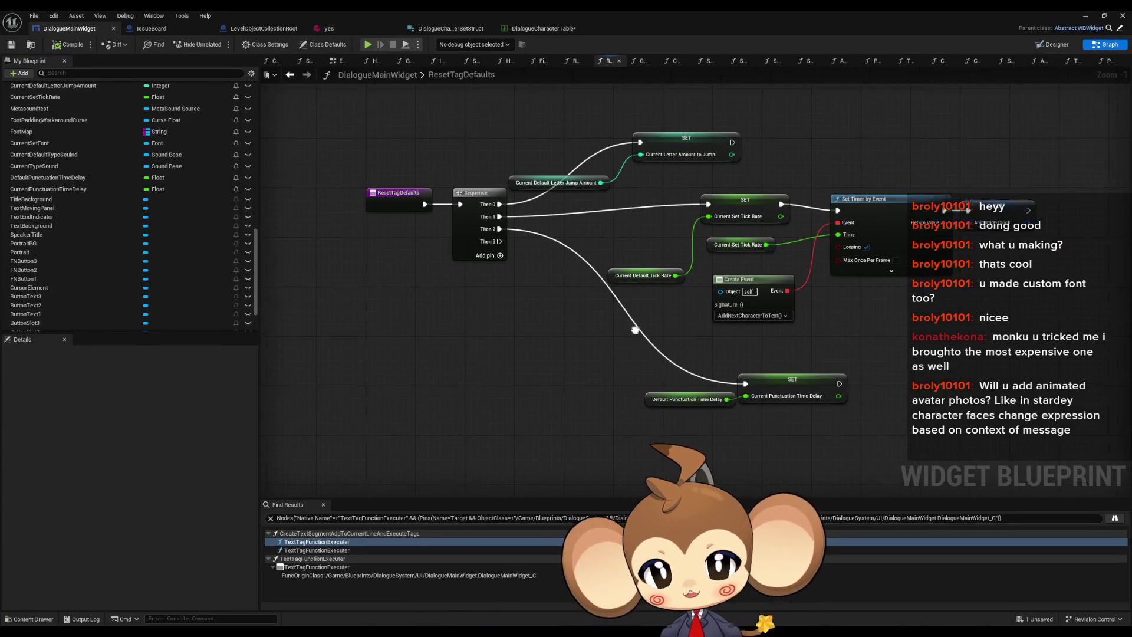
Step: Open the AddNextCharacterToText graph and bring the character comparison near the Branch into view
{"action": "scroll", "coordinate": [224, 239], "scroll_direction": "up", "scroll_amount": 3}
{"action": "scroll", "coordinate": [224, 239], "scroll_direction": "up", "scroll_amount": 15}
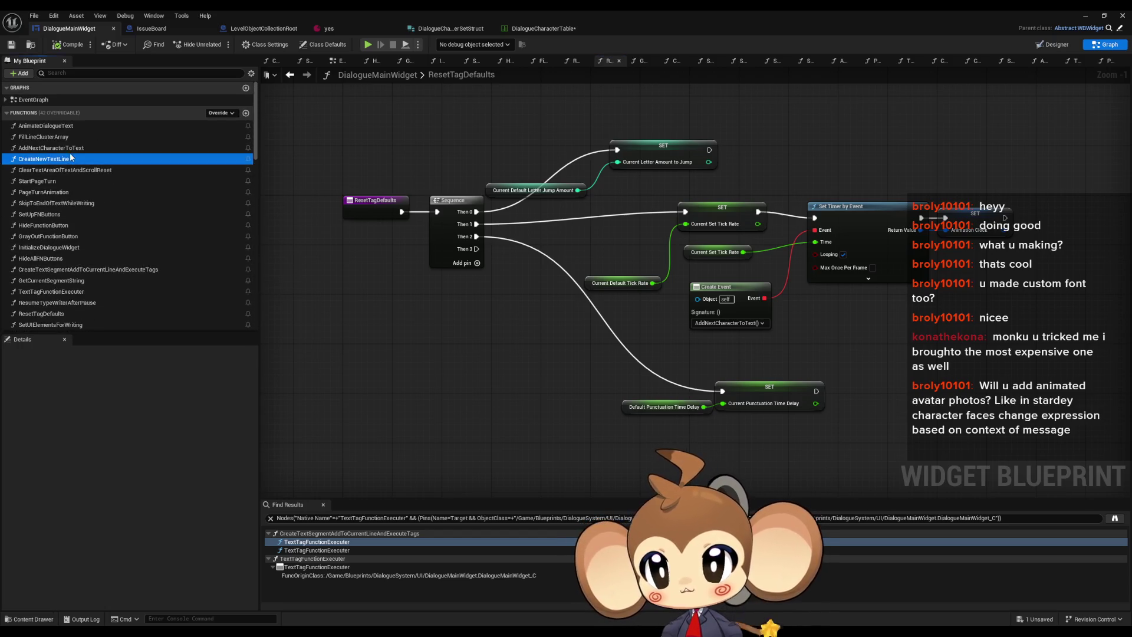
{"action": "double_click", "coordinate": [70, 148]}
{"action": "scroll", "coordinate": [501, 203], "scroll_direction": "down", "scroll_amount": 6}
{"action": "scroll", "coordinate": [502, 203], "scroll_direction": "up", "scroll_amount": 7}
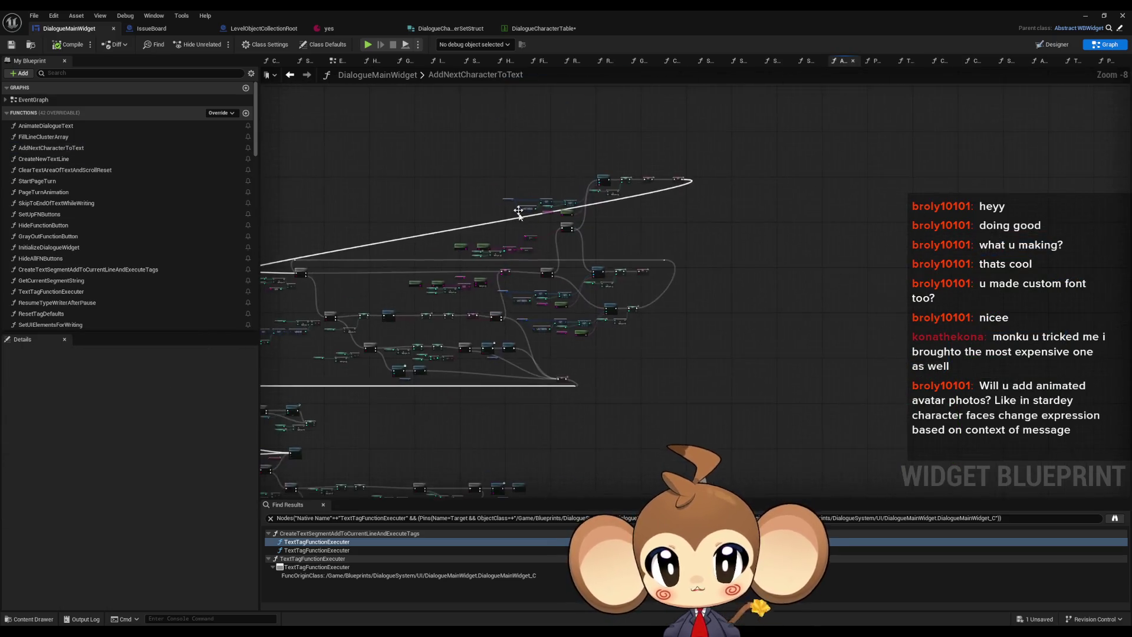
{"action": "left_click", "coordinate": [563, 330]}
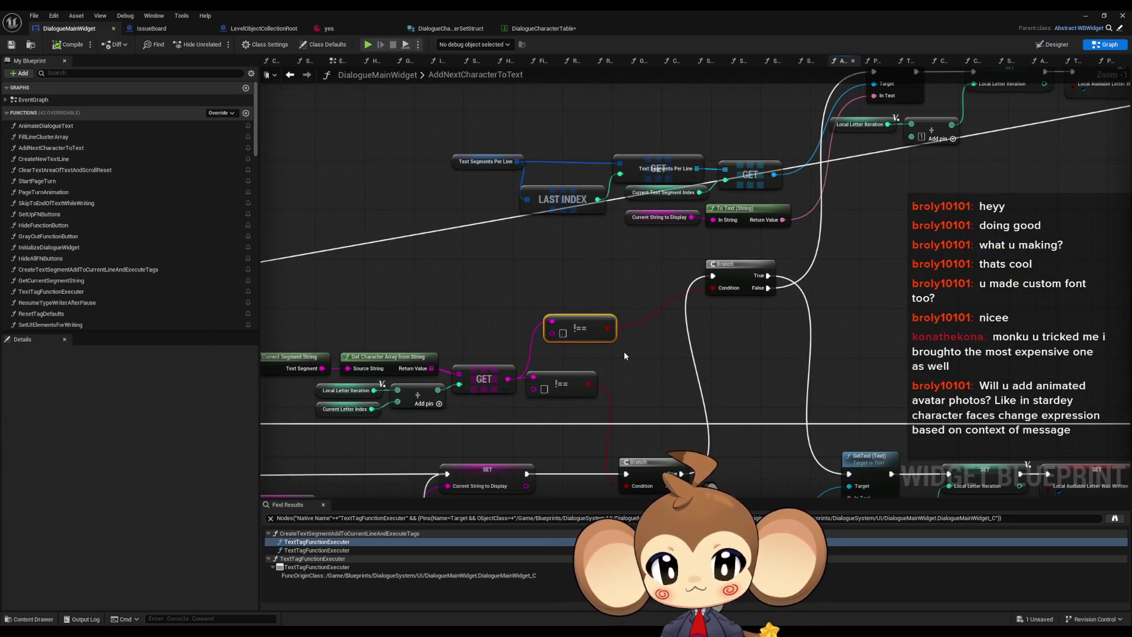
{"action": "mouse_move", "coordinate": [623, 358]}
{"action": "left_mouse_down"}
{"action": "mouse_move", "coordinate": [657, 295]}
{"action": "mouse_move", "coordinate": [647, 294]}
{"action": "left_mouse_up"}
{"action": "mouse_move", "coordinate": [571, 317]}
{"action": "left_mouse_down"}
{"action": "mouse_move", "coordinate": [623, 282]}
{"action": "mouse_move", "coordinate": [595, 268]}
{"action": "mouse_move", "coordinate": [598, 166]}
{"action": "left_mouse_up"}
{"action": "type", "text": "cont"}
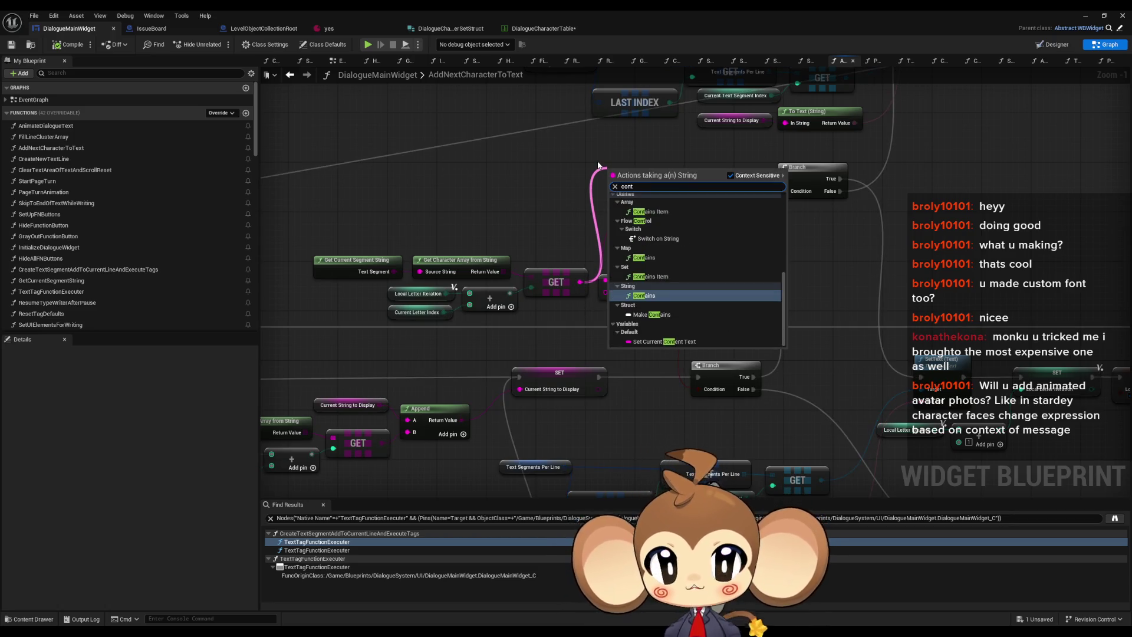
{"action": "key", "text": "Return"}
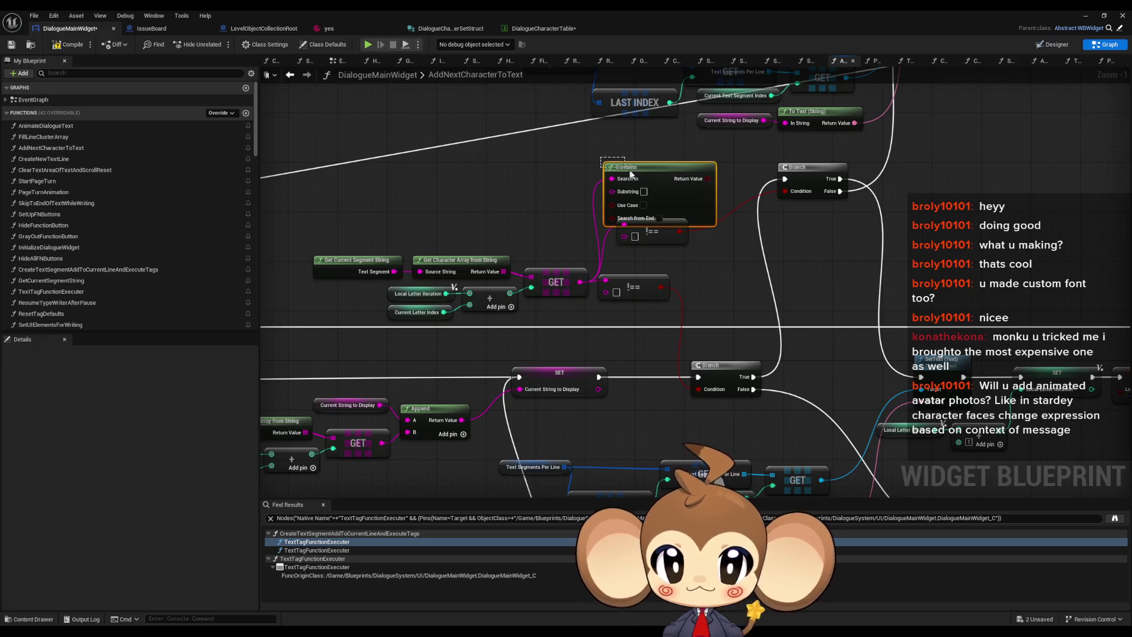
Step: Add an array Contains node fed by the GET character, deleting a wrongly chosen Contains
{"action": "left_click_drag", "start_coordinate": [587, 287], "coordinate": [594, 174]}
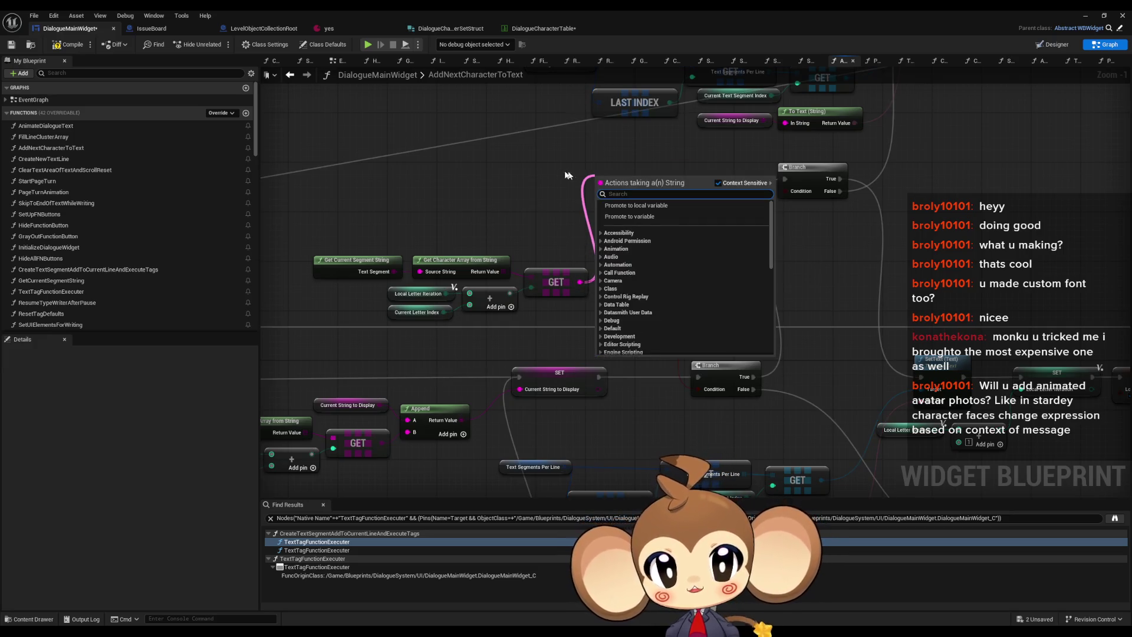
{"action": "type", "text": "contains"}
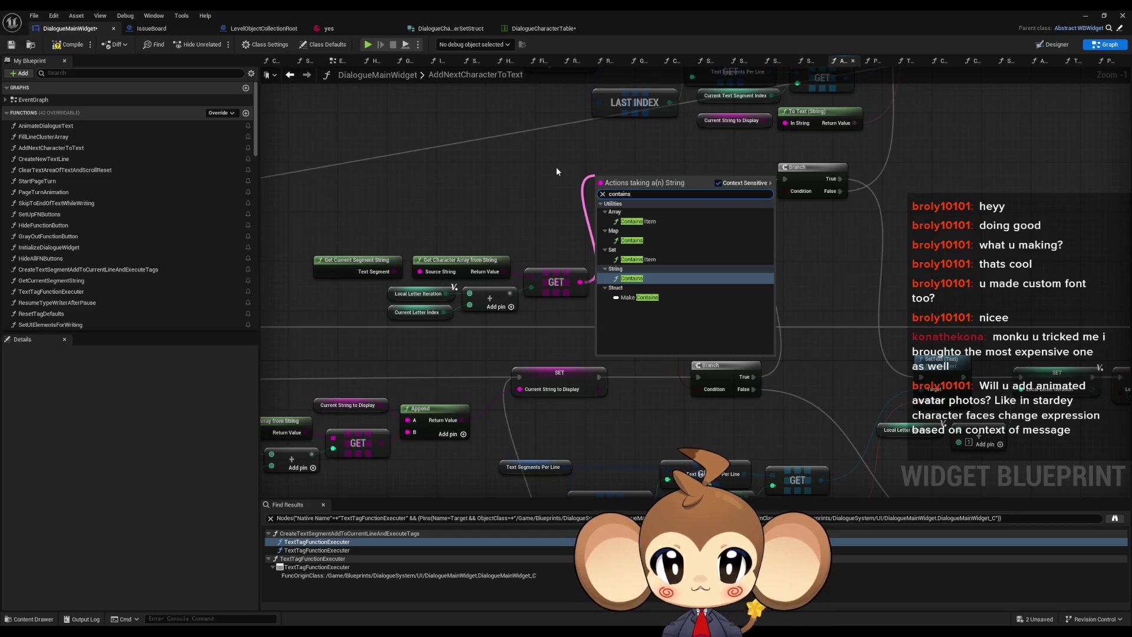
{"action": "left_click", "coordinate": [632, 278]}
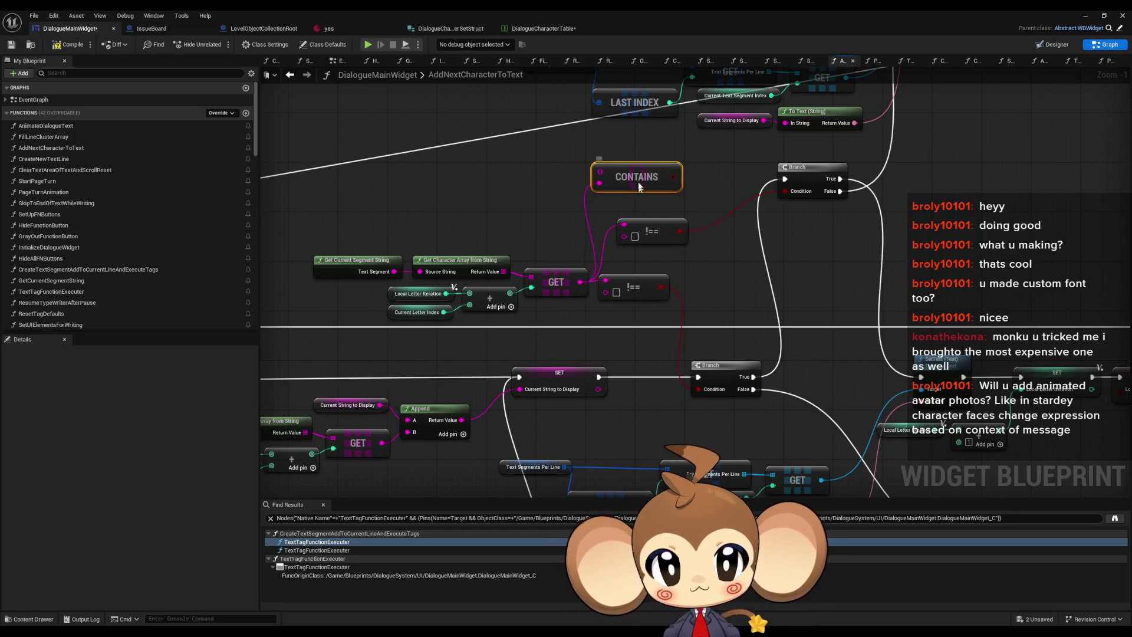
{"action": "left_click", "coordinate": [552, 273]}
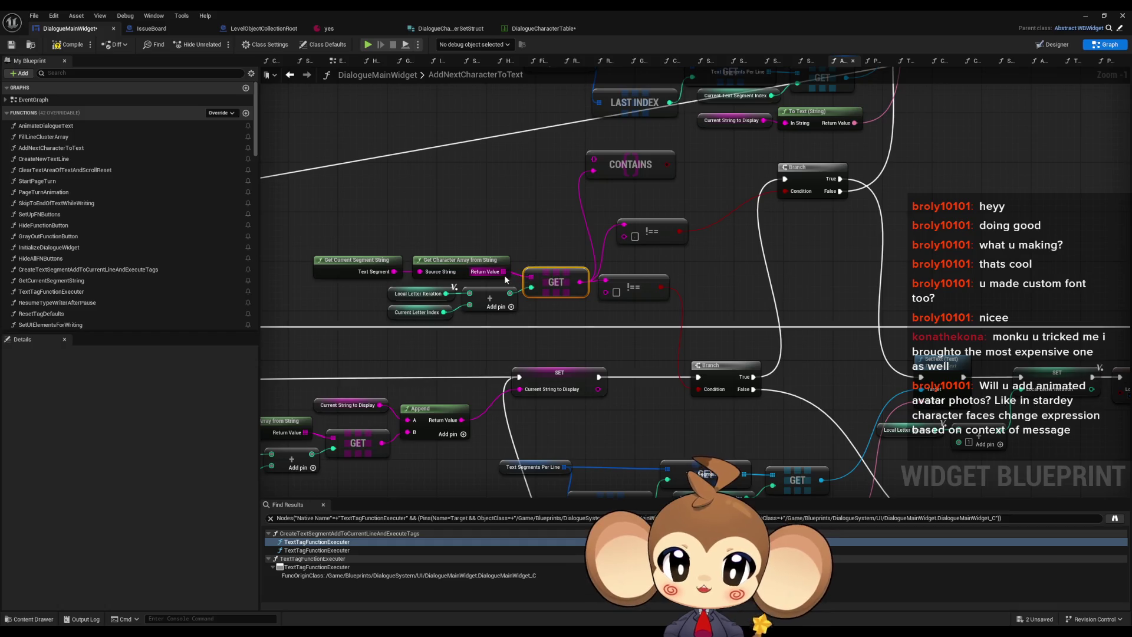
{"action": "left_click", "coordinate": [631, 165]}
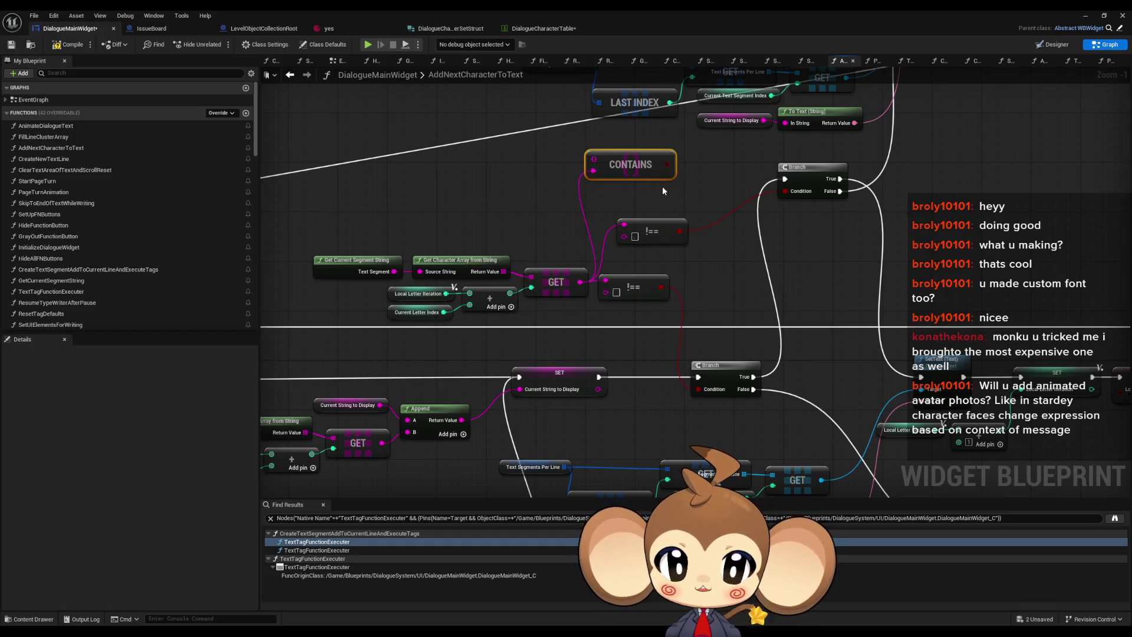
{"action": "key", "text": "Delete"}
{"action": "left_click_drag", "start_coordinate": [580, 282], "coordinate": [624, 169]}
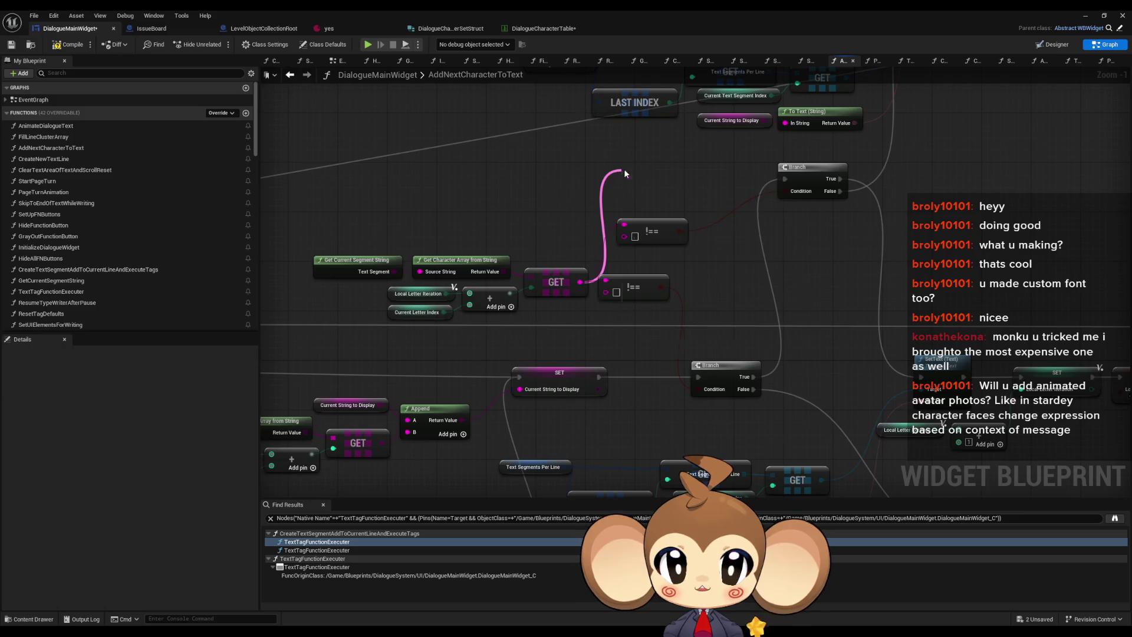
{"action": "type", "text": "cont"}
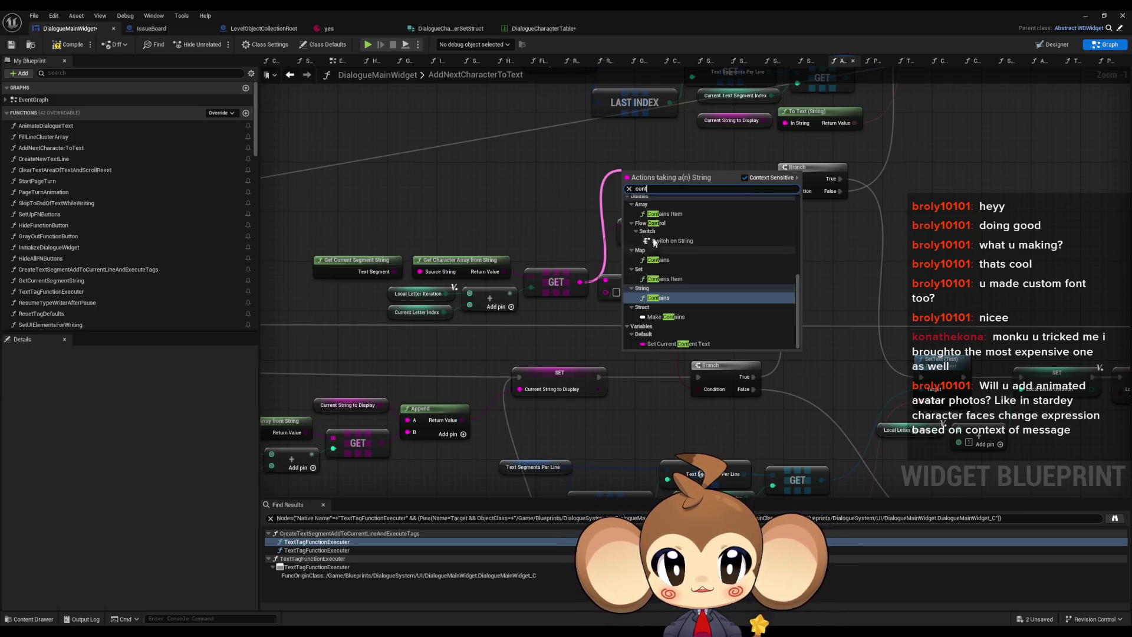
{"action": "scroll", "coordinate": [679, 248], "scroll_direction": "up", "scroll_amount": 1}
{"action": "left_click", "coordinate": [676, 243]}
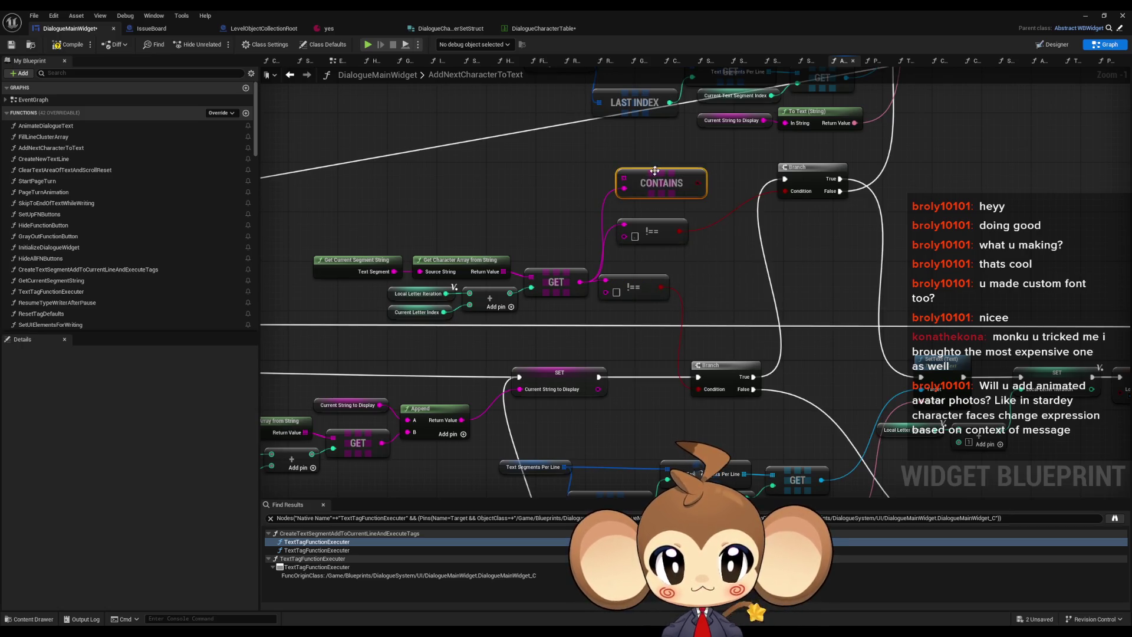
{"action": "mouse_move", "coordinate": [654, 170]}
{"action": "left_mouse_down"}
{"action": "mouse_move", "coordinate": [645, 180]}
{"action": "mouse_move", "coordinate": [531, 182]}
{"action": "mouse_move", "coordinate": [527, 170]}
{"action": "left_mouse_up"}
Step: Feed Contains from a Make Array node with four entries
{"action": "type", "text": "make array"}
{"action": "key", "text": "Return"}
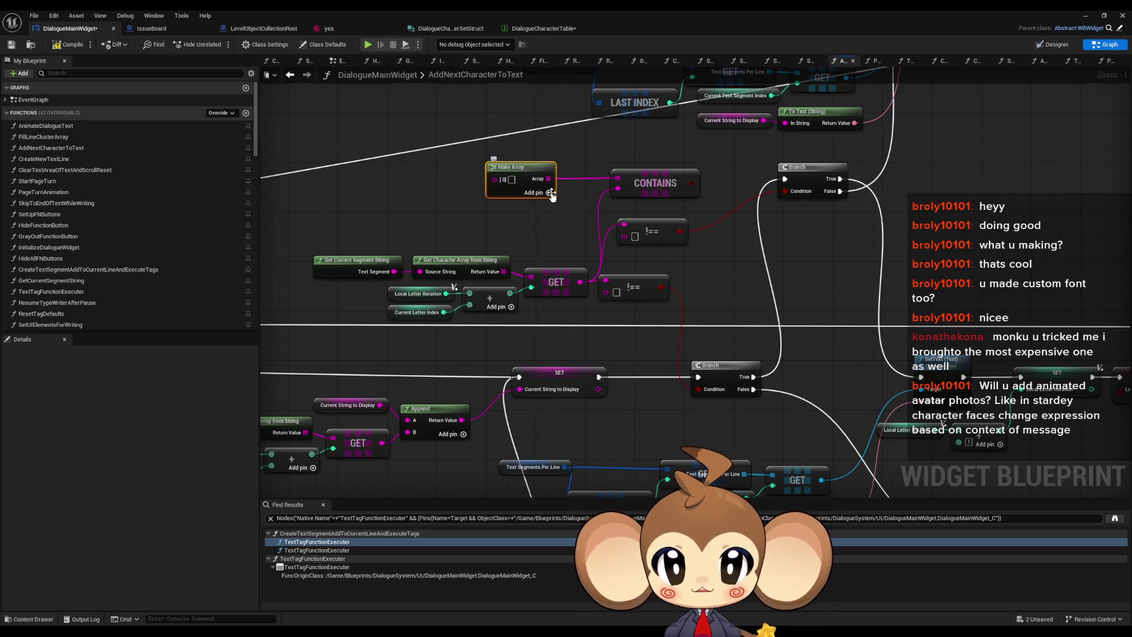
{"action": "left_click", "coordinate": [549, 193]}
{"action": "left_click", "coordinate": [548, 193]}
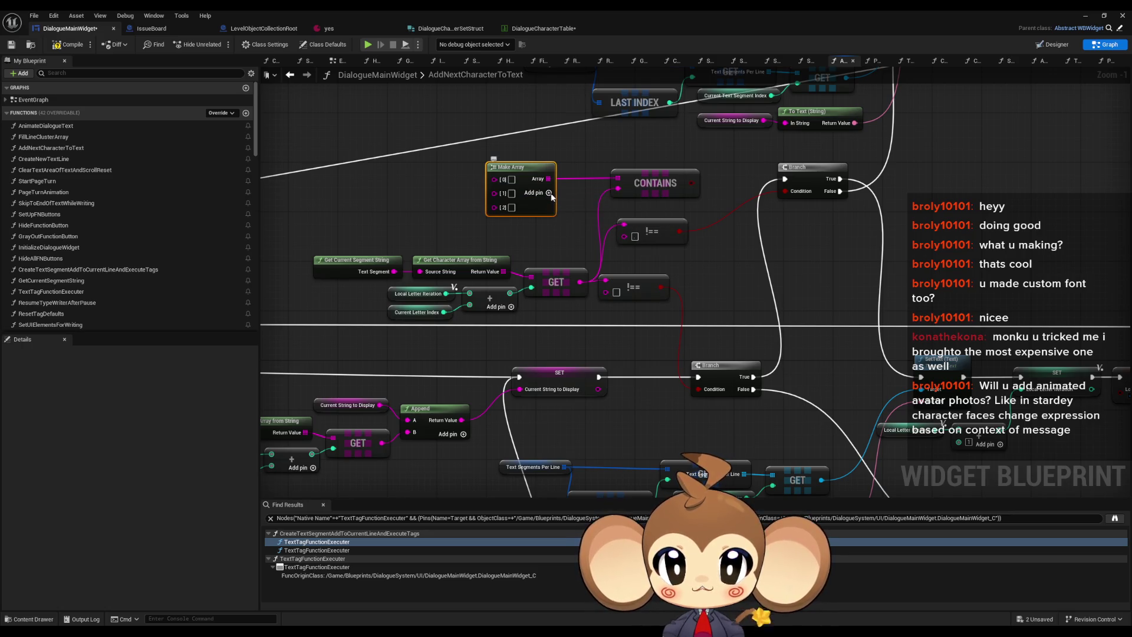
{"action": "left_click", "coordinate": [549, 193]}
{"action": "left_click_drag", "start_coordinate": [532, 169], "coordinate": [525, 163]}
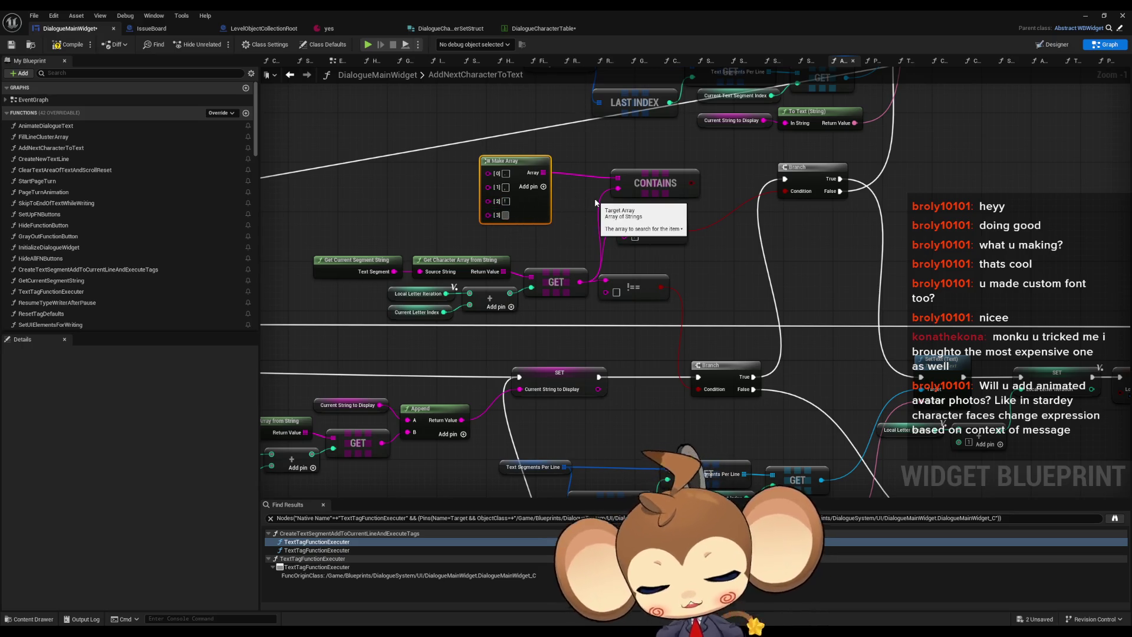
{"action": "left_click", "coordinate": [573, 235]}
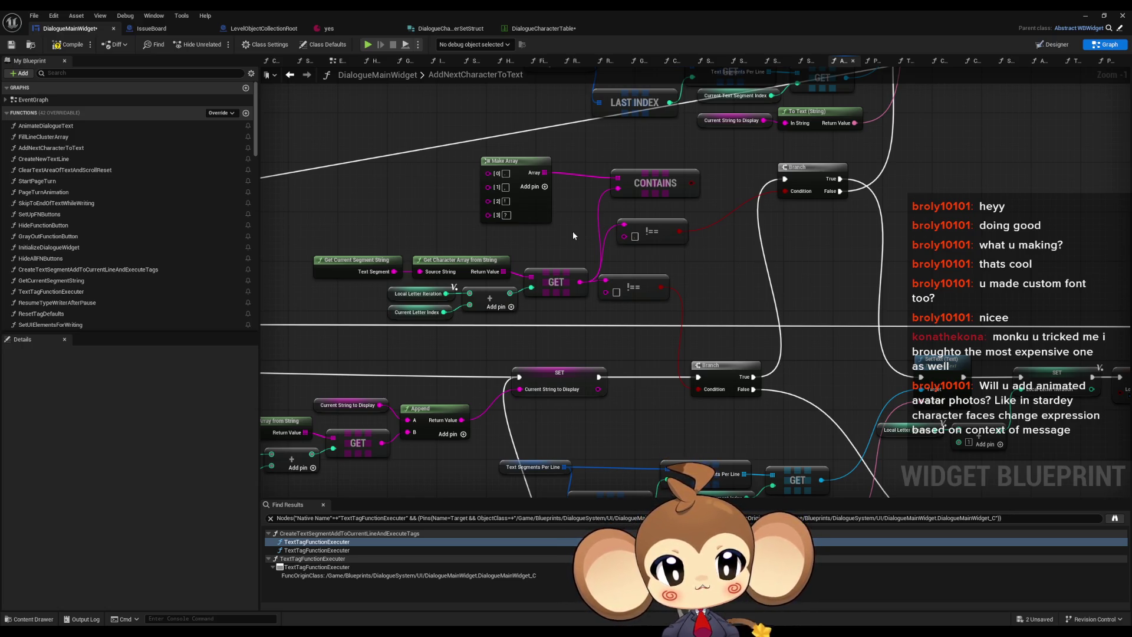
Step: Route the Contains result through a NOT node into the Branch and delete the stray != node
{"action": "left_click_drag", "start_coordinate": [693, 183], "coordinate": [724, 228]}
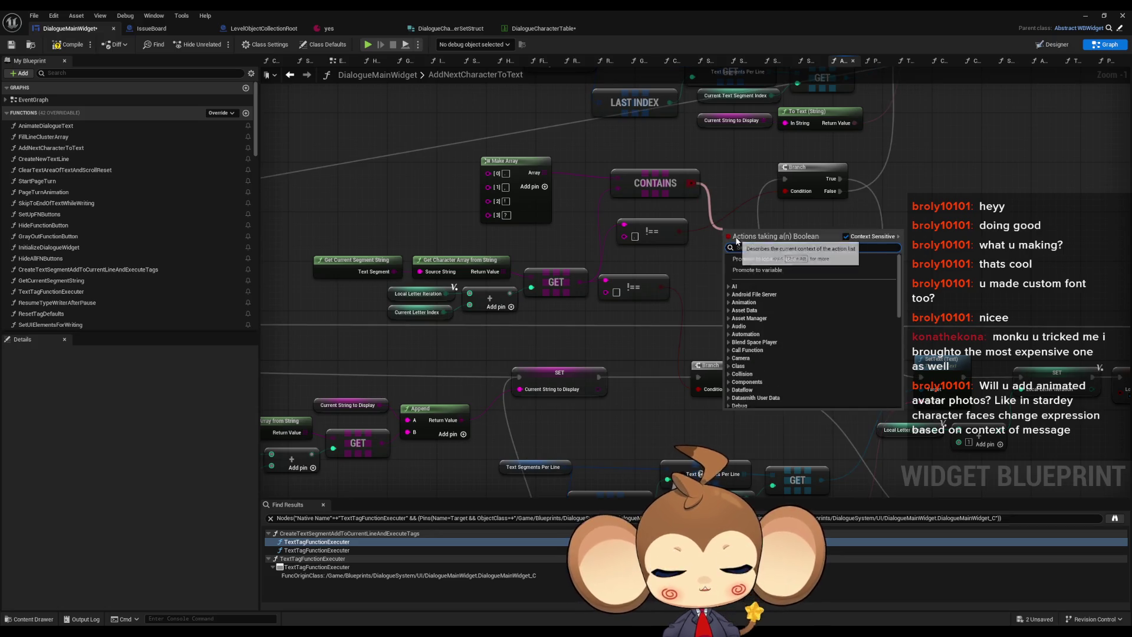
{"action": "type", "text": "!="}
{"action": "key", "text": "Return"}
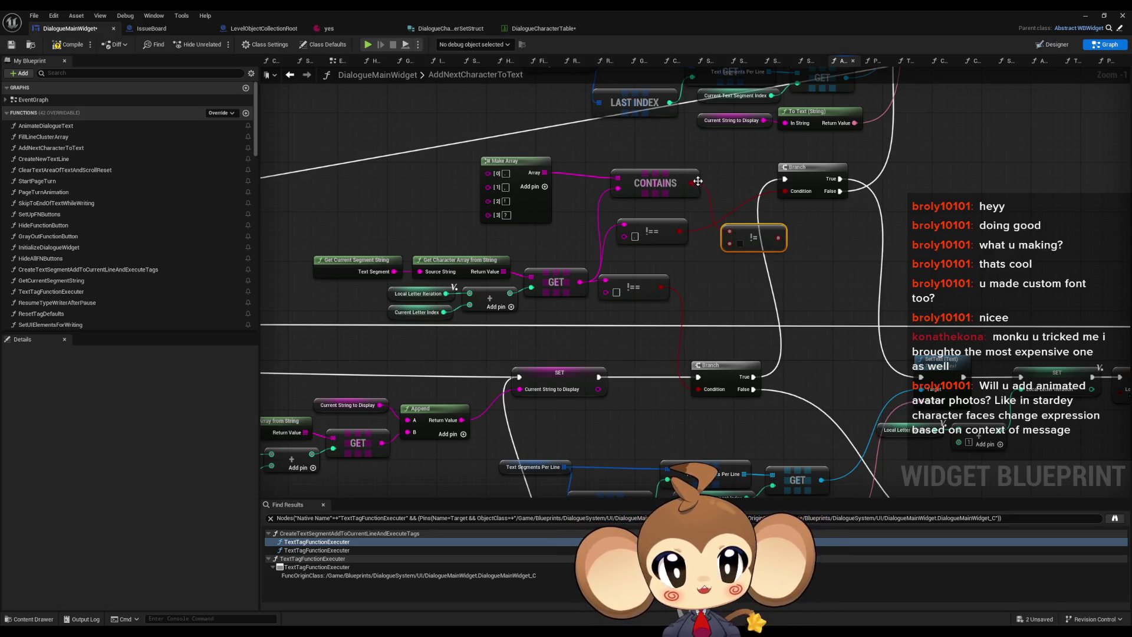
{"action": "left_click_drag", "start_coordinate": [692, 183], "coordinate": [716, 191]}
{"action": "type", "text": "not bool"}
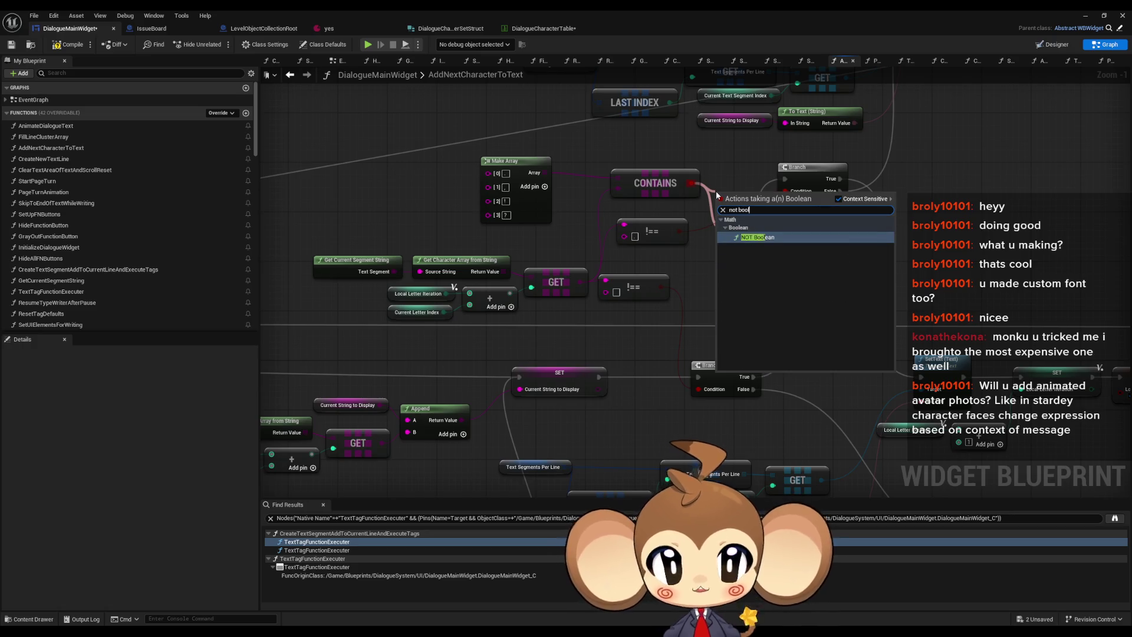
{"action": "key", "text": "Return"}
{"action": "left_click", "coordinate": [766, 236]}
{"action": "key", "text": "Delete"}
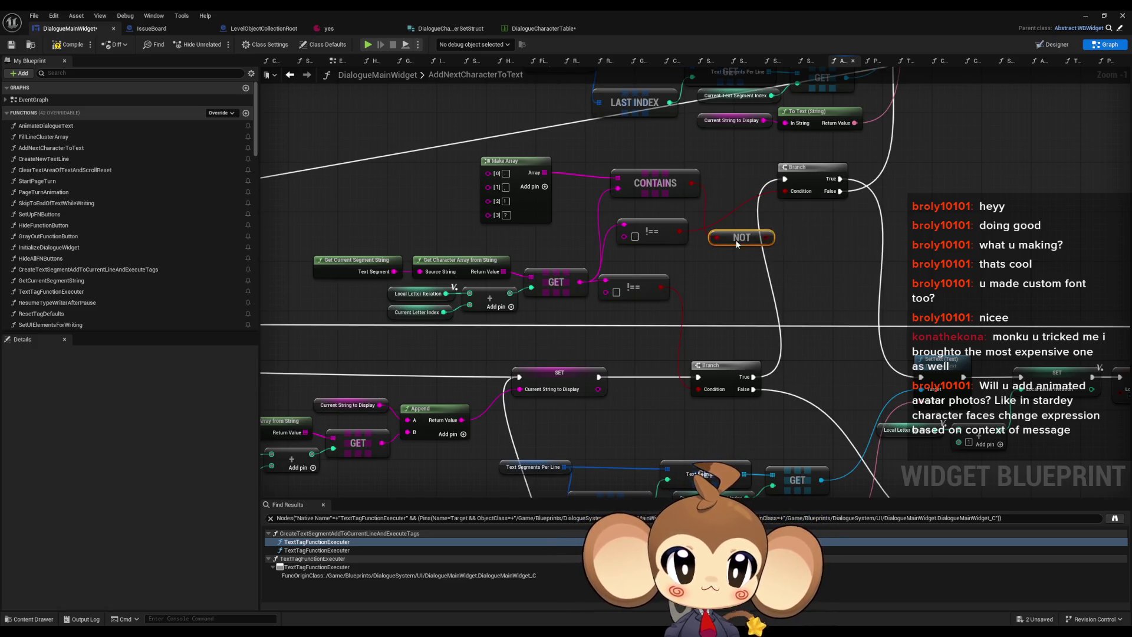
{"action": "mouse_move", "coordinate": [744, 194]}
{"action": "left_mouse_down"}
{"action": "mouse_move", "coordinate": [737, 238]}
{"action": "mouse_move", "coordinate": [778, 203]}
{"action": "mouse_move", "coordinate": [784, 363]}
{"action": "left_mouse_up"}
{"action": "left_click", "coordinate": [823, 253]}
{"action": "scroll", "coordinate": [866, 287], "scroll_direction": "down", "scroll_amount": 4}
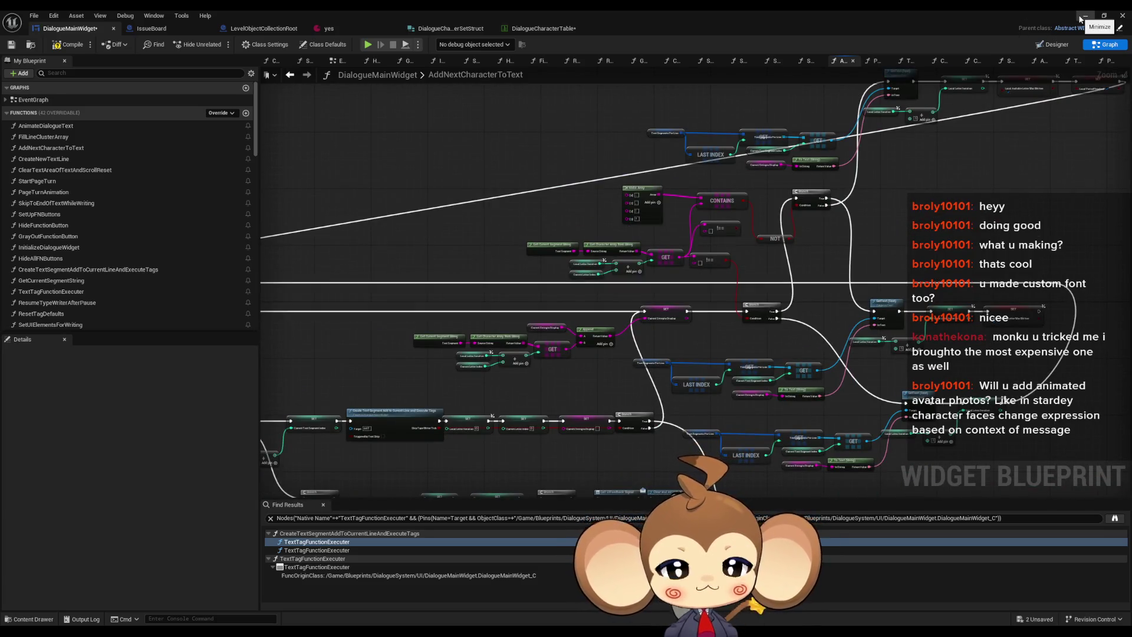
Step: Check the Tester's punctuated 'Hello.' English line in the yes asset, then return to the level editor
{"action": "left_click", "coordinate": [365, 26]}
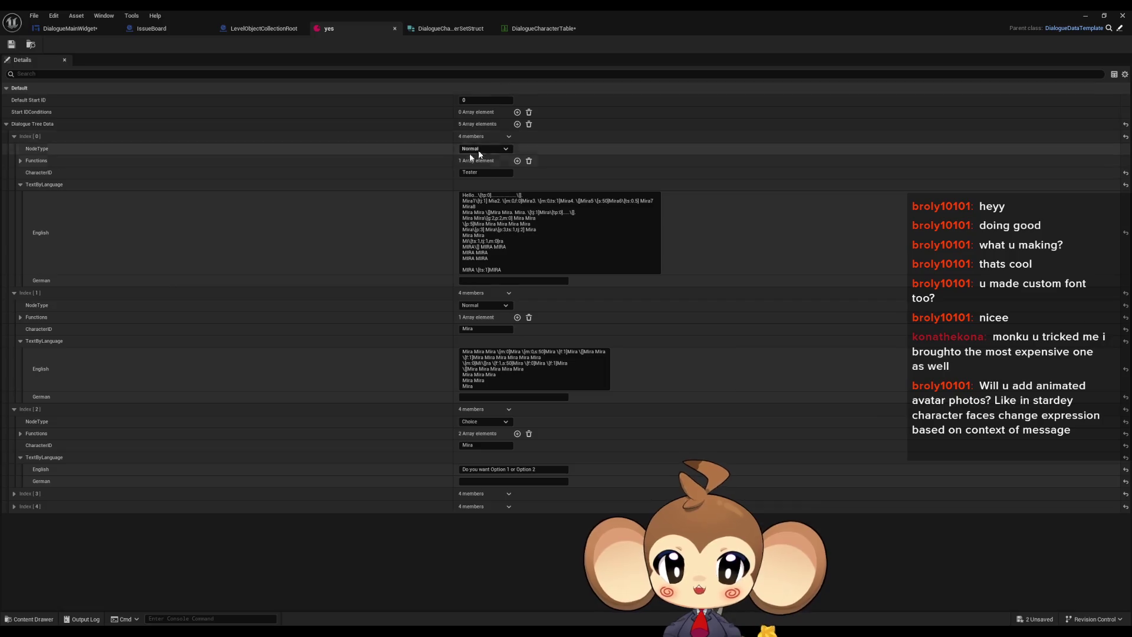
{"action": "left_click", "coordinate": [490, 196]}
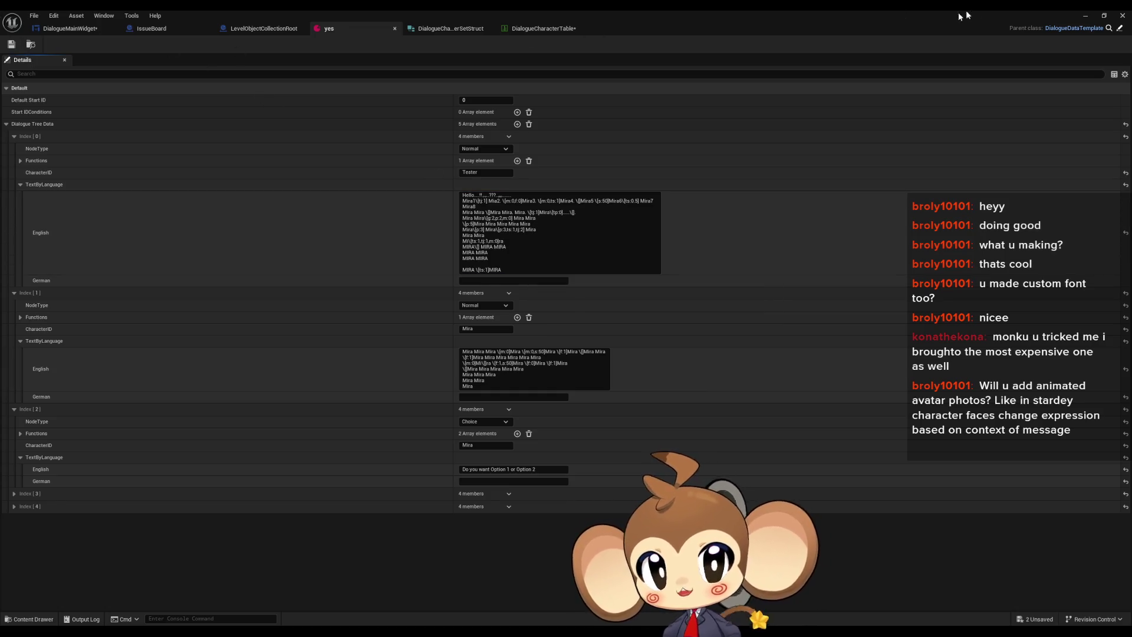
{"action": "left_click", "coordinate": [1093, 16]}
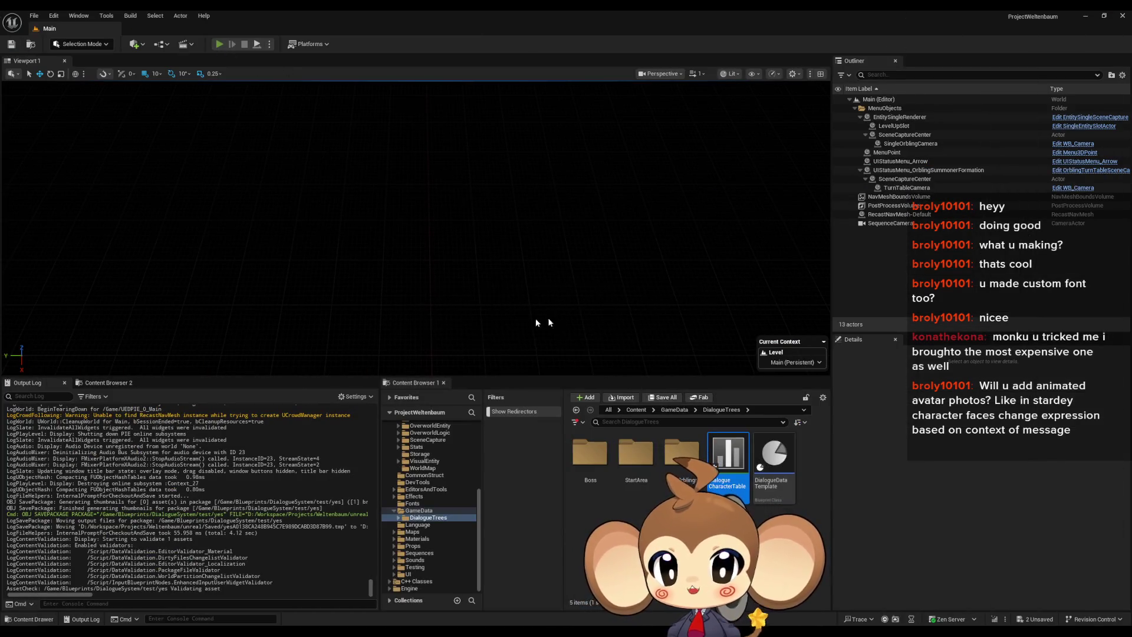
Step: Playtest past the start menu to watch the punctuated Hello line type out, then stop and reopen the yes asset
{"action": "key", "text": "alt+p"}
{"action": "left_click", "coordinate": [107, 324]}
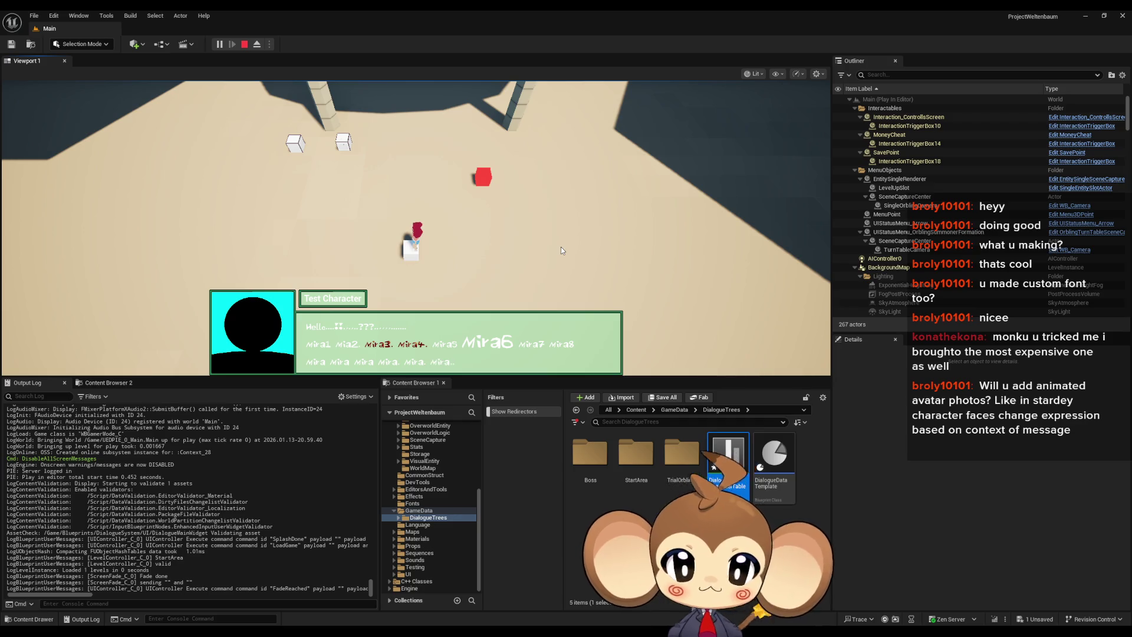
{"action": "left_click", "coordinate": [242, 44]}
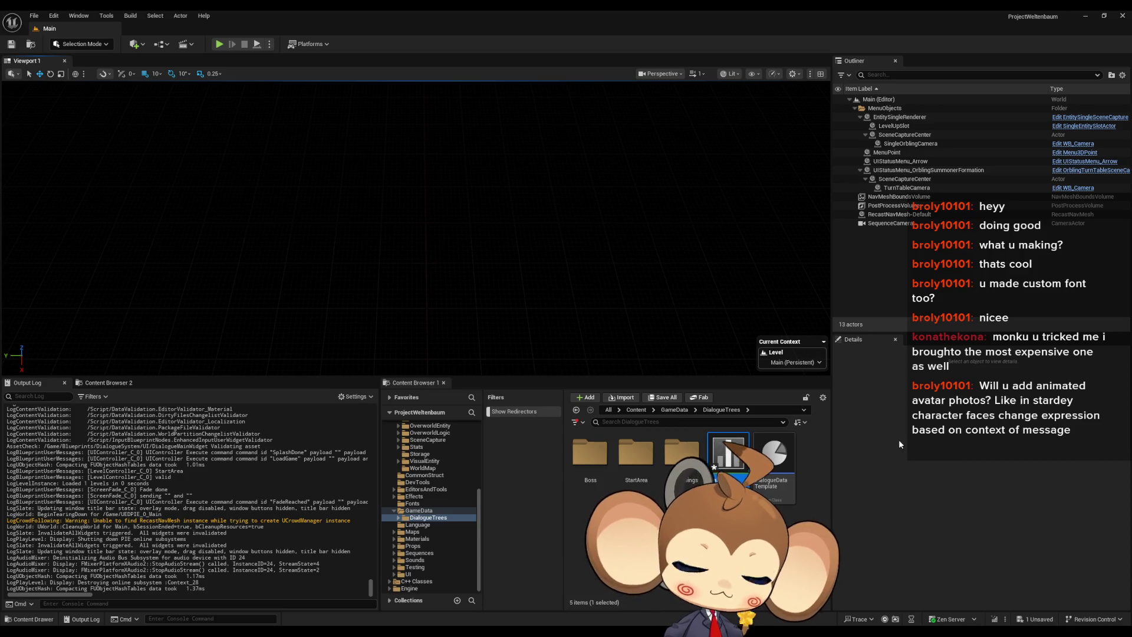
{"action": "mouse_move", "coordinate": [464, 632]}
{"action": "left_click", "coordinate": [477, 600]}
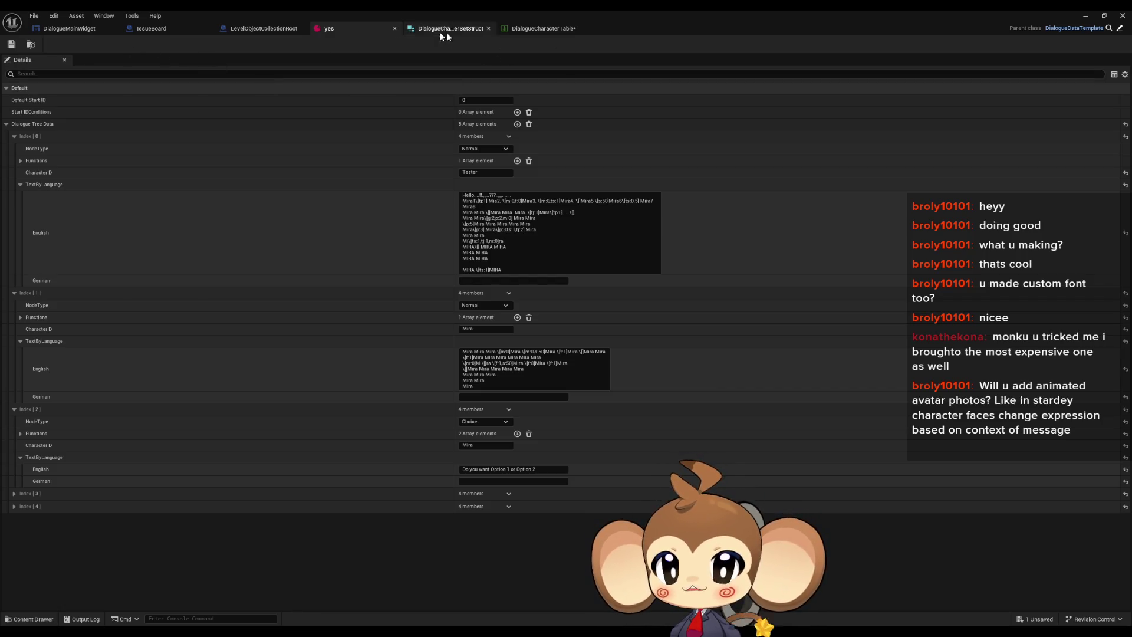
Step: Return to DialogueMainWidget's designer and select the MonkeyFont text block and its Grid Panel
{"action": "left_click", "coordinate": [247, 28]}
{"action": "left_click", "coordinate": [164, 30]}
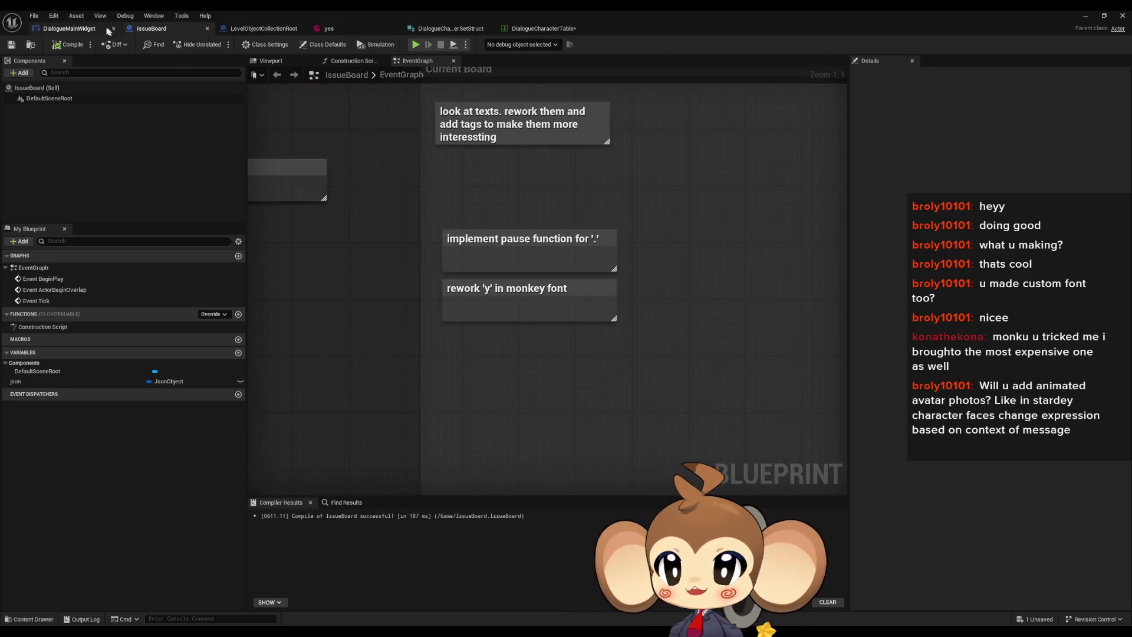
{"action": "left_click", "coordinate": [77, 29]}
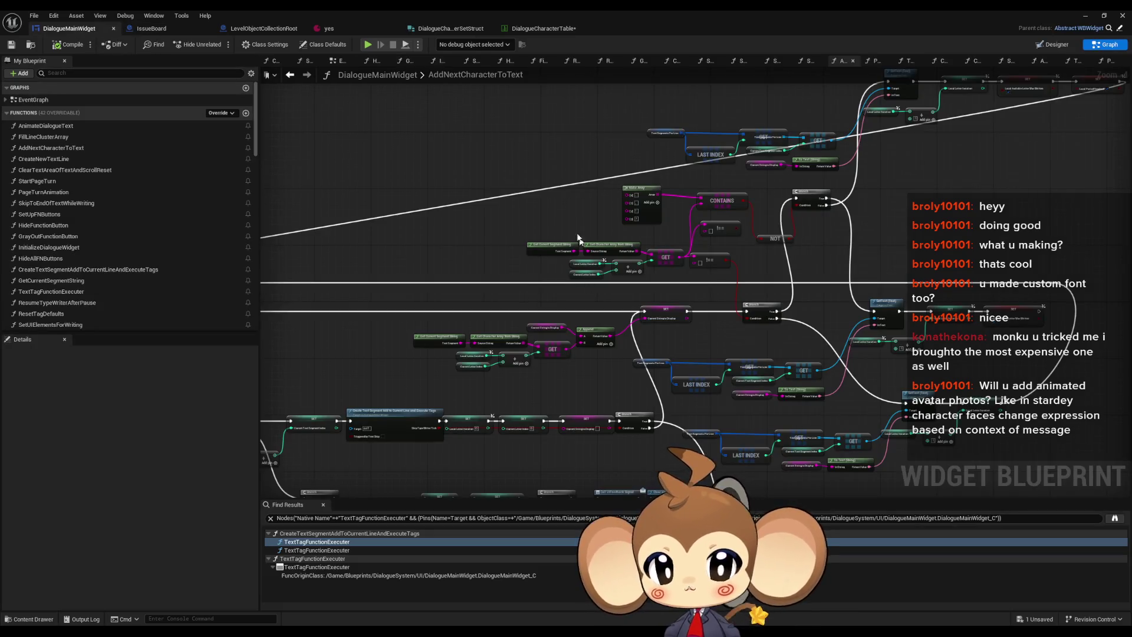
{"action": "scroll", "coordinate": [639, 215], "scroll_direction": "down", "scroll_amount": 3}
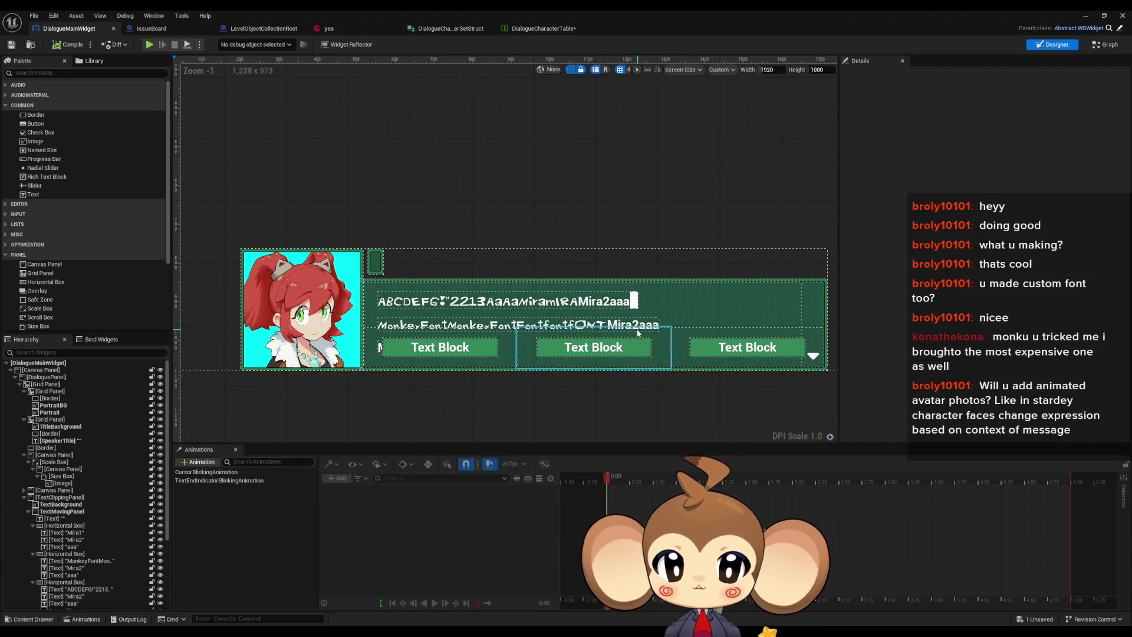
{"action": "left_click", "coordinate": [470, 328]}
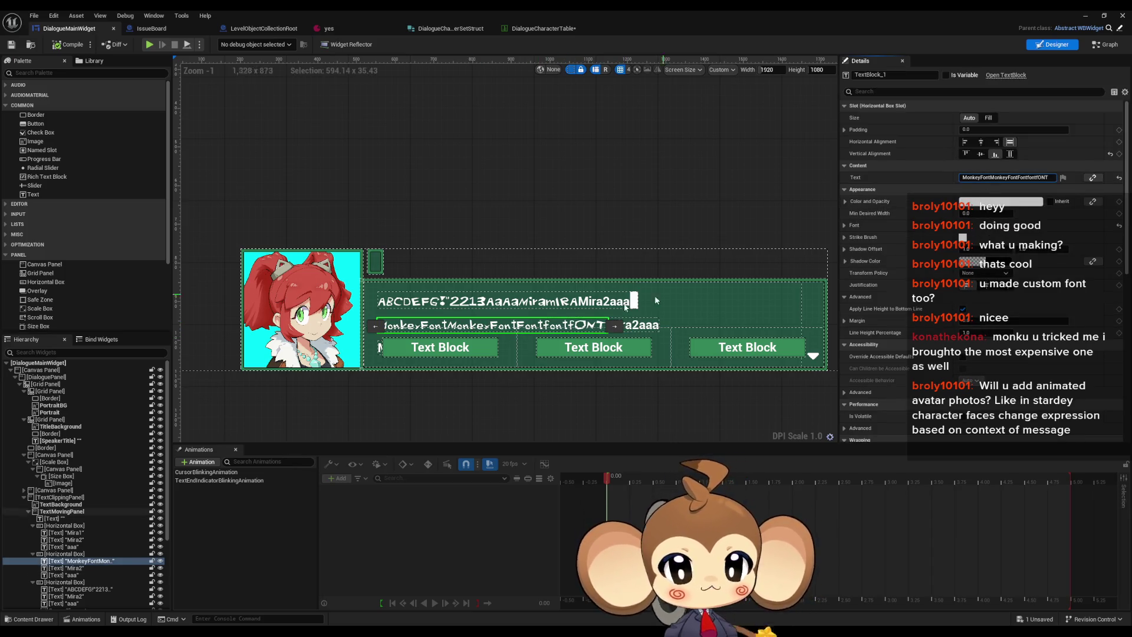
{"action": "scroll", "coordinate": [484, 122], "scroll_direction": "up", "scroll_amount": 6}
{"action": "left_click", "coordinate": [483, 123]}
{"action": "scroll", "coordinate": [483, 122], "scroll_direction": "down", "scroll_amount": 3}
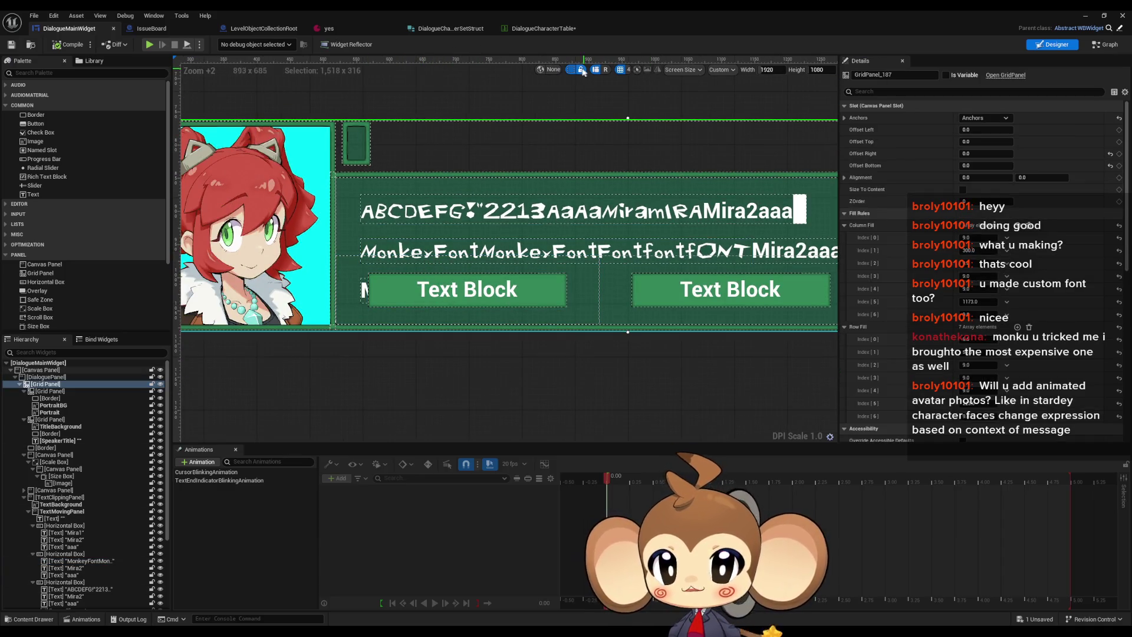
Step: Turn off the dashed widget outlines and reselect the MonkeyFont text block to edit its Text
{"action": "left_click", "coordinate": [571, 70]}
{"action": "scroll", "coordinate": [455, 386], "scroll_direction": "down", "scroll_amount": 1}
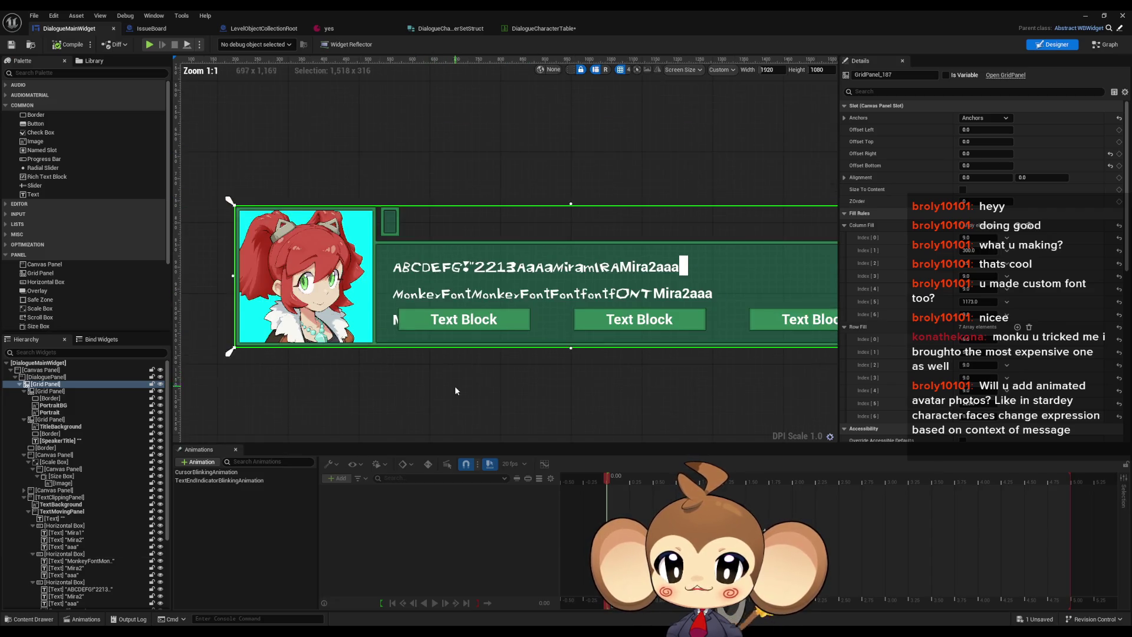
{"action": "scroll", "coordinate": [446, 375], "scroll_direction": "up", "scroll_amount": 2}
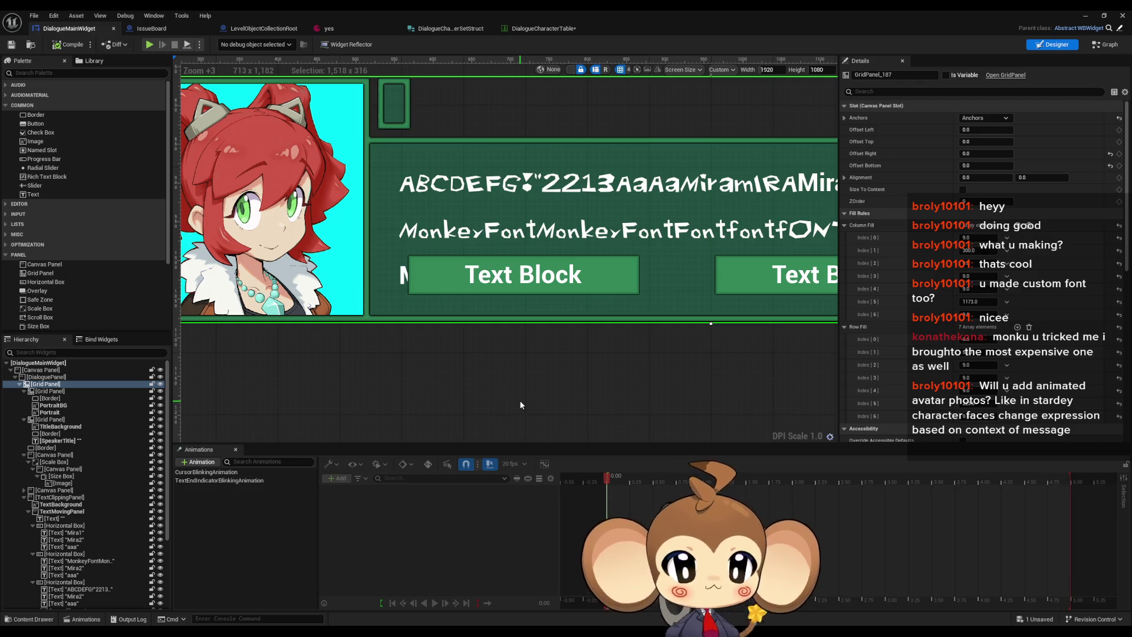
{"action": "left_click", "coordinate": [531, 232]}
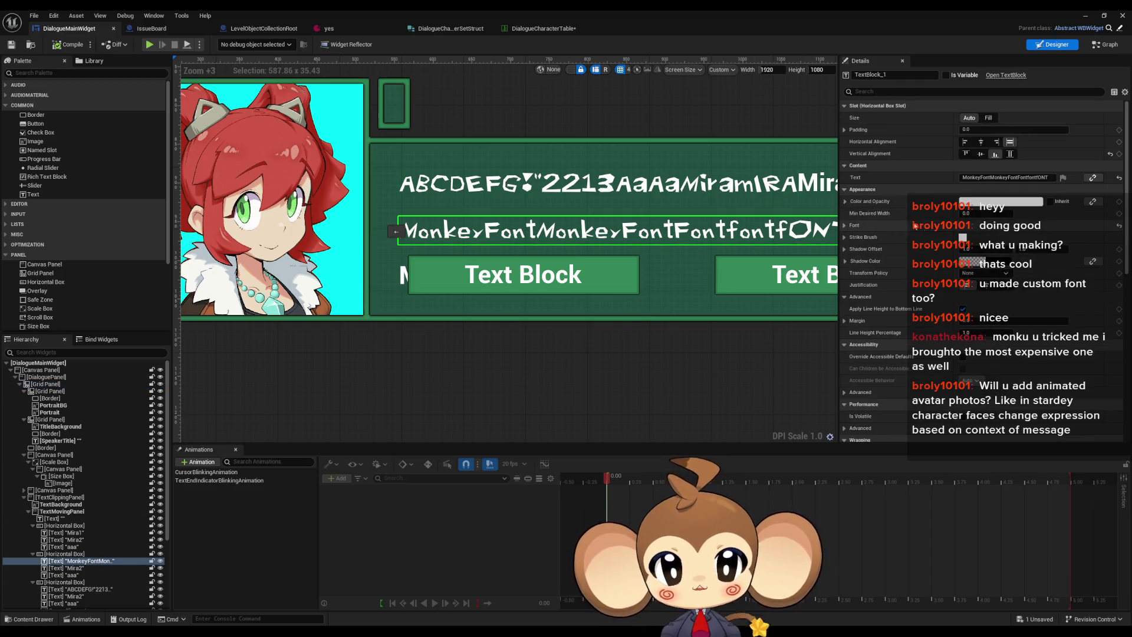
{"action": "left_click", "coordinate": [964, 179]}
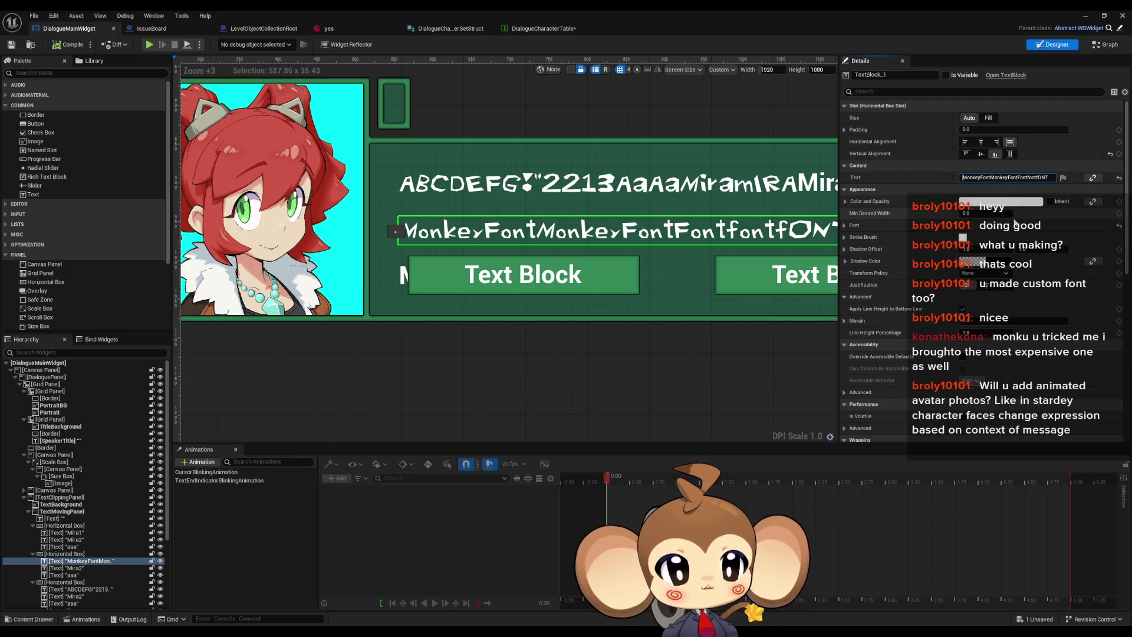
Step: Prefix the sample line with 'Yoshi' to read YoshiMonkeyFont, then add a new Text Block to the canvas
{"action": "type", "text": "Yoshi"}
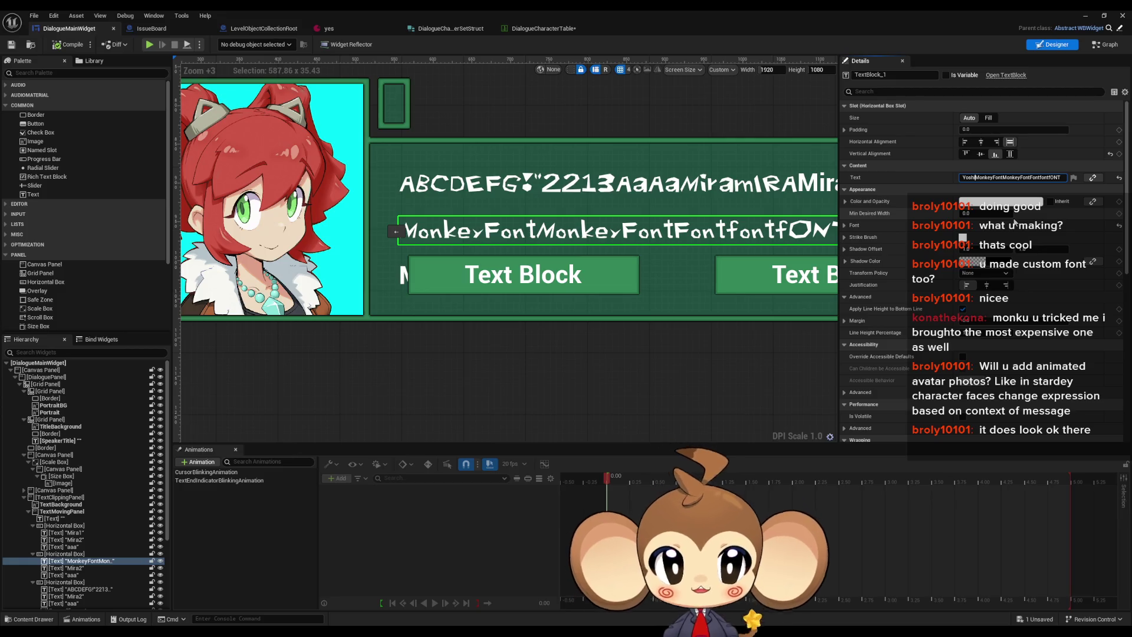
{"action": "key", "text": "Return"}
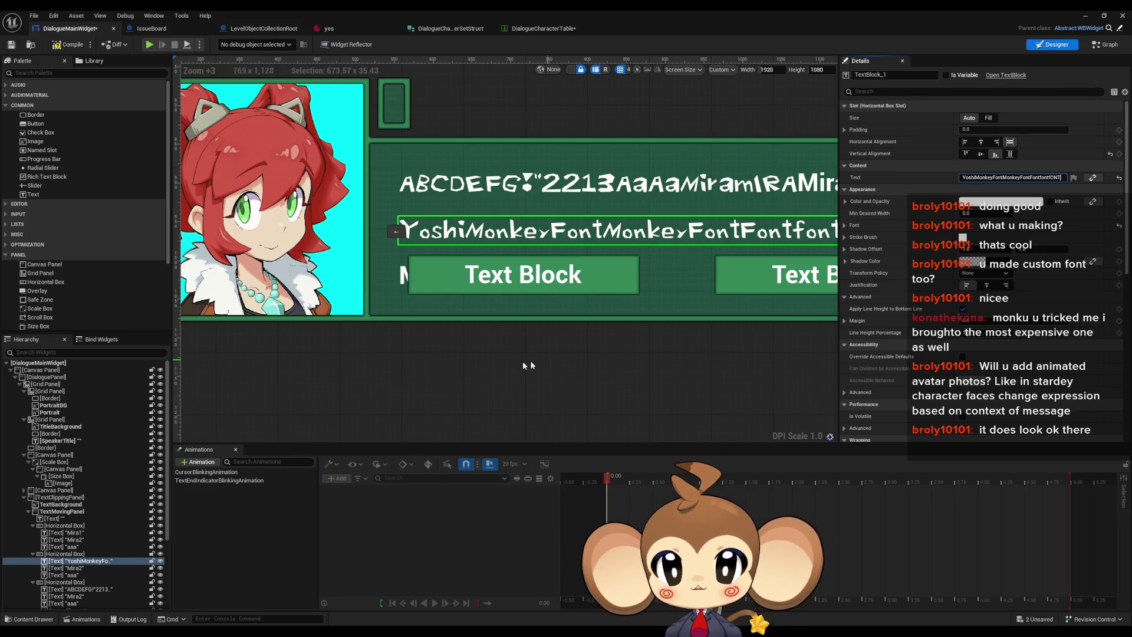
{"action": "left_click", "coordinate": [529, 367]}
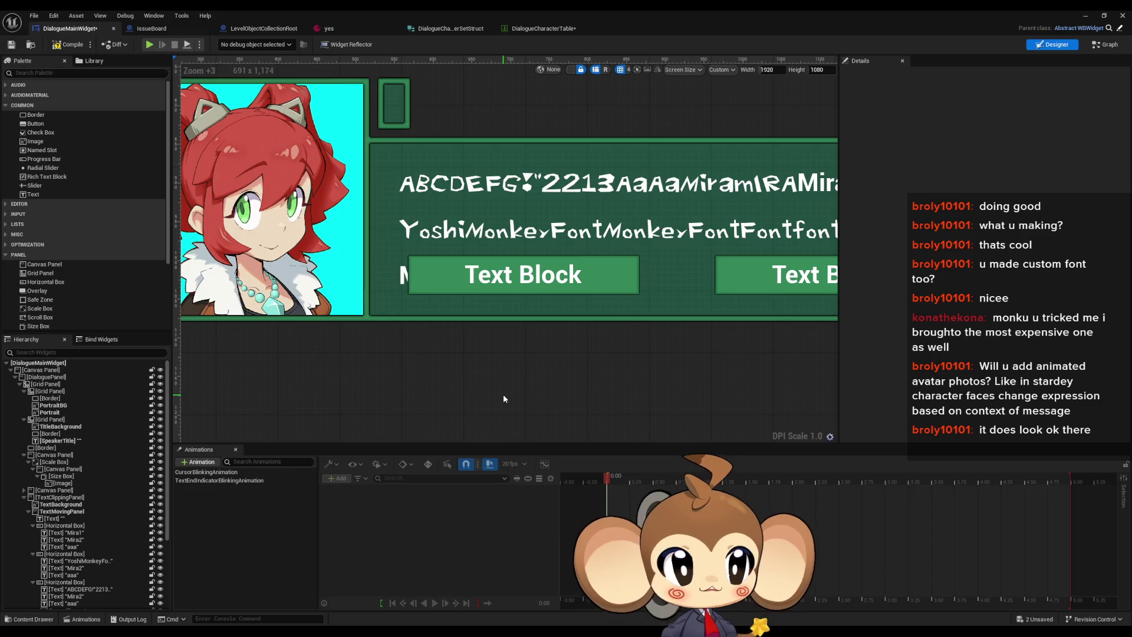
{"action": "scroll", "coordinate": [503, 394], "scroll_direction": "down", "scroll_amount": 2}
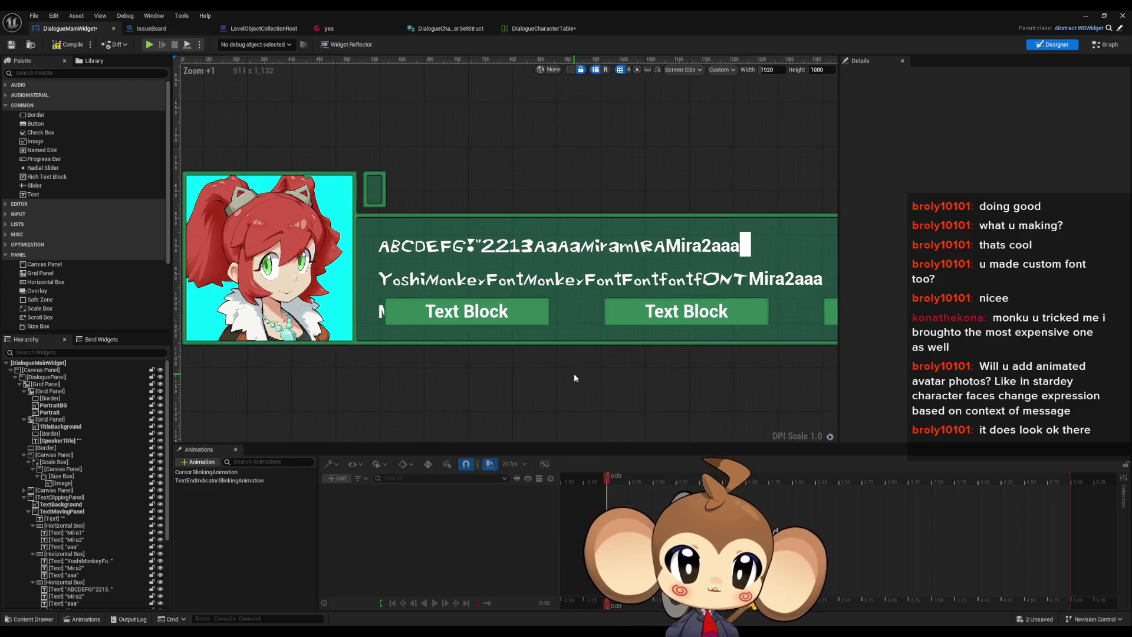
{"action": "scroll", "coordinate": [481, 357], "scroll_direction": "up", "scroll_amount": 2}
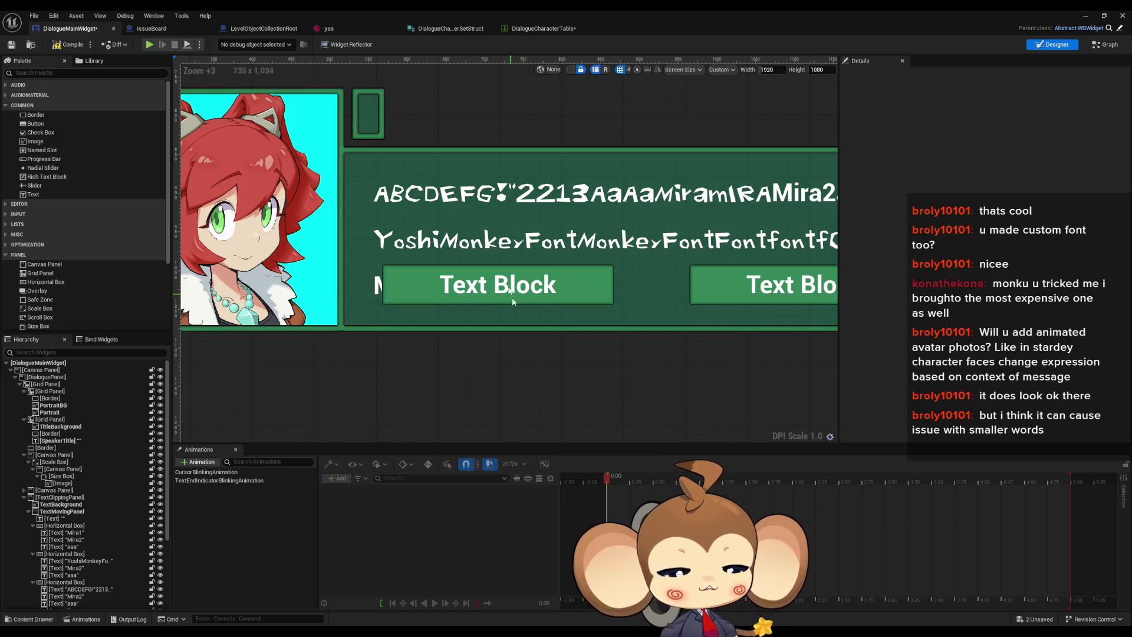
{"action": "left_click", "coordinate": [512, 238]}
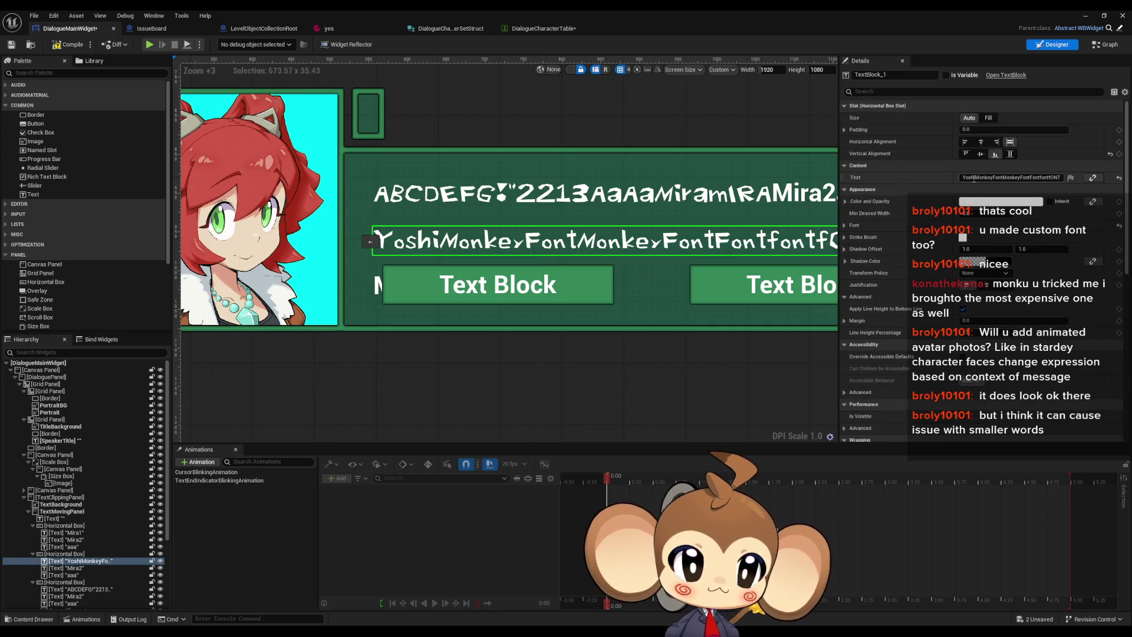
{"action": "scroll", "coordinate": [570, 305], "scroll_direction": "down", "scroll_amount": 1}
{"action": "scroll", "coordinate": [570, 305], "scroll_direction": "down", "scroll_amount": 1}
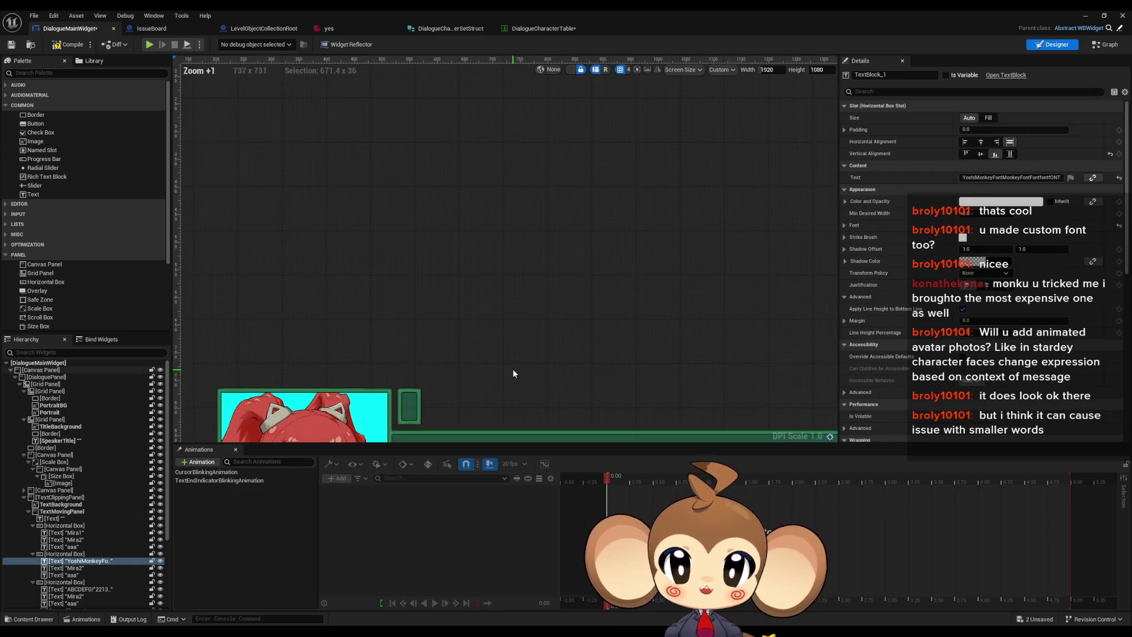
{"action": "left_click_drag", "start_coordinate": [33, 194], "coordinate": [481, 242]}
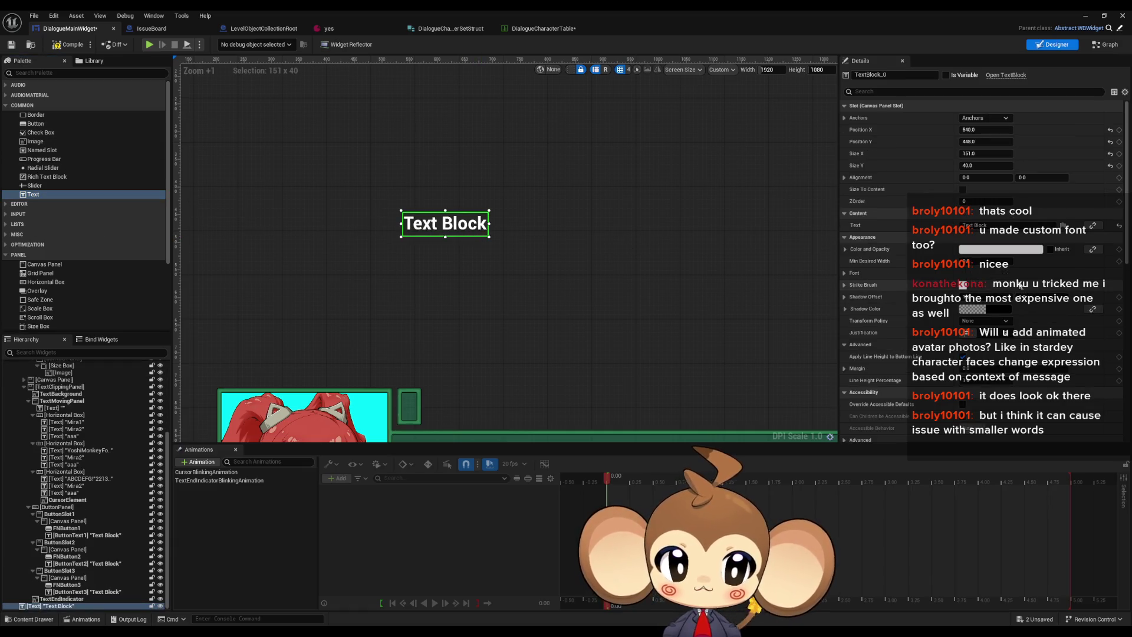
Step: Set the new text block's font family to Monkey and enlarge it to about 728.6 by 174.4
{"action": "left_click", "coordinate": [845, 273]}
{"action": "left_click", "coordinate": [989, 288]}
{"action": "type", "text": "mo"}
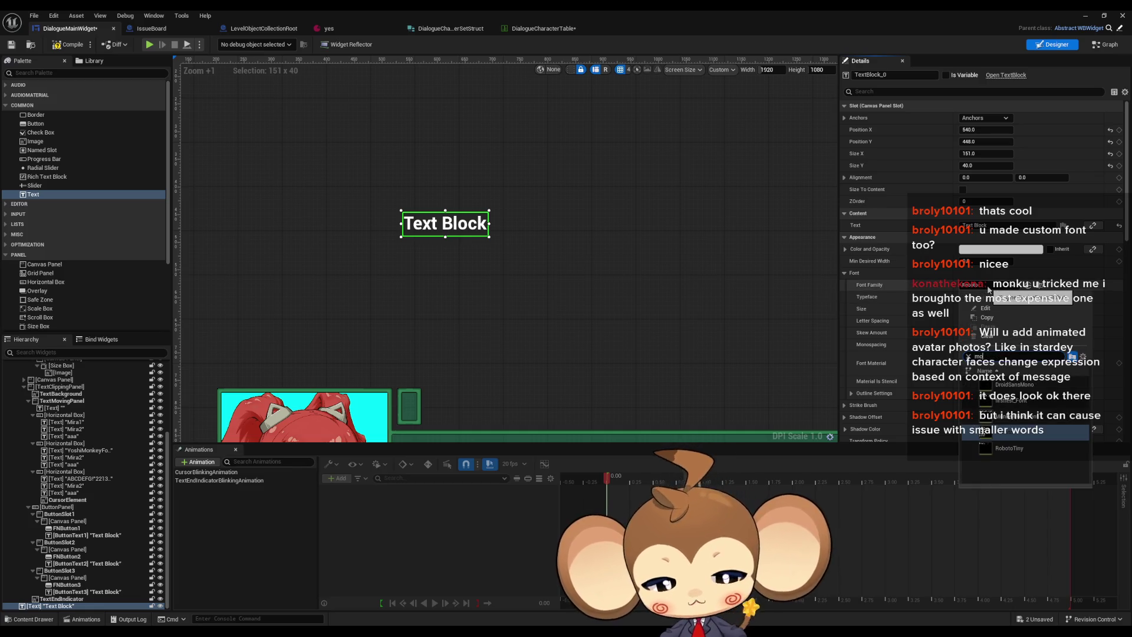
{"action": "type", "text": "nkeymonkey"}
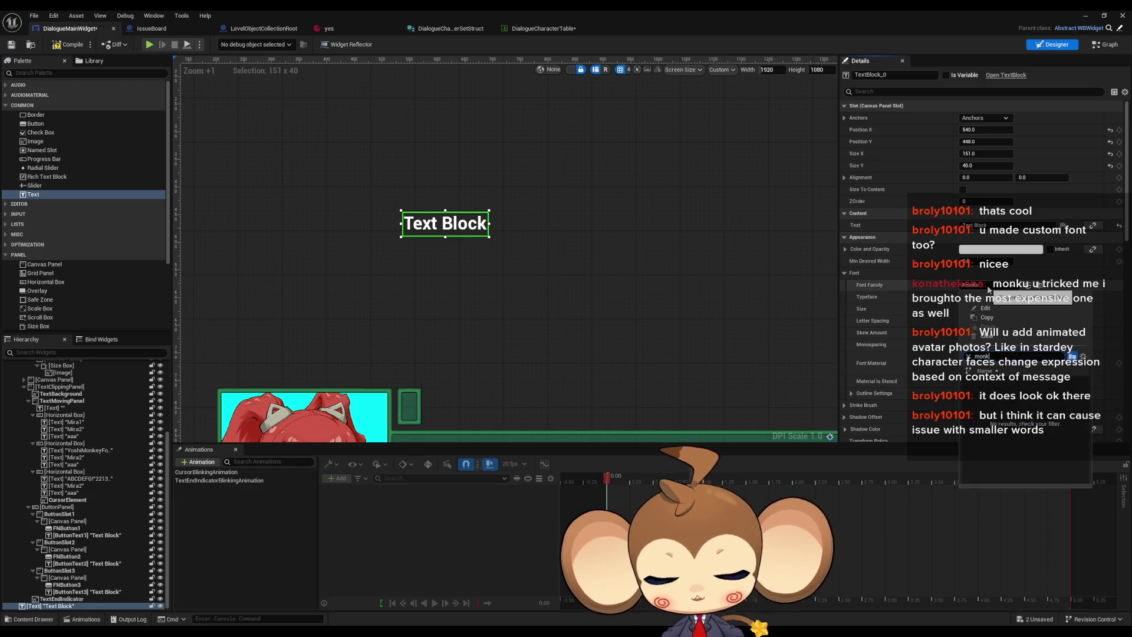
{"action": "left_click", "coordinate": [1008, 386]}
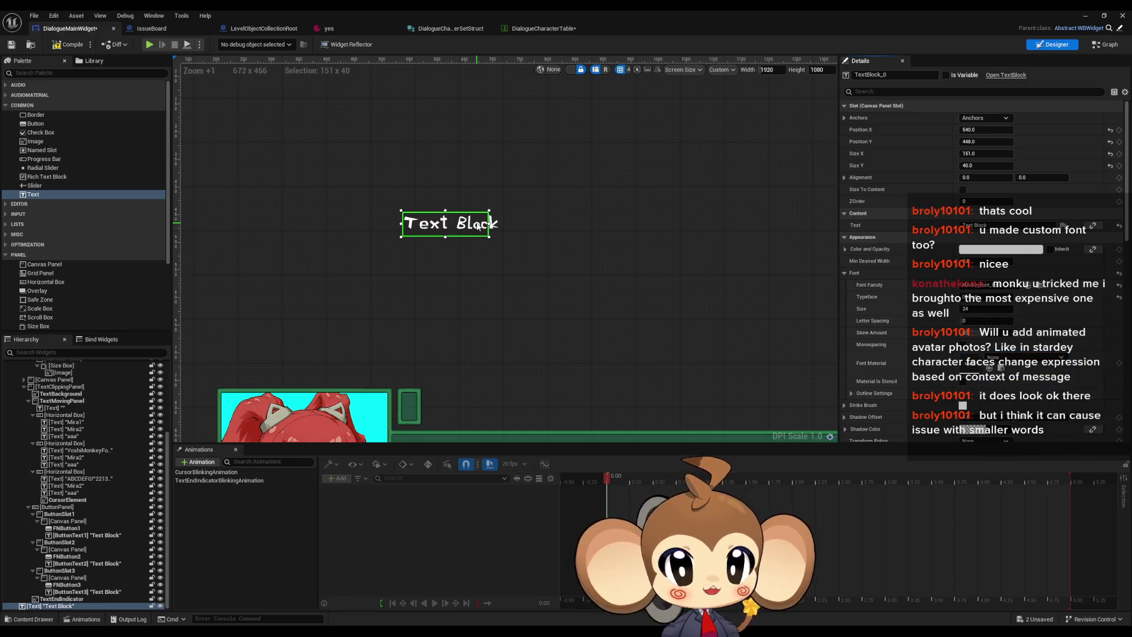
{"action": "left_click_drag", "start_coordinate": [489, 237], "coordinate": [808, 311]}
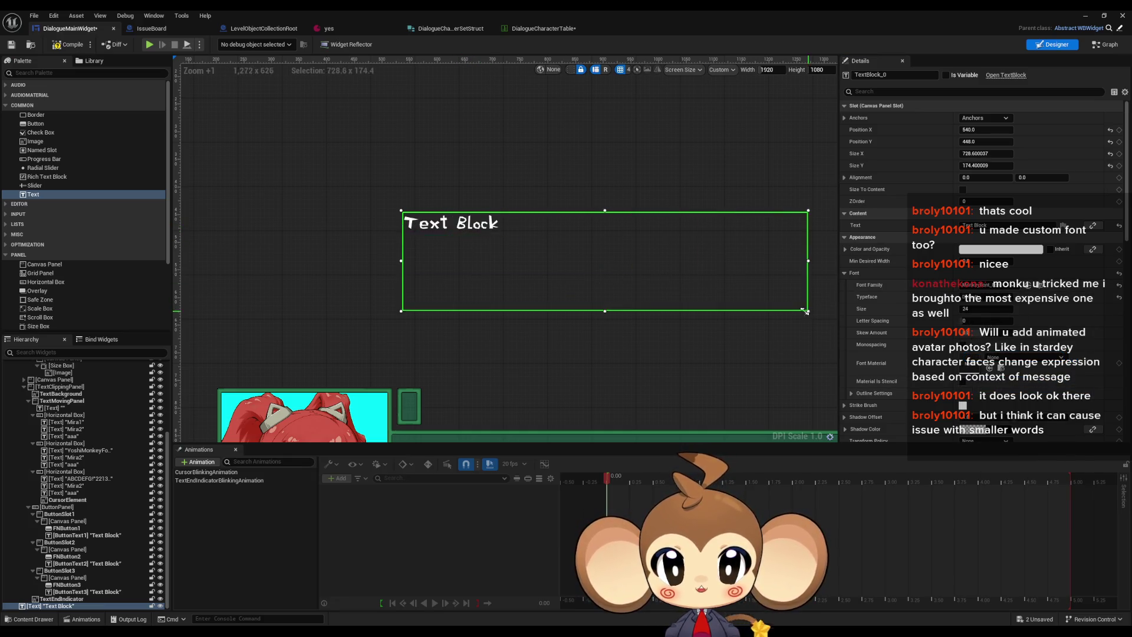
Step: Replace the placeholder text with test words, ending on 'haiy hair hey her'
{"action": "left_click", "coordinate": [991, 226]}
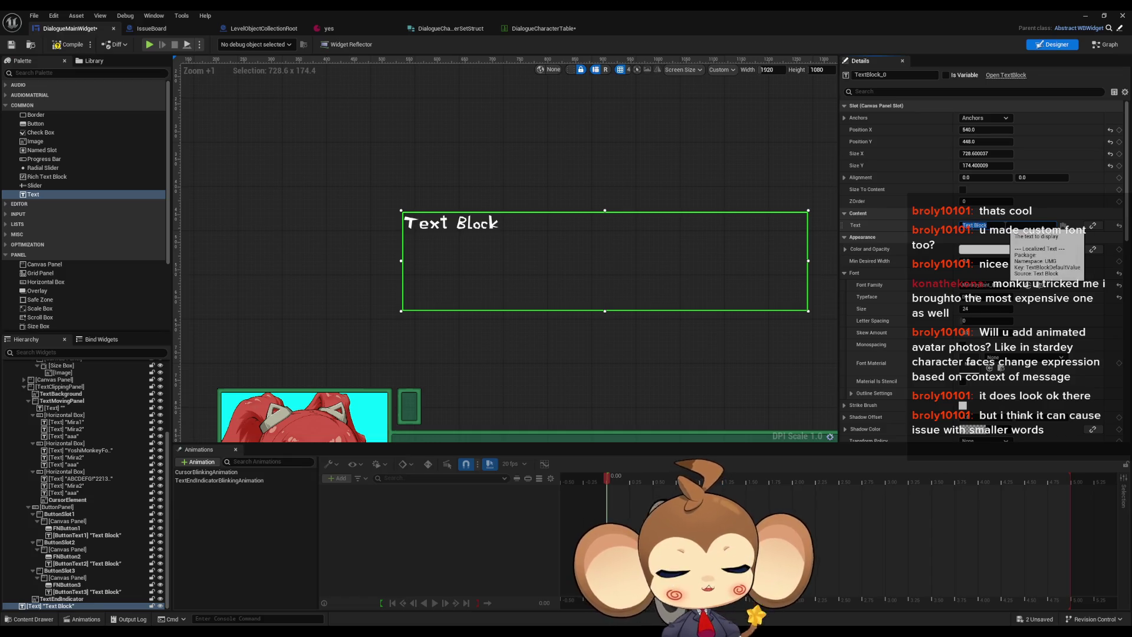
{"action": "type", "text": "test"}
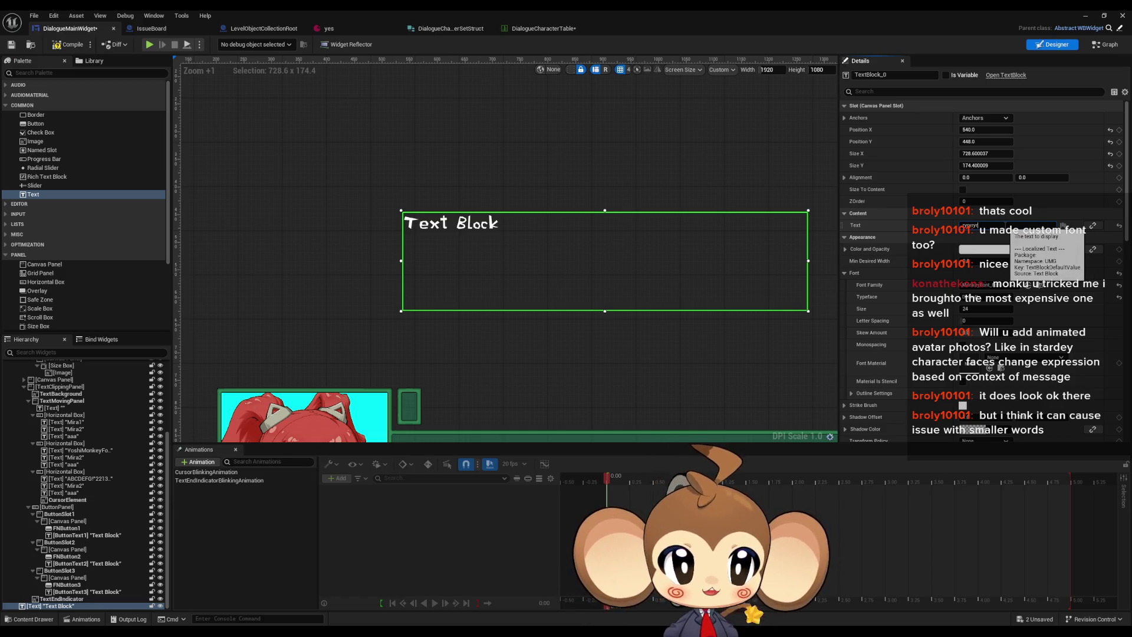
{"action": "type", "text": "r"}
{"action": "key", "text": "Return"}
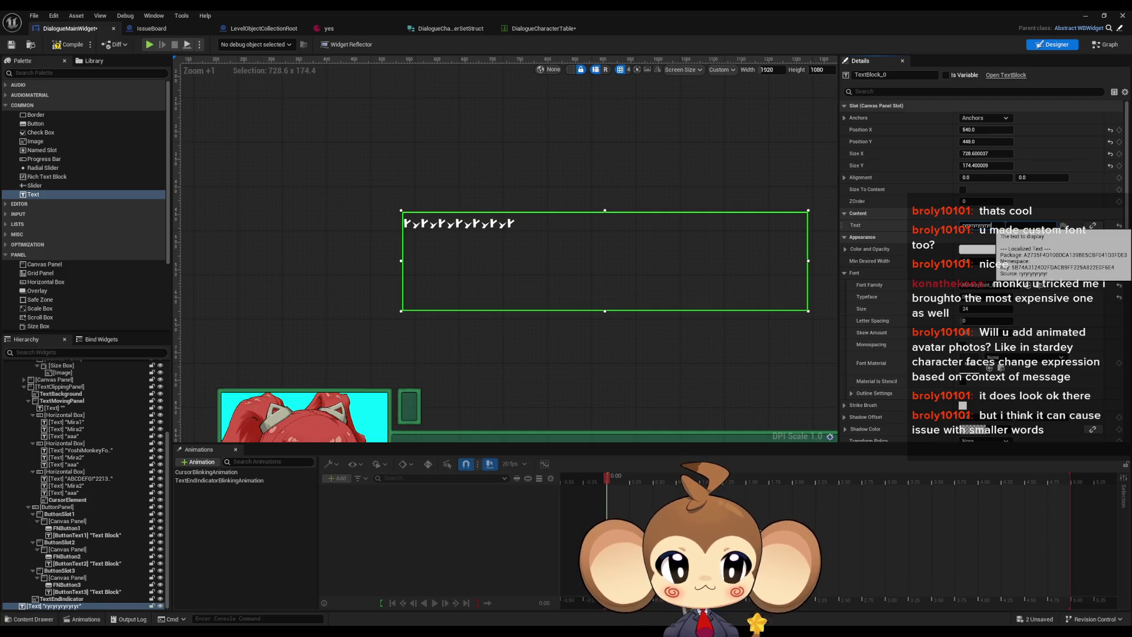
{"action": "left_click", "coordinate": [976, 226]}
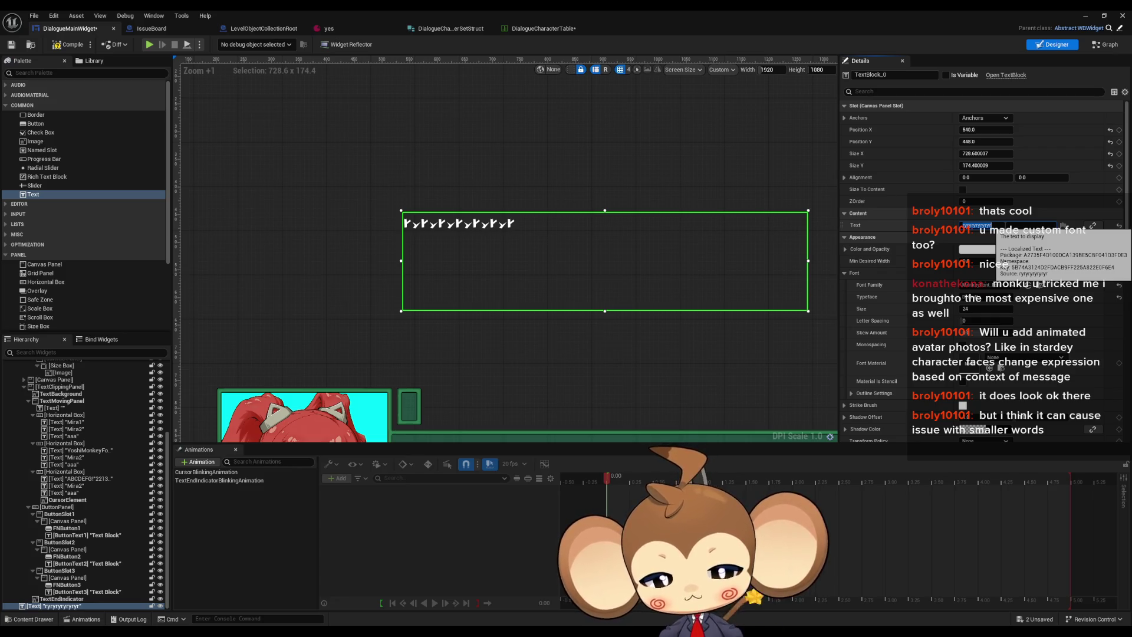
{"action": "type", "text": "hel"}
{"action": "key", "text": "Return"}
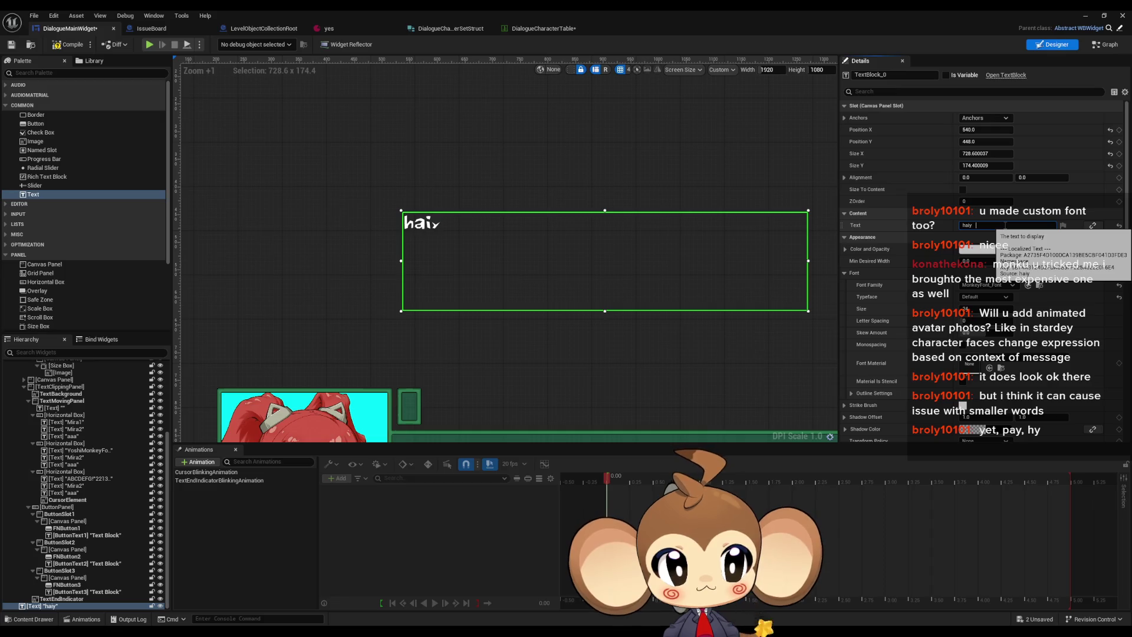
{"action": "type", "text": "hair"}
{"action": "key", "text": "Return"}
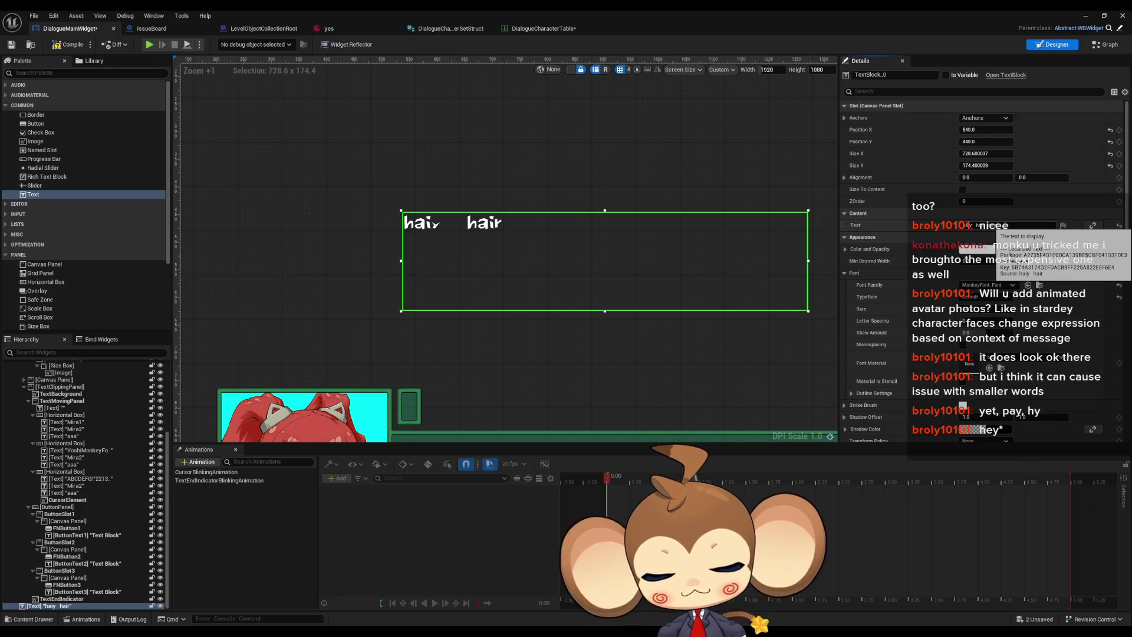
{"action": "type", "text": "hey her"}
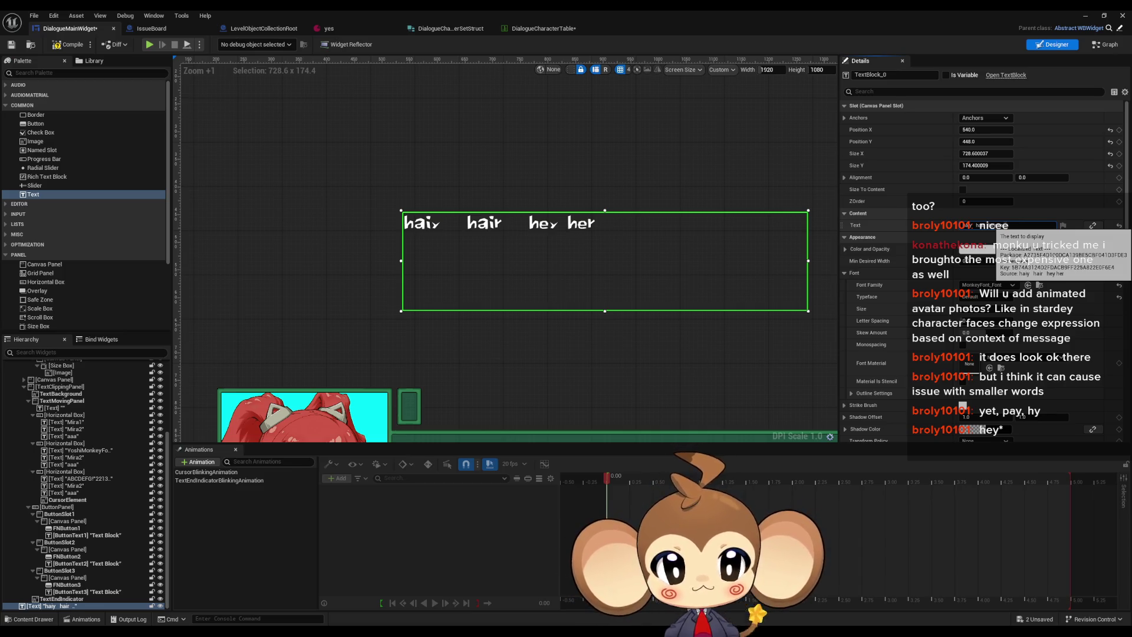
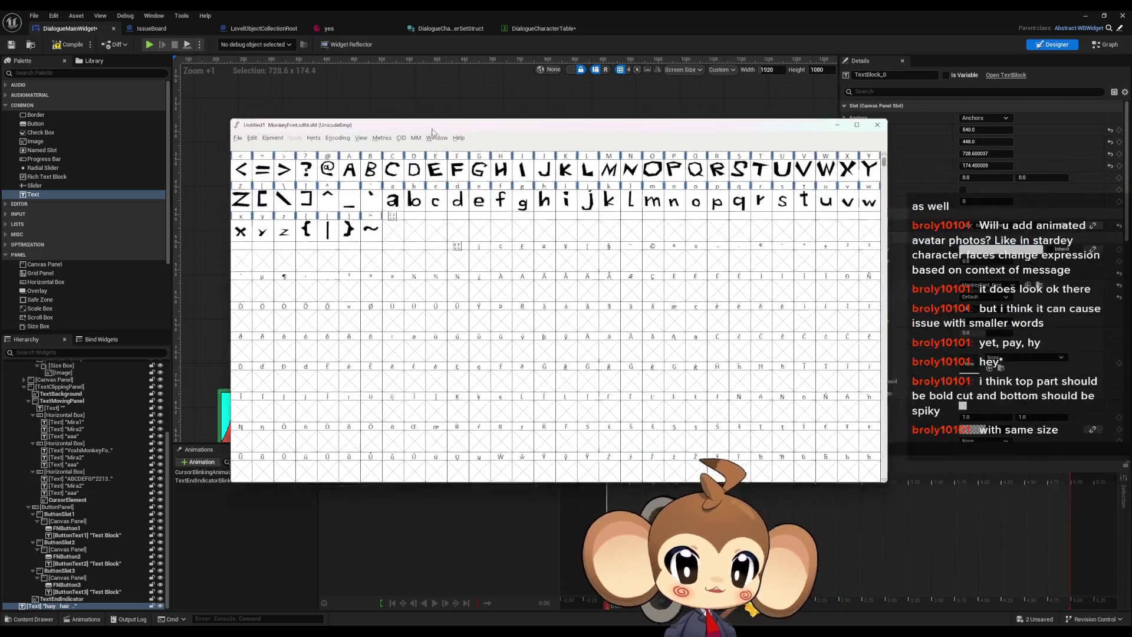
Step: Open the lowercase y glyph and drag its two bottom corners rightward
{"action": "left_click_drag", "start_coordinate": [429, 127], "coordinate": [372, 181]}
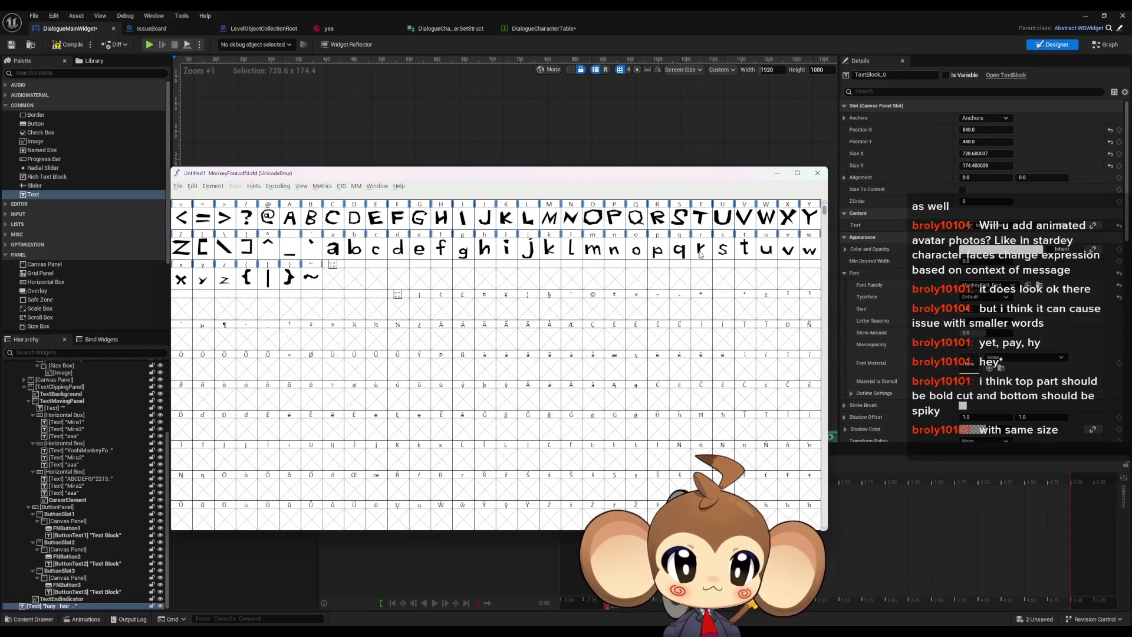
{"action": "left_click", "coordinate": [203, 283]}
{"action": "double_click", "coordinate": [202, 283]}
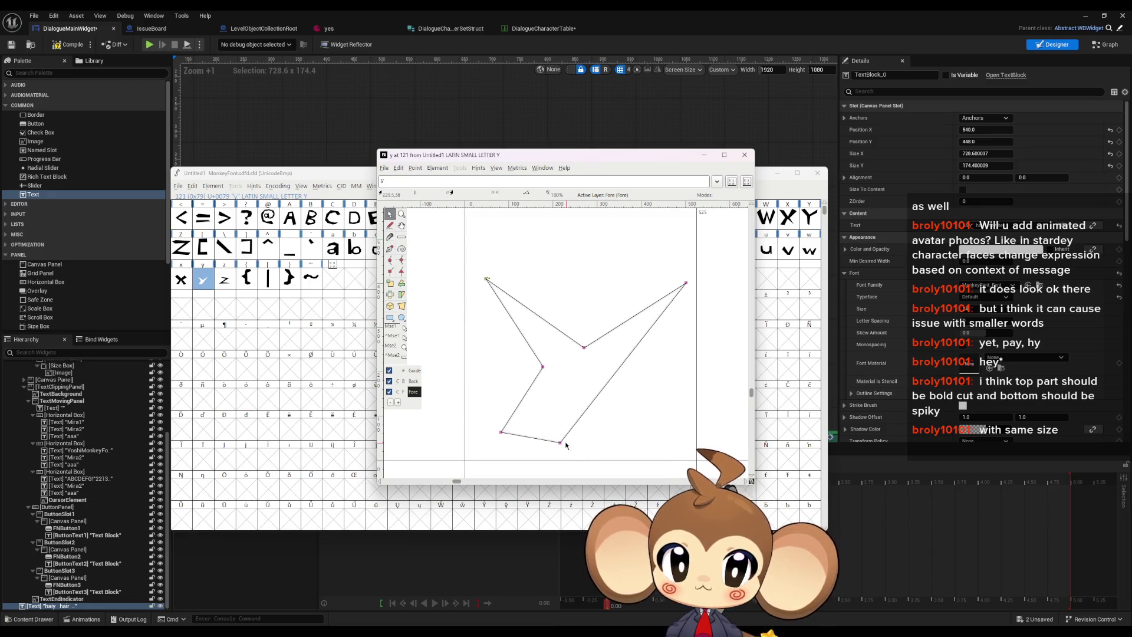
{"action": "left_click_drag", "start_coordinate": [560, 446], "coordinate": [621, 443]}
{"action": "left_click_drag", "start_coordinate": [501, 434], "coordinate": [617, 441]}
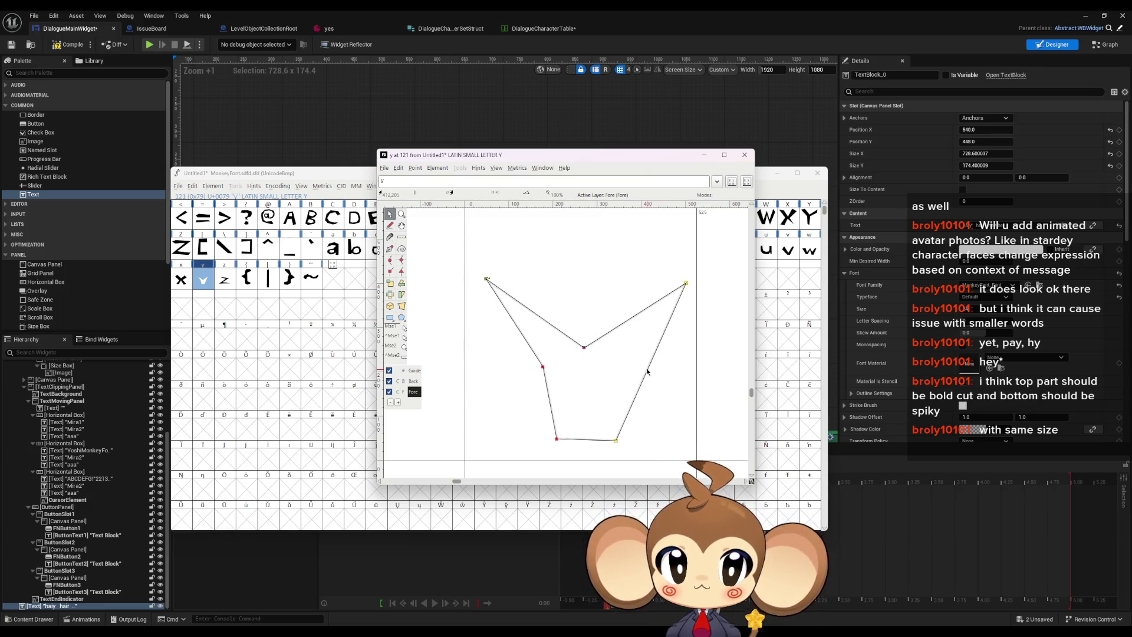
Step: Pull the right arm's middle point and bottom-right corner inward so the stem is straight and vertical
{"action": "left_click", "coordinate": [390, 248]}
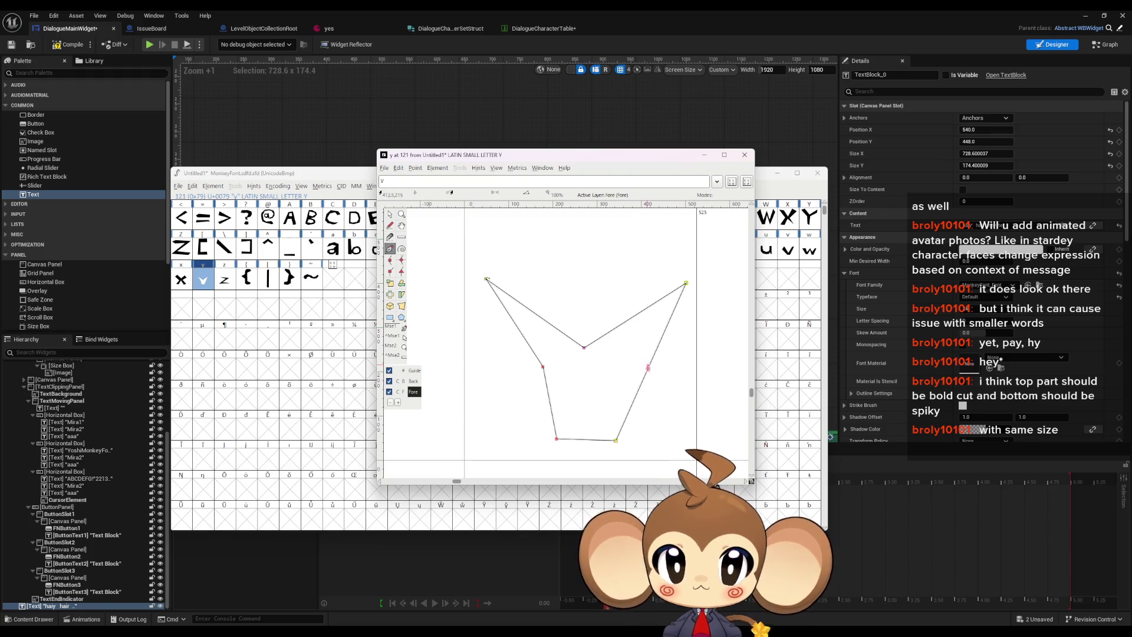
{"action": "left_click", "coordinate": [390, 214]}
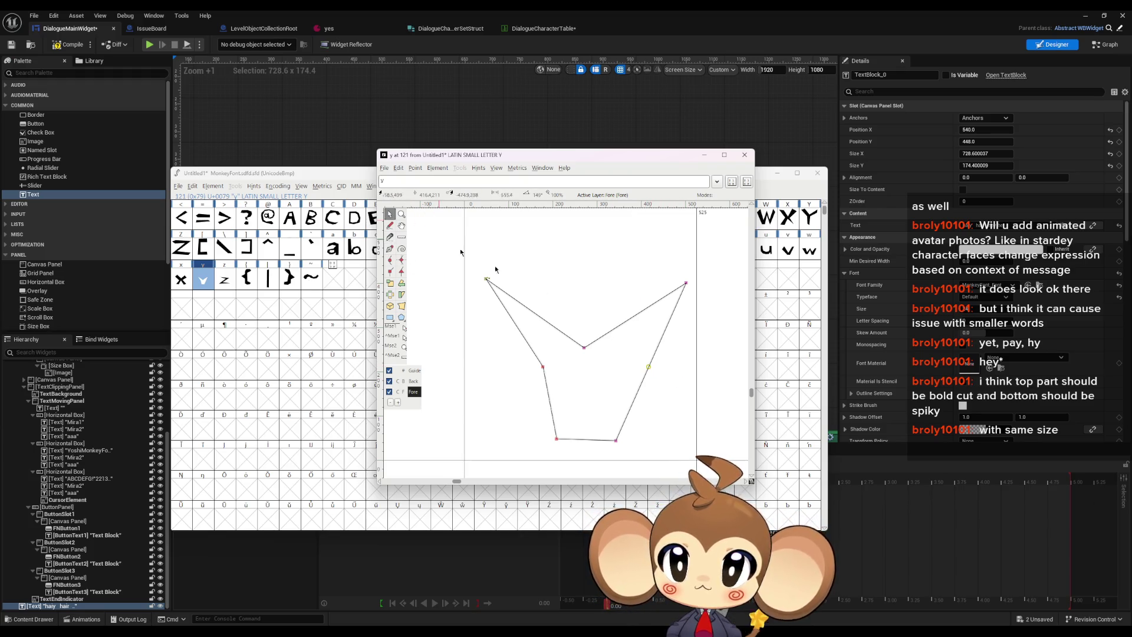
{"action": "left_click_drag", "start_coordinate": [475, 250], "coordinate": [715, 459]}
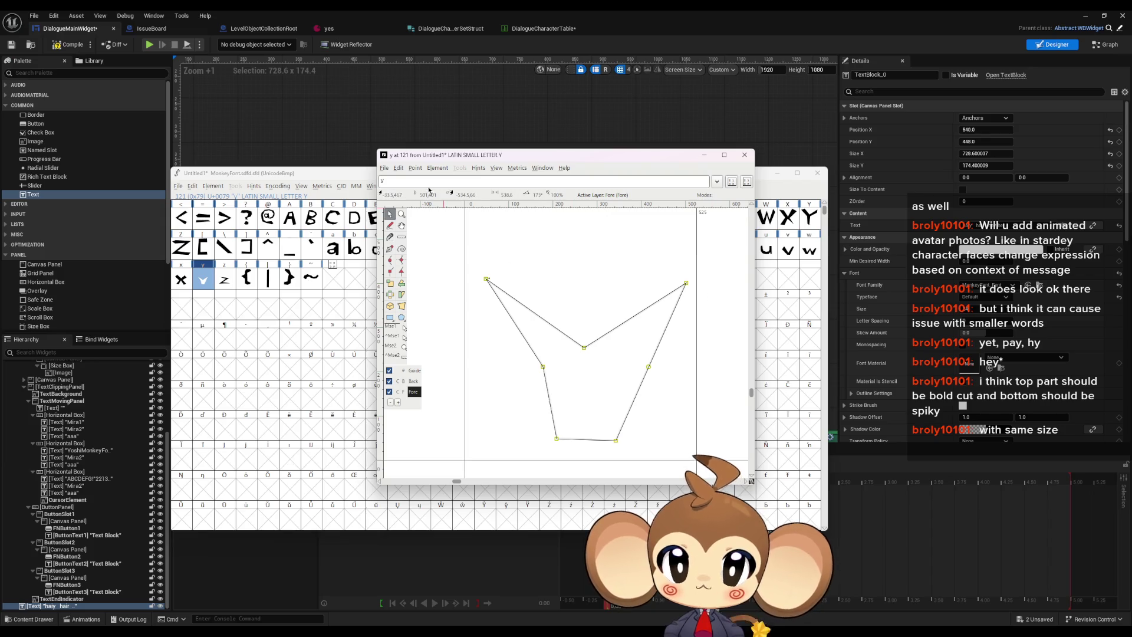
{"action": "left_click", "coordinate": [411, 172]}
{"action": "left_click", "coordinate": [446, 313]}
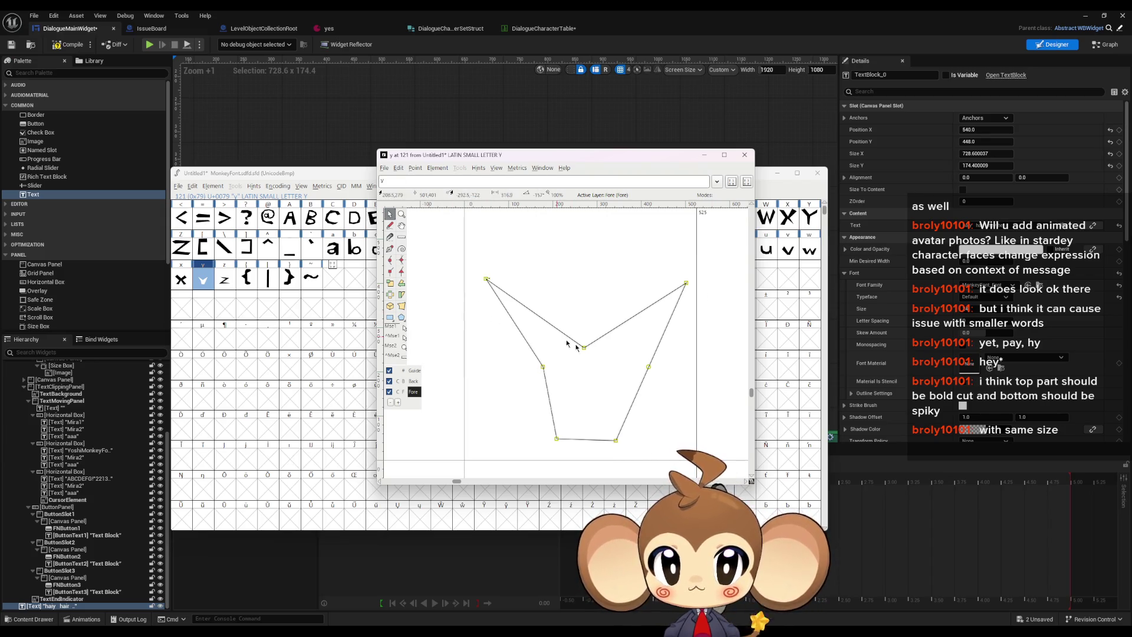
{"action": "left_click", "coordinate": [576, 340]}
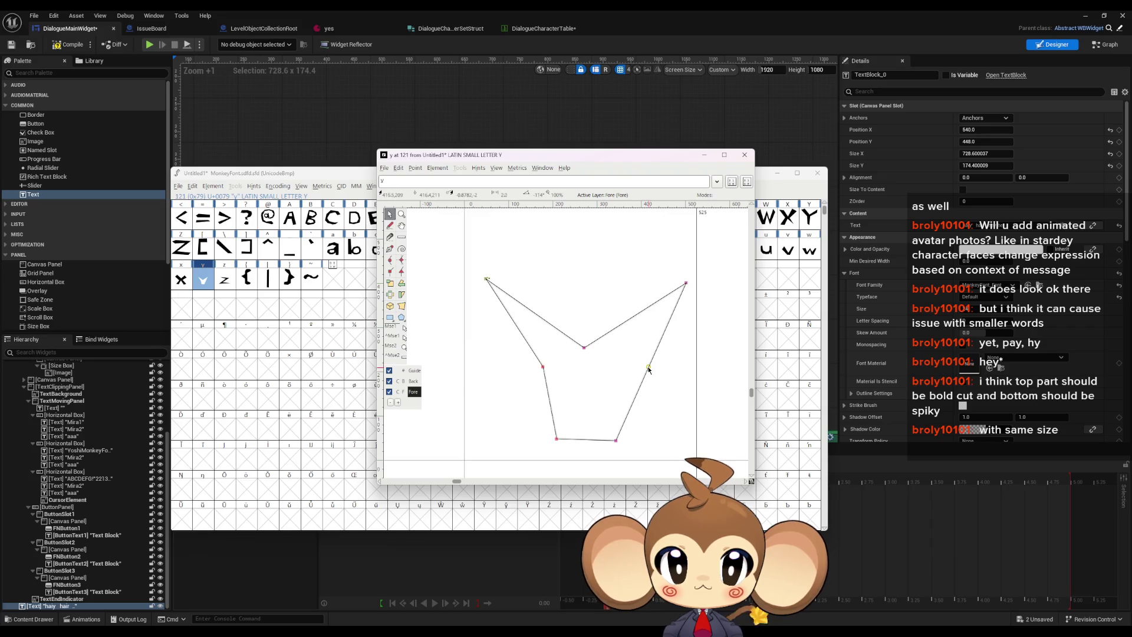
{"action": "left_click_drag", "start_coordinate": [649, 368], "coordinate": [614, 367]}
{"action": "left_click_drag", "start_coordinate": [617, 441], "coordinate": [602, 416]}
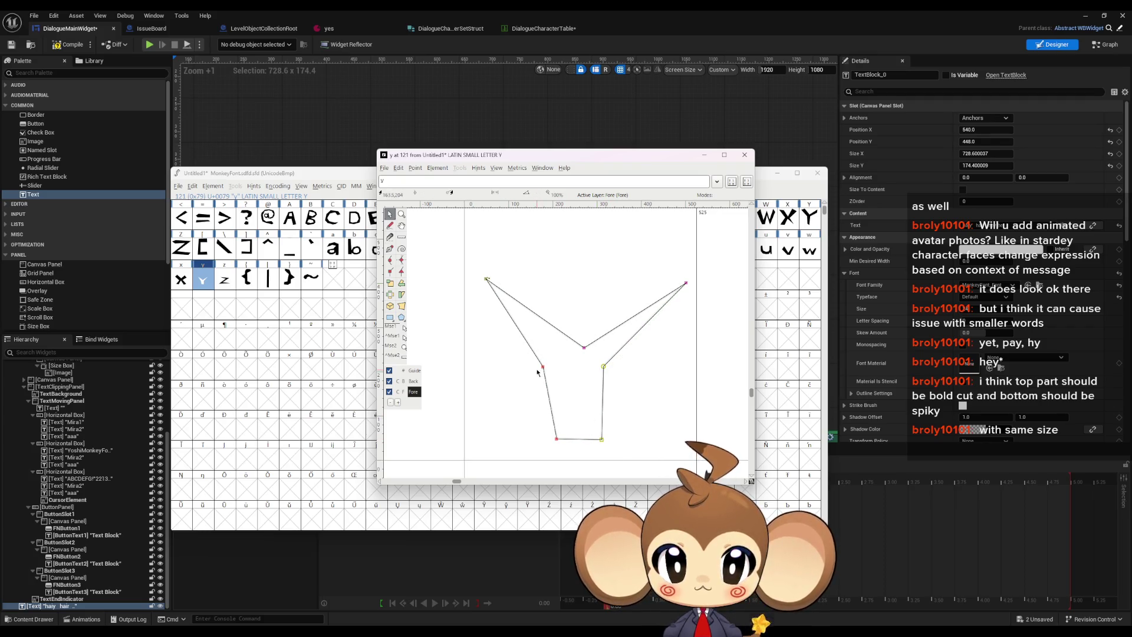
{"action": "mouse_move", "coordinate": [543, 367]}
{"action": "left_mouse_down"}
{"action": "mouse_move", "coordinate": [554, 366]}
{"action": "mouse_move", "coordinate": [569, 400]}
{"action": "left_mouse_up"}
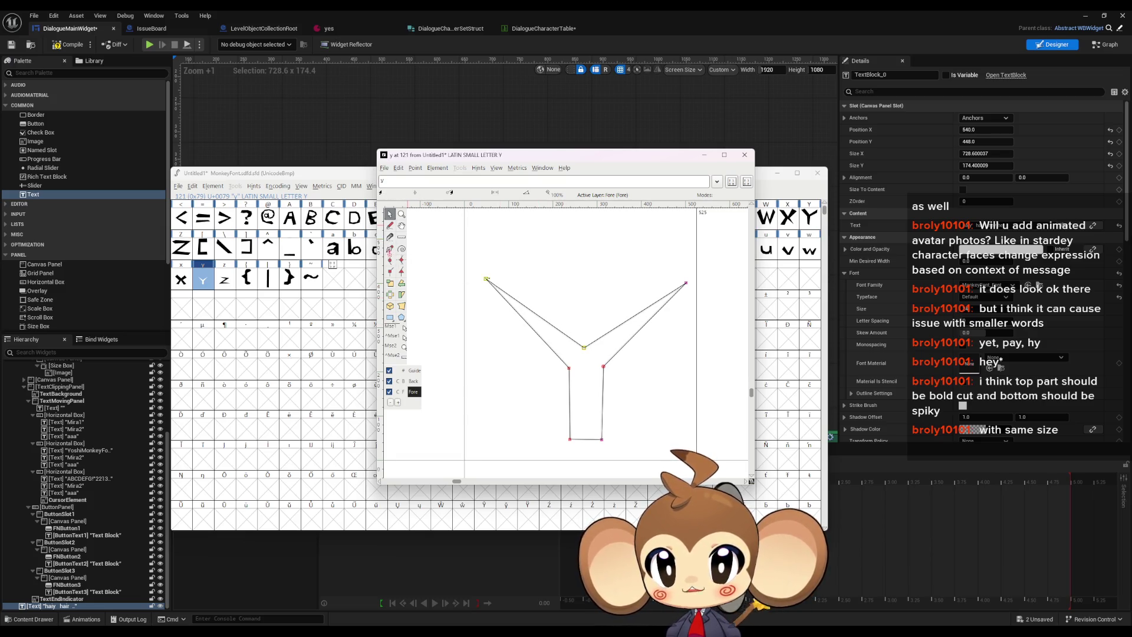
Step: Add a point on the y's left arm and drag it outward into a raised, wider kinked arm
{"action": "left_click", "coordinate": [389, 249]}
{"action": "left_click", "coordinate": [536, 314]}
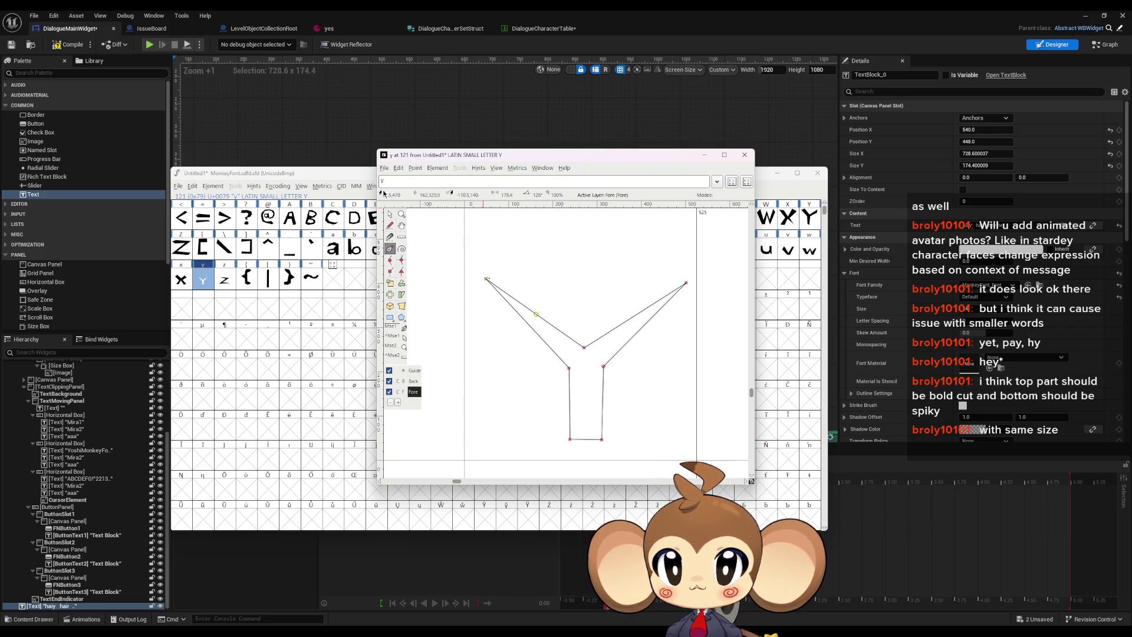
{"action": "left_click", "coordinate": [390, 214]}
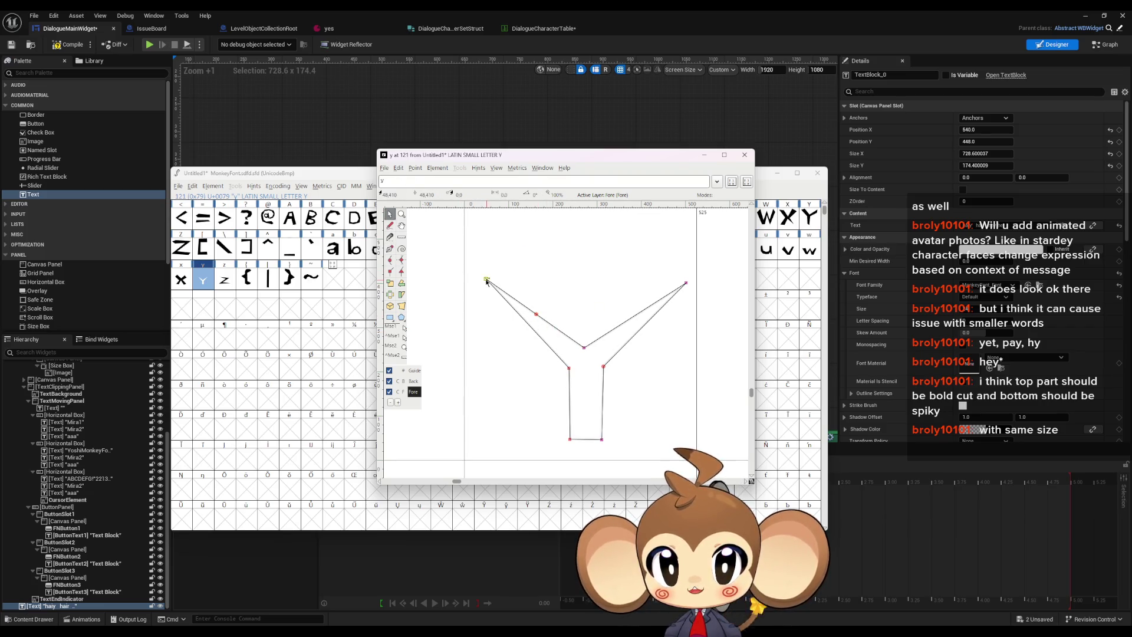
{"action": "mouse_move", "coordinate": [487, 282]}
{"action": "left_mouse_down"}
{"action": "mouse_move", "coordinate": [485, 295]}
{"action": "mouse_move", "coordinate": [526, 305]}
{"action": "mouse_move", "coordinate": [494, 282]}
{"action": "mouse_move", "coordinate": [503, 317]}
{"action": "left_mouse_up"}
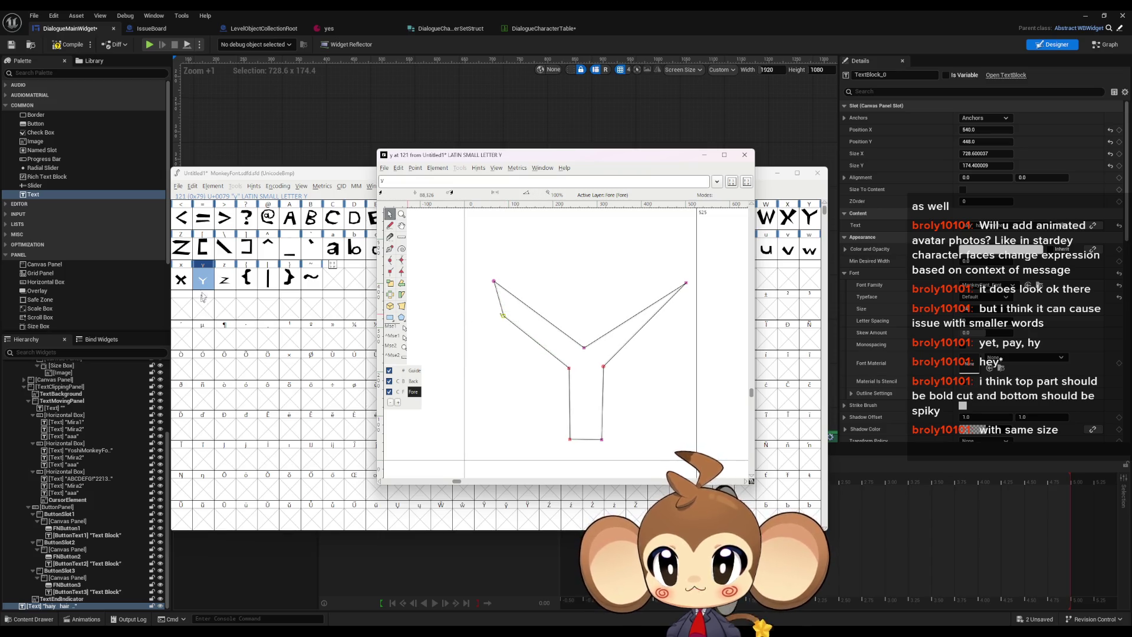
{"action": "left_click_drag", "start_coordinate": [569, 369], "coordinate": [569, 394]}
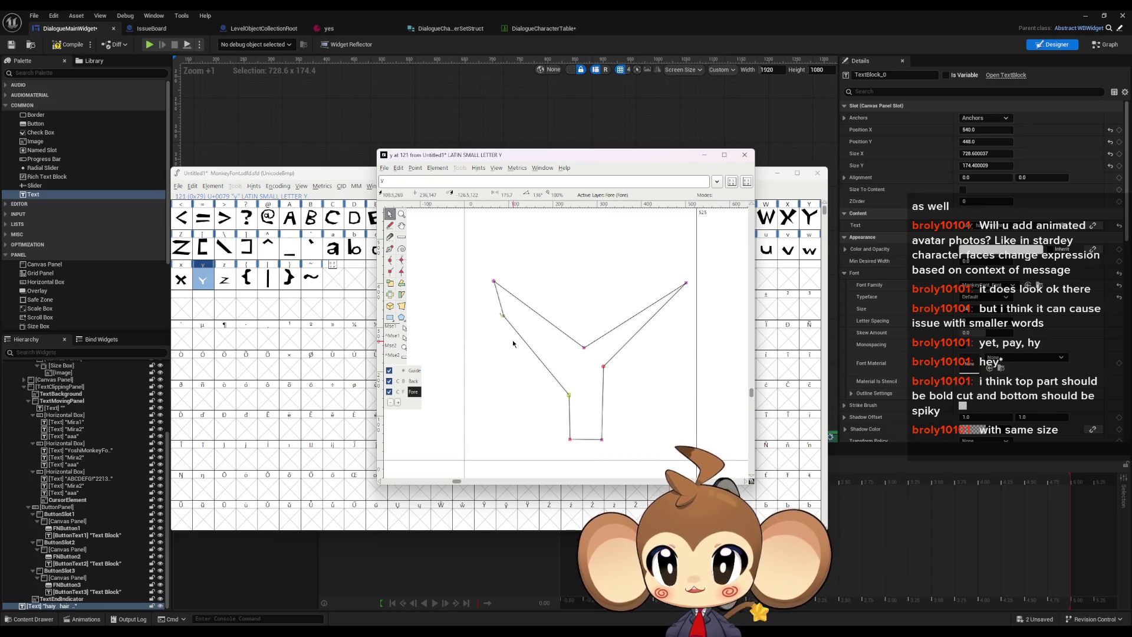
{"action": "left_click_drag", "start_coordinate": [570, 395], "coordinate": [583, 340]}
{"action": "mouse_move", "coordinate": [503, 316]}
{"action": "left_mouse_down"}
{"action": "mouse_move", "coordinate": [485, 305]}
{"action": "mouse_move", "coordinate": [504, 269]}
{"action": "left_mouse_up"}
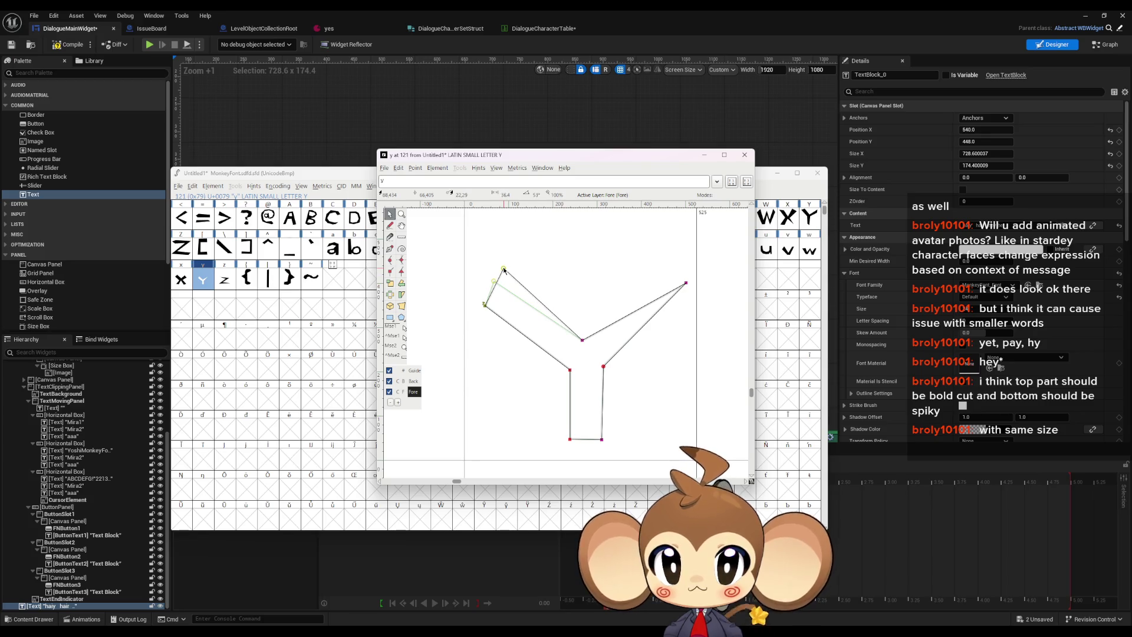
{"action": "left_click", "coordinate": [496, 340]}
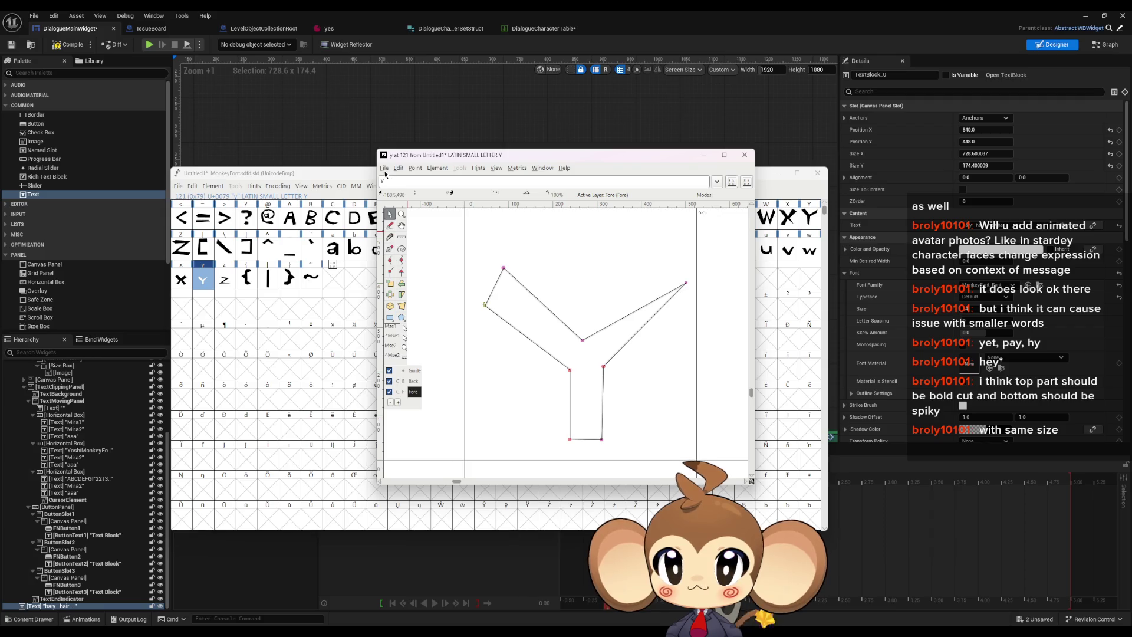
{"action": "left_click", "coordinate": [745, 155]}
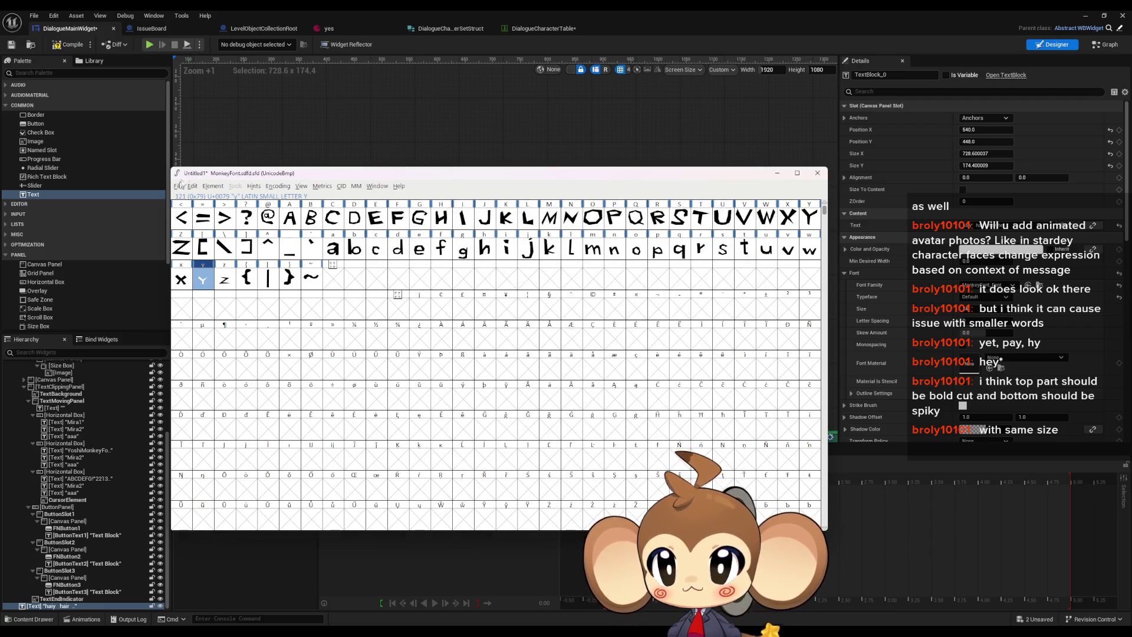
Step: Save the font and generate MonkeyFont.ttf, overwriting the existing file
{"action": "key", "text": "ctrl+s"}
{"action": "left_click", "coordinate": [181, 185]}
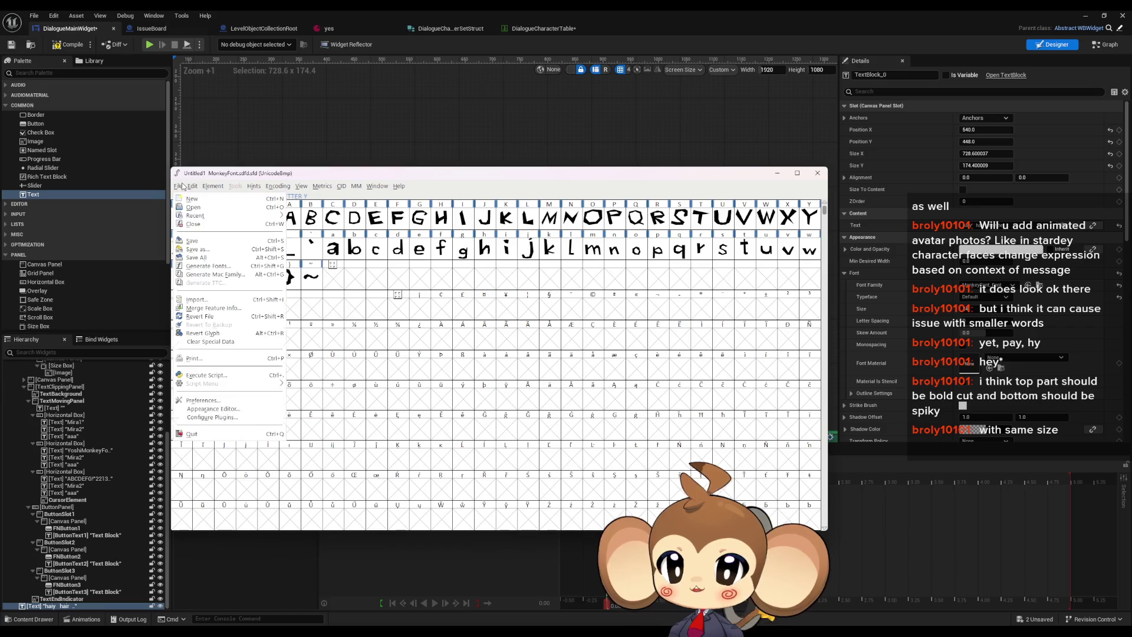
{"action": "left_click", "coordinate": [230, 266]}
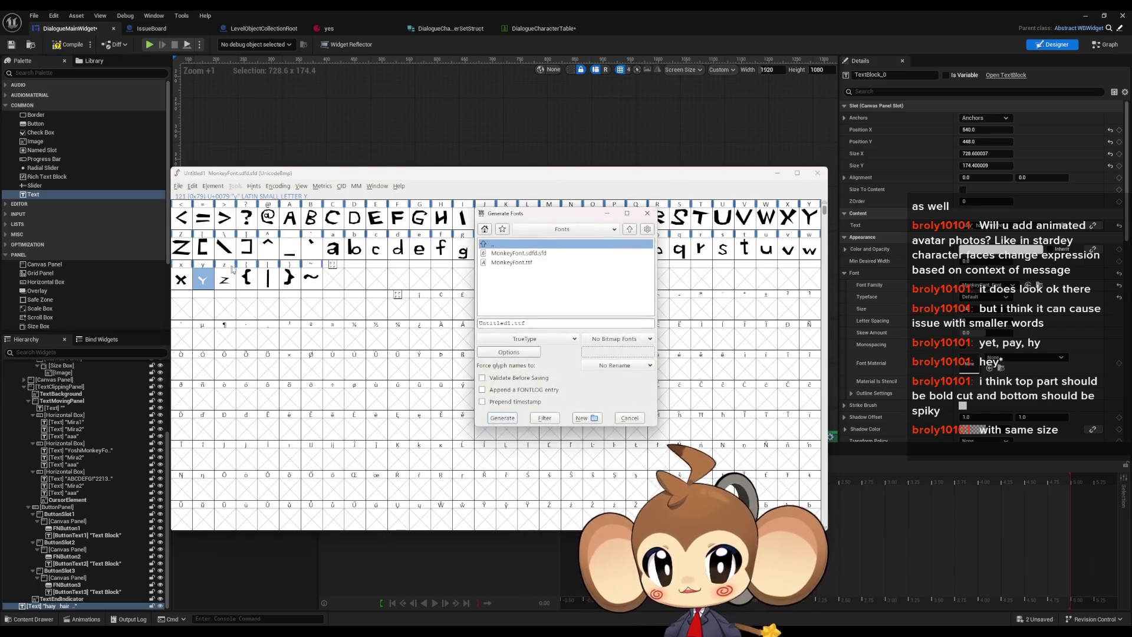
{"action": "left_click", "coordinate": [529, 263]}
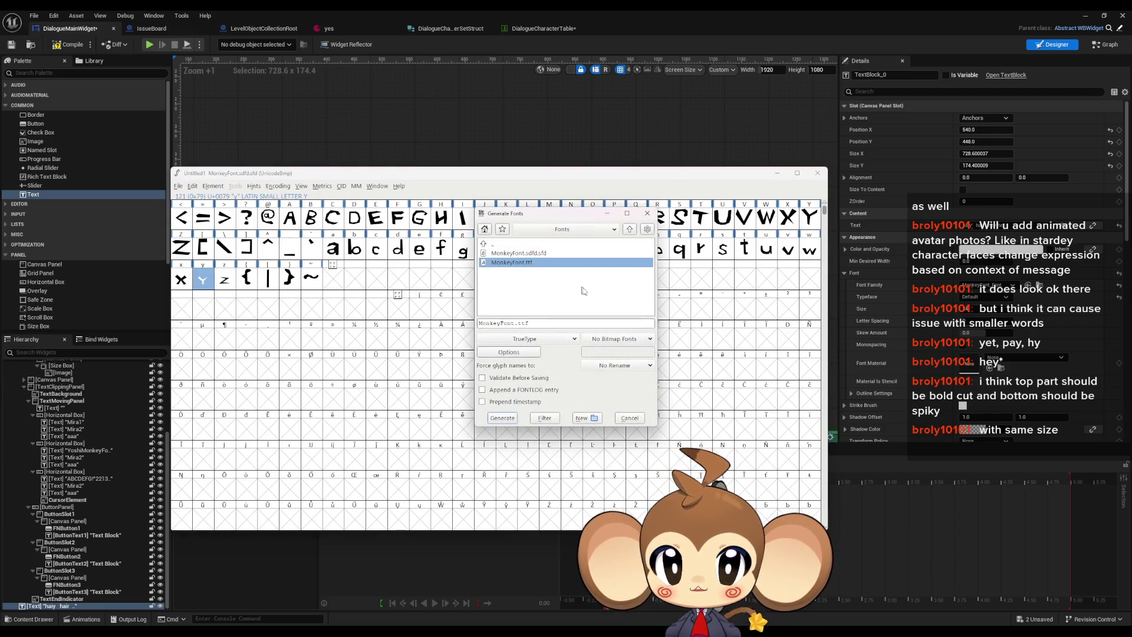
{"action": "left_click", "coordinate": [502, 418]}
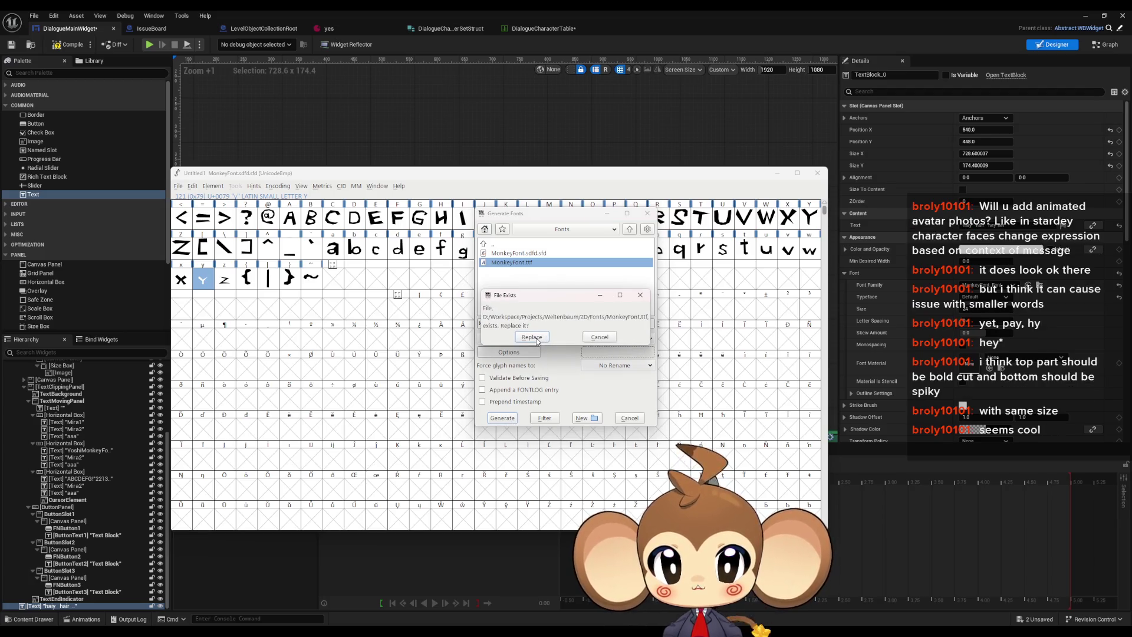
{"action": "left_click", "coordinate": [532, 338]}
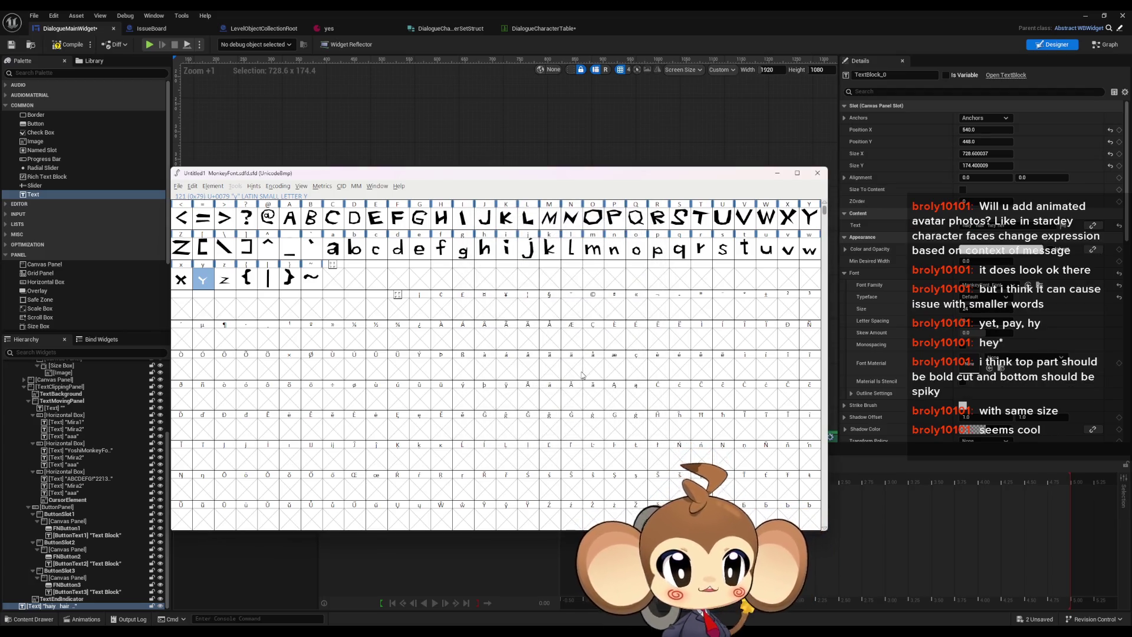
{"action": "left_click", "coordinate": [819, 175]}
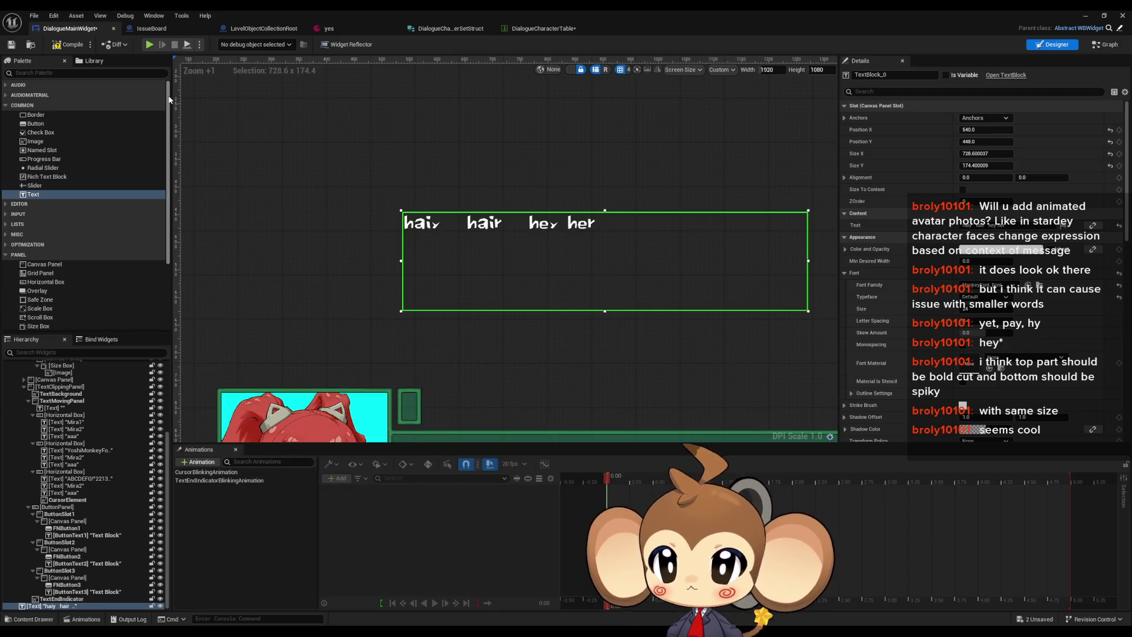
Step: Reimport both MonkeyFont and MonkeyFont_Font from the Content/Fonts folder
{"action": "double_click", "coordinate": [559, 10]}
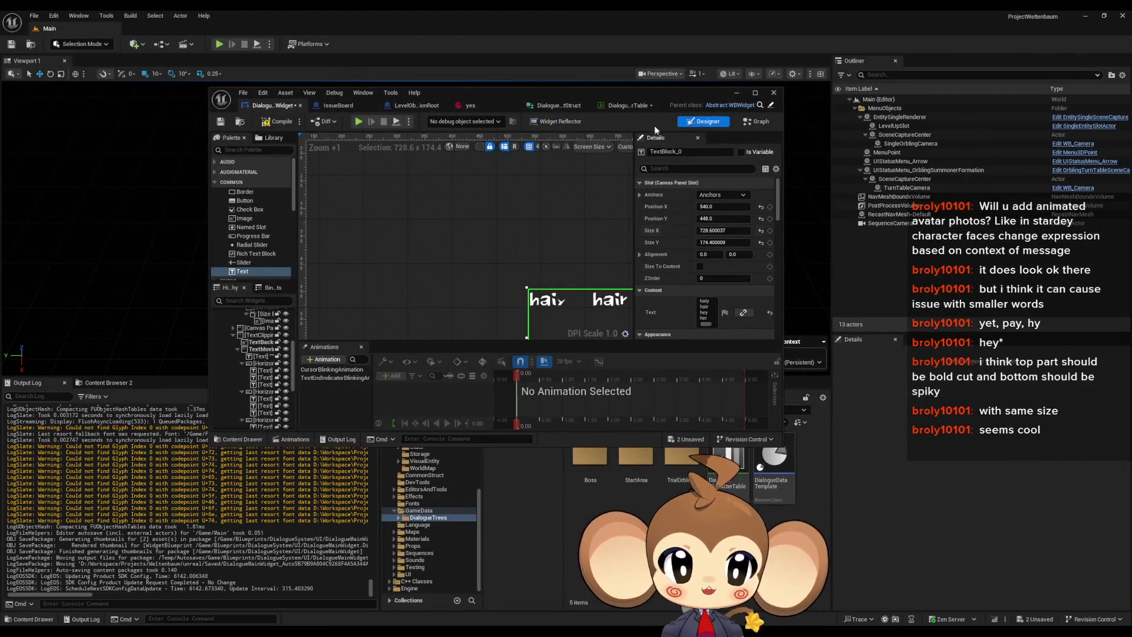
{"action": "left_click_drag", "start_coordinate": [643, 103], "coordinate": [571, 59]}
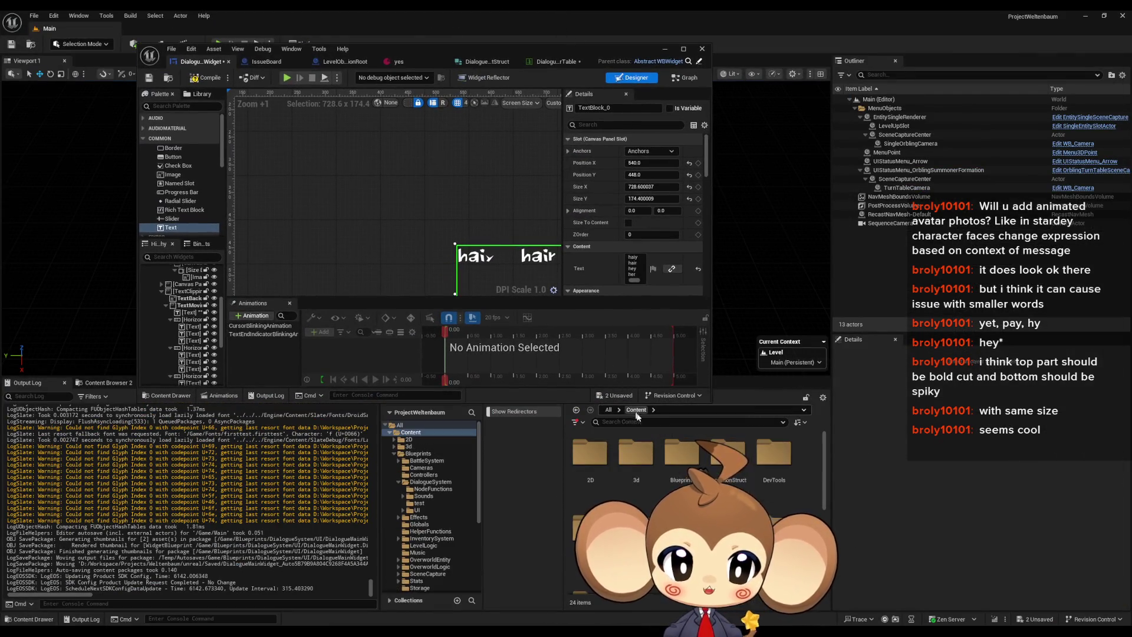
{"action": "double_click", "coordinate": [682, 513]}
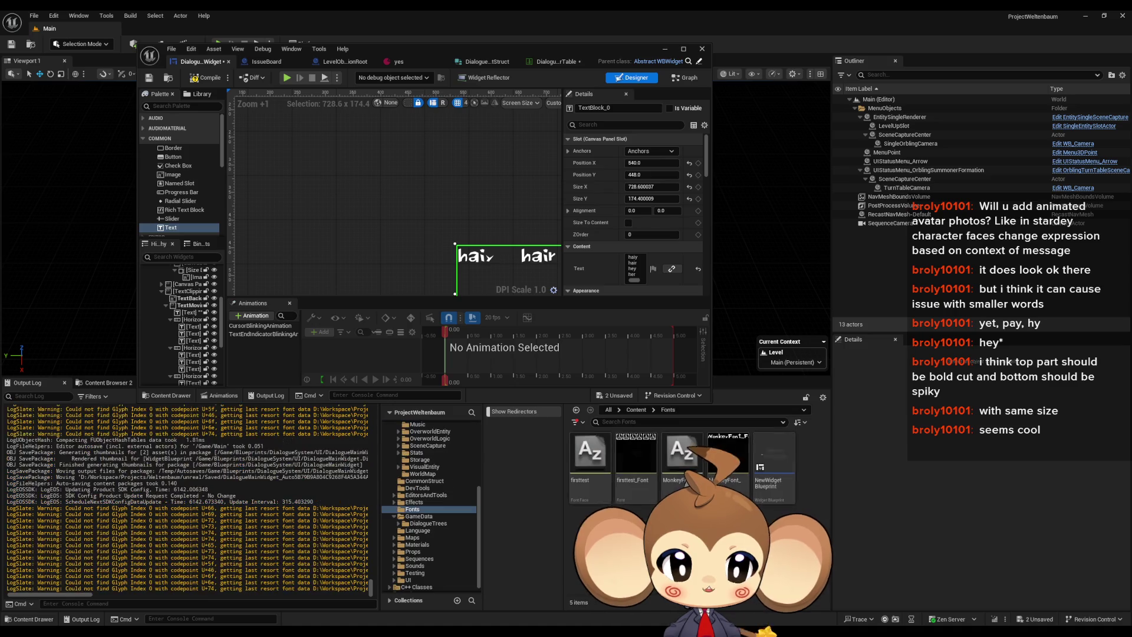
{"action": "left_click", "coordinate": [678, 450]}
{"action": "right_click", "coordinate": [679, 449]}
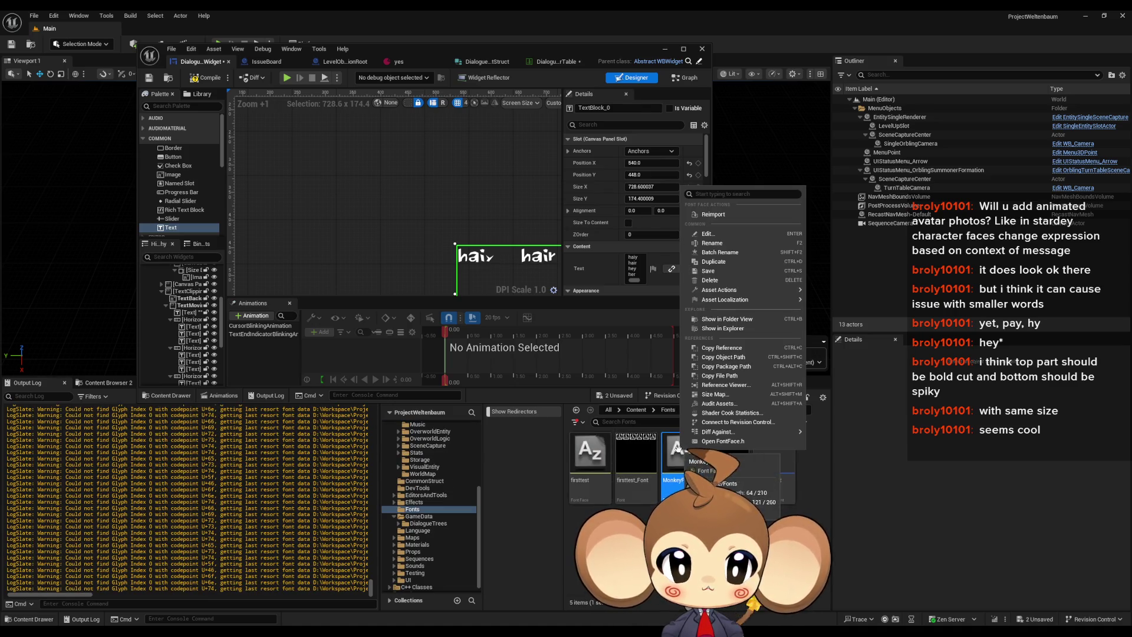
{"action": "left_click", "coordinate": [708, 215]}
{"action": "right_click", "coordinate": [727, 455]}
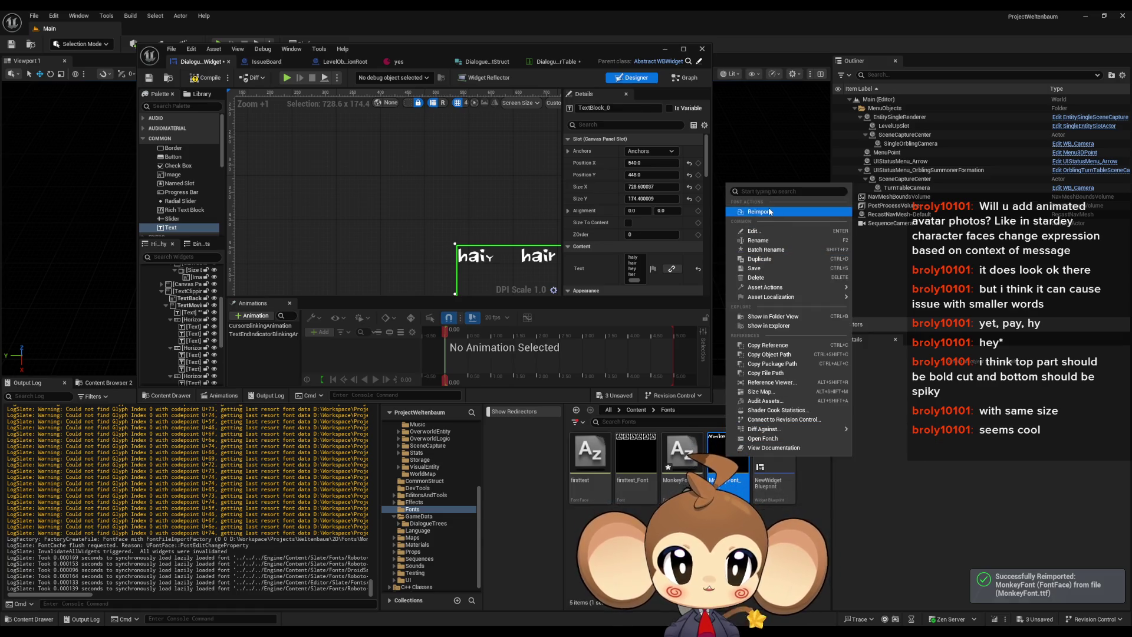
{"action": "left_click", "coordinate": [778, 209]}
{"action": "left_click_drag", "start_coordinate": [455, 53], "coordinate": [511, 137]}
Step: Inspect the reshaped y in the widget's sample text, save and compile, then go to IssueBoard
{"action": "scroll", "coordinate": [452, 221], "scroll_direction": "up", "scroll_amount": 5}
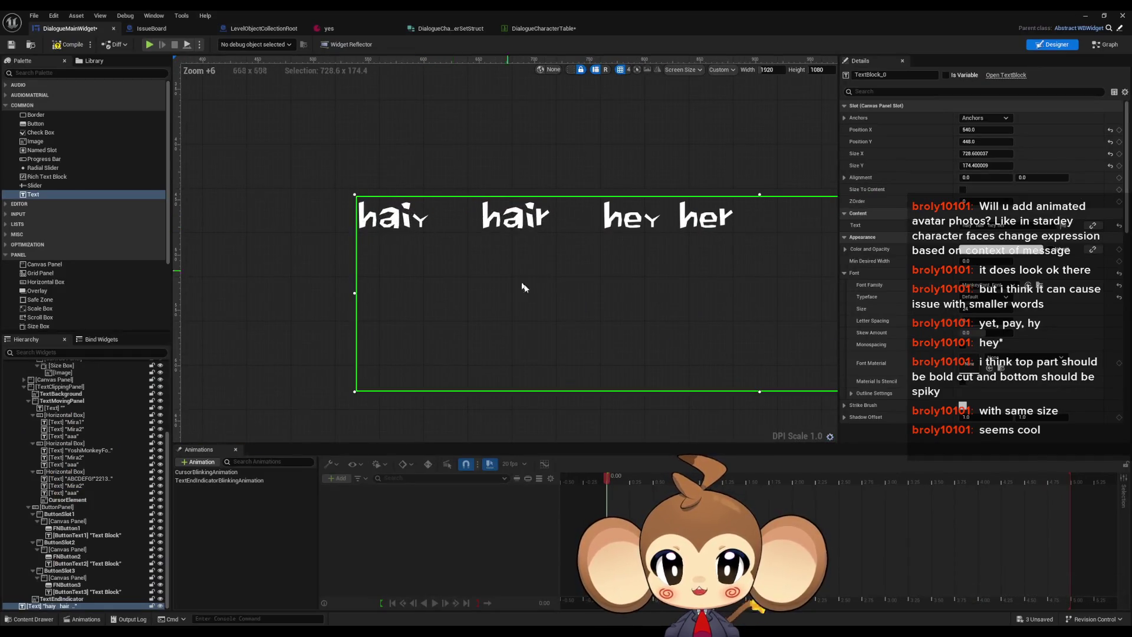
{"action": "scroll", "coordinate": [590, 369], "scroll_direction": "down", "scroll_amount": 1}
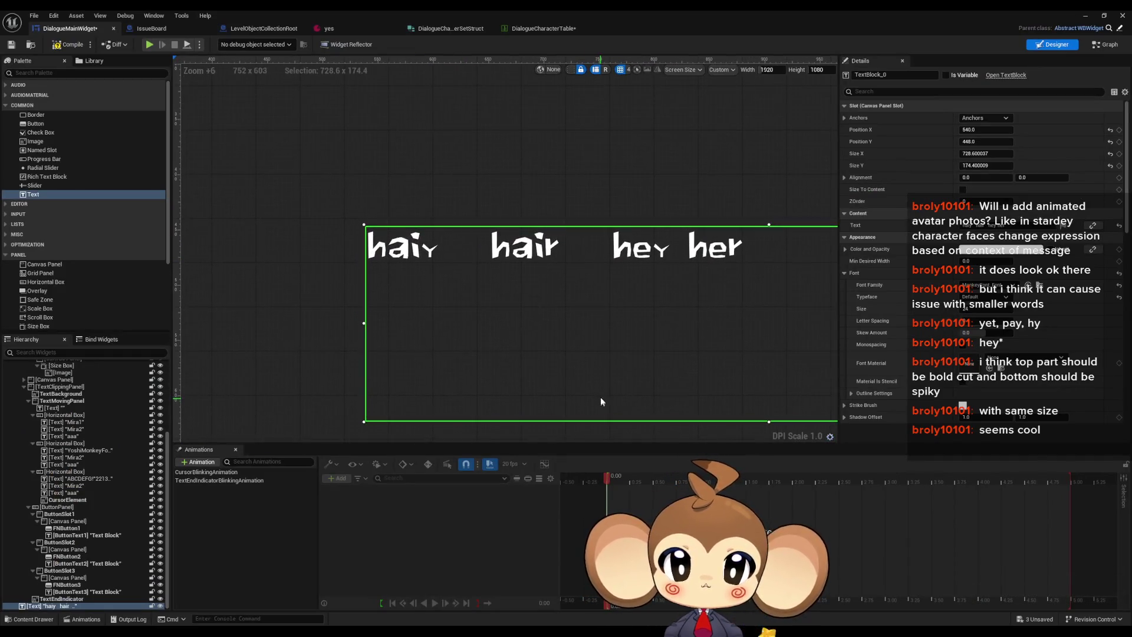
{"action": "scroll", "coordinate": [631, 368], "scroll_direction": "down", "scroll_amount": 2}
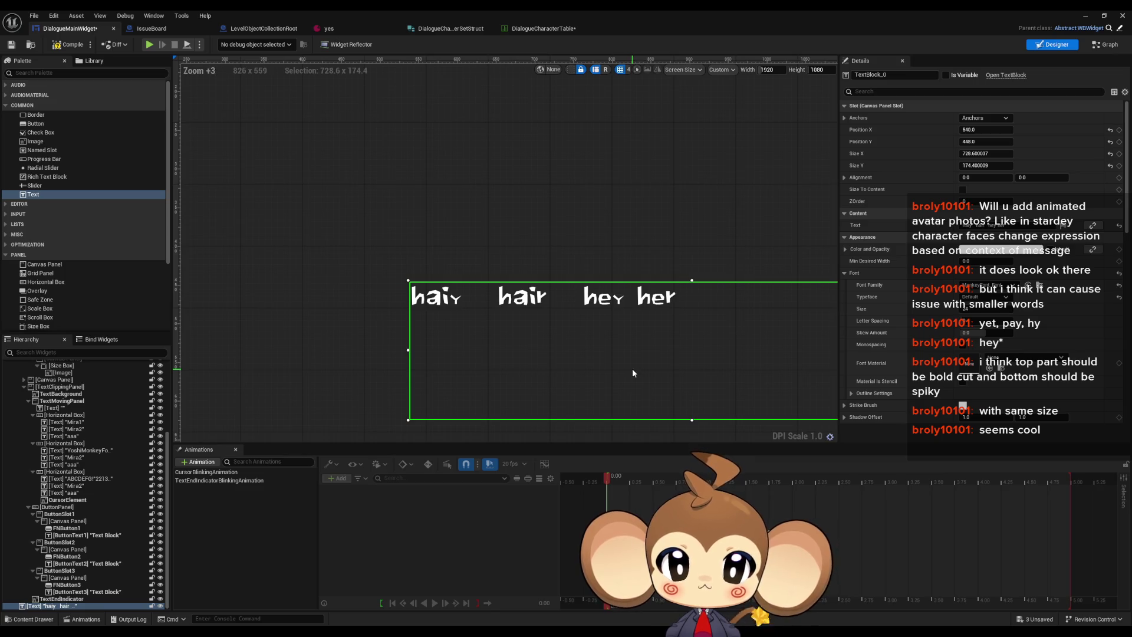
{"action": "left_click_drag", "start_coordinate": [630, 369], "coordinate": [627, 357]}
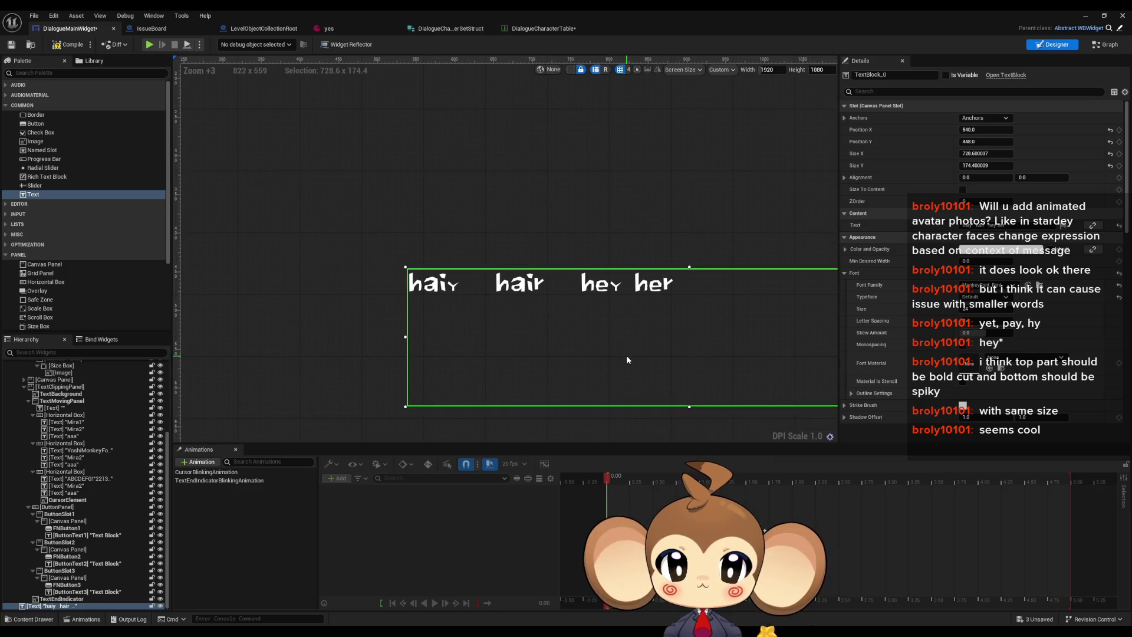
{"action": "scroll", "coordinate": [625, 359], "scroll_direction": "down", "scroll_amount": 2}
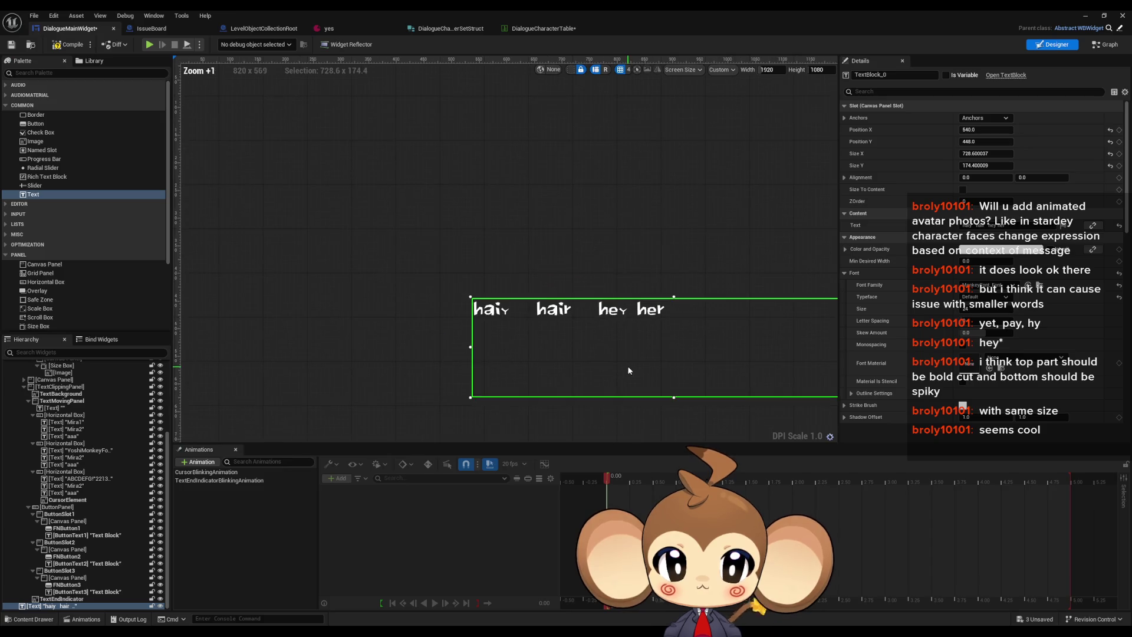
{"action": "scroll", "coordinate": [502, 280], "scroll_direction": "up", "scroll_amount": 1}
{"action": "scroll", "coordinate": [502, 283], "scroll_direction": "up", "scroll_amount": 3}
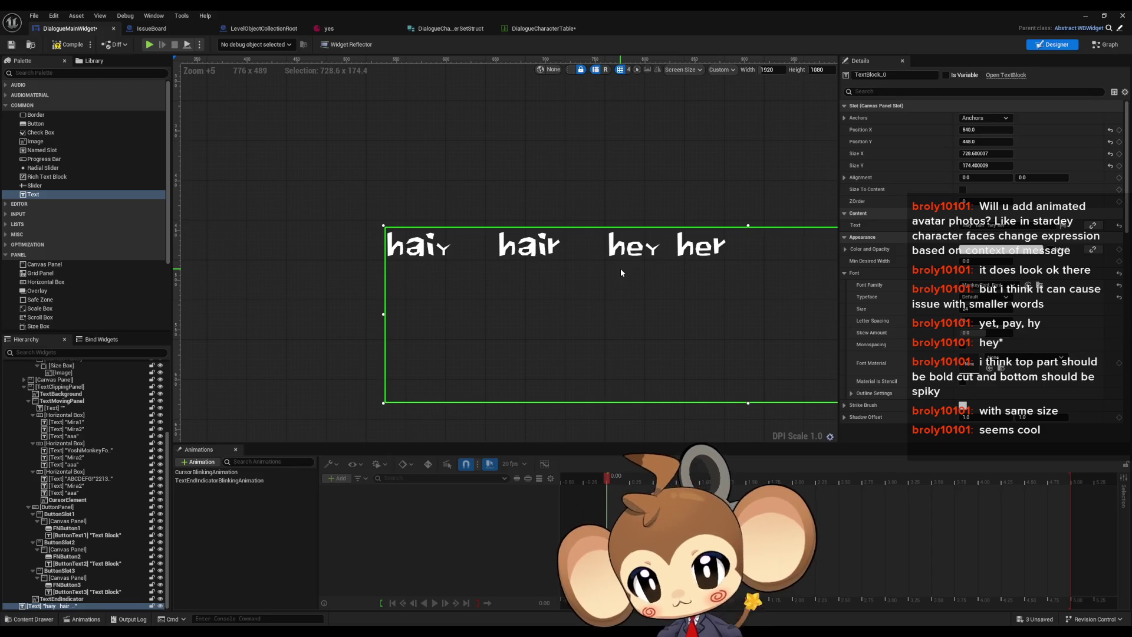
{"action": "scroll", "coordinate": [413, 206], "scroll_direction": "down", "scroll_amount": 3}
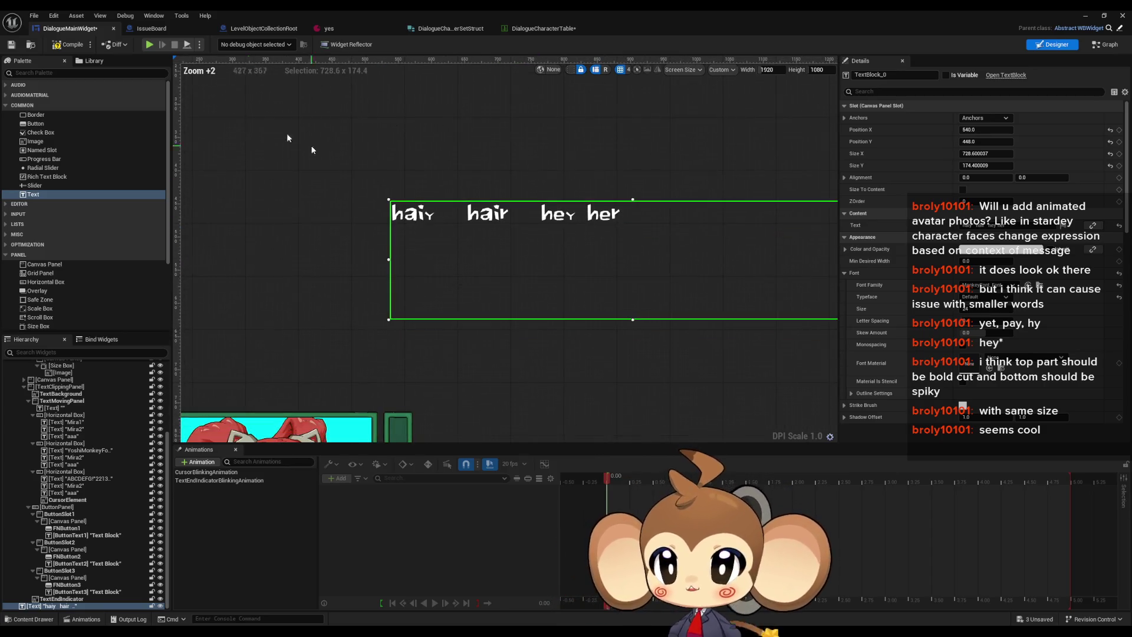
{"action": "key", "text": "ctrl+s"}
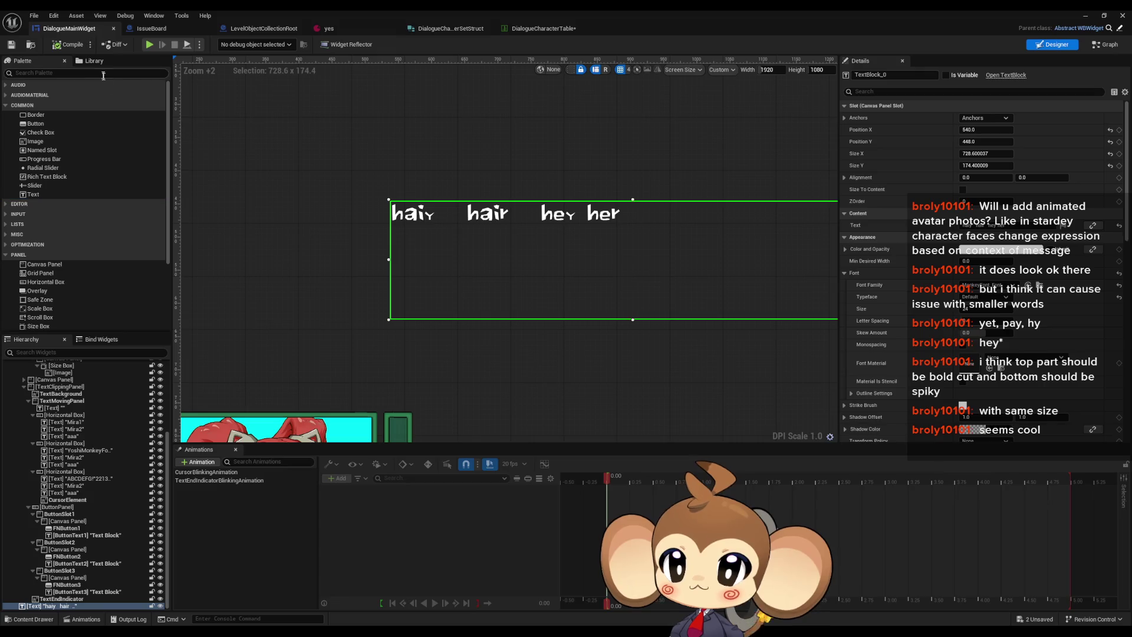
{"action": "scroll", "coordinate": [644, 362], "scroll_direction": "down", "scroll_amount": 5}
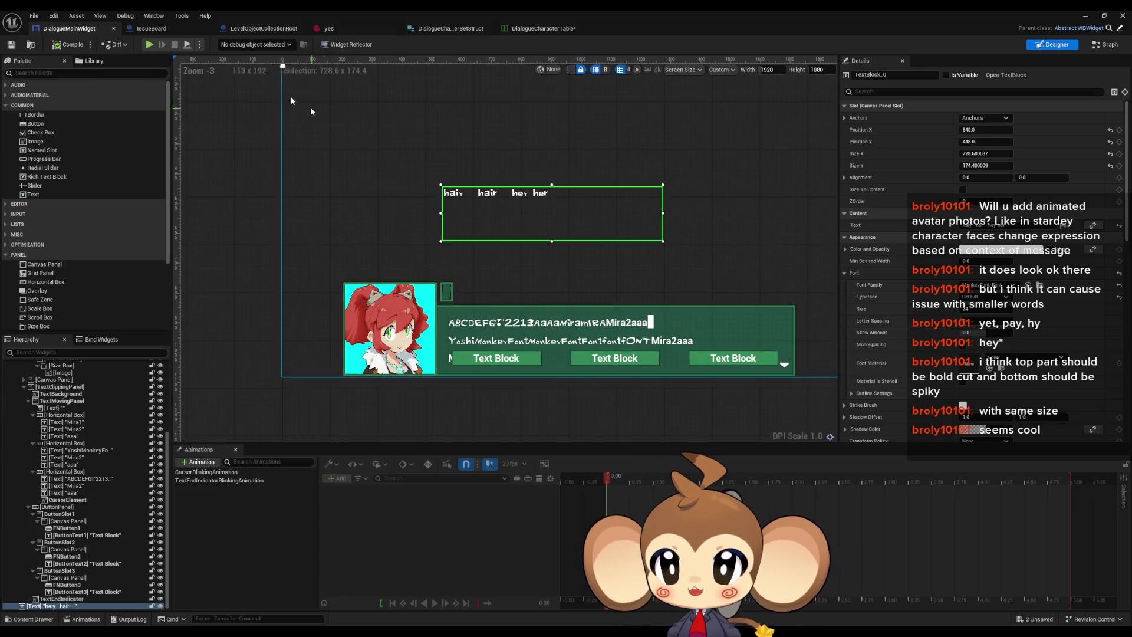
{"action": "left_click", "coordinate": [151, 28]}
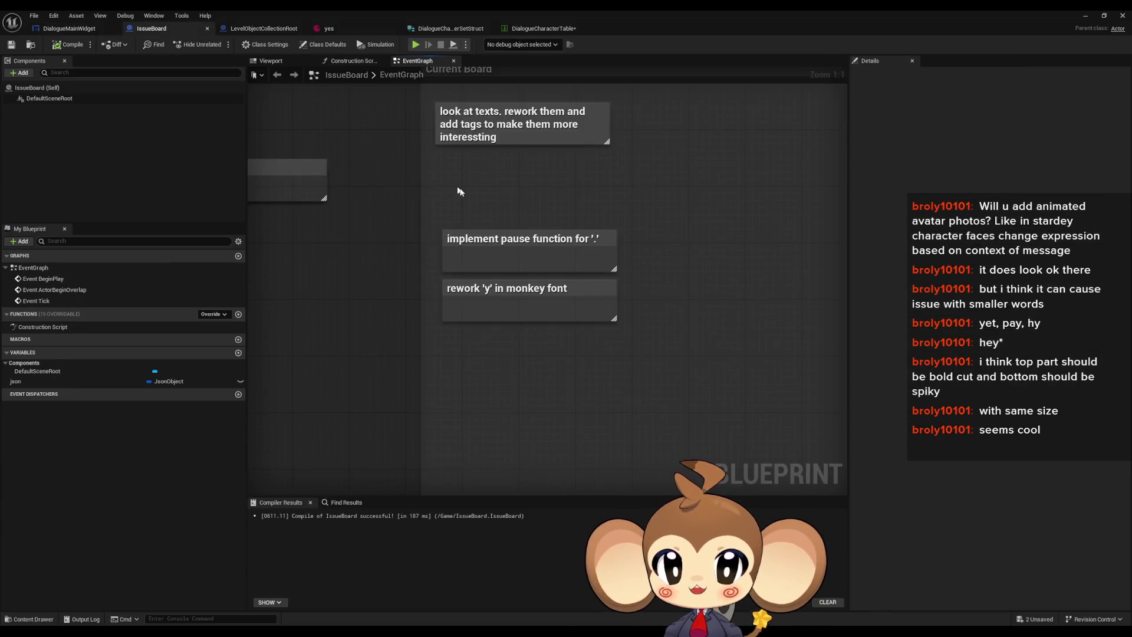
Step: Delete the two finished to-do notes and pull DialogueCharacterTable out as its own window
{"action": "left_click_drag", "start_coordinate": [460, 192], "coordinate": [603, 378]}
{"action": "key", "text": "Delete"}
{"action": "left_click_drag", "start_coordinate": [532, 270], "coordinate": [547, 453]}
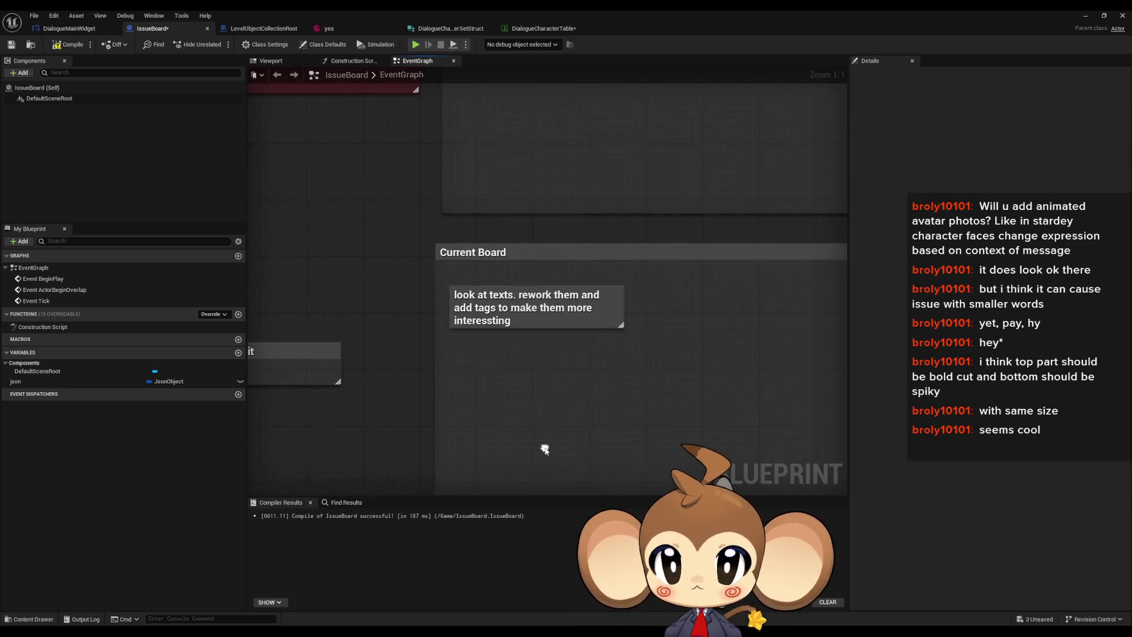
{"action": "left_click_drag", "start_coordinate": [581, 384], "coordinate": [537, 308]}
{"action": "left_click", "coordinate": [625, 369]}
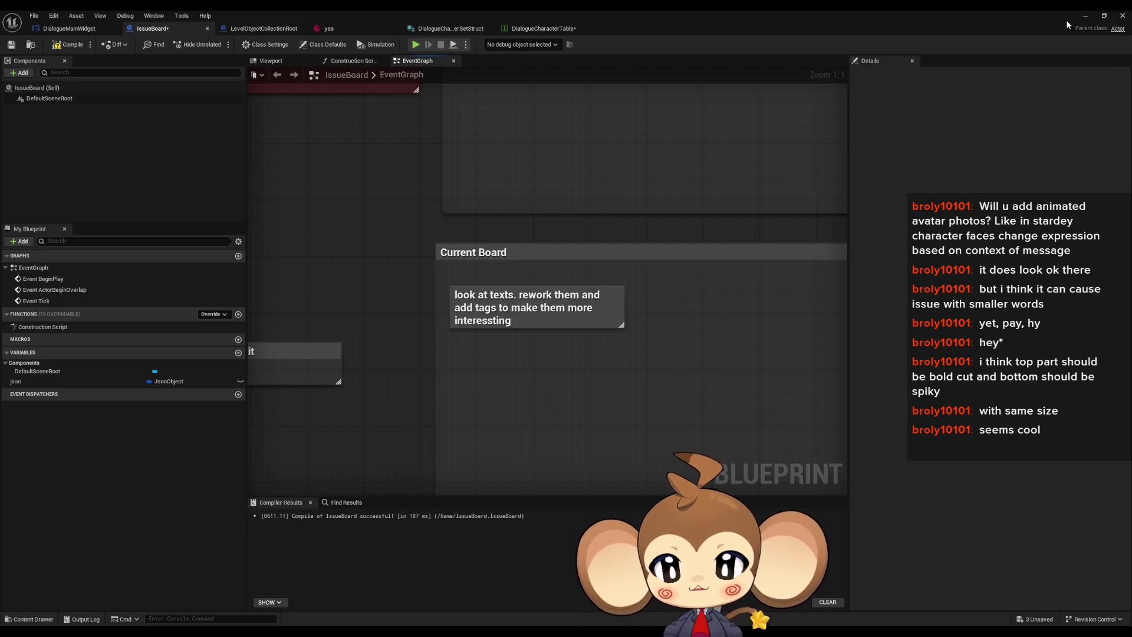
{"action": "double_click", "coordinate": [933, 10]}
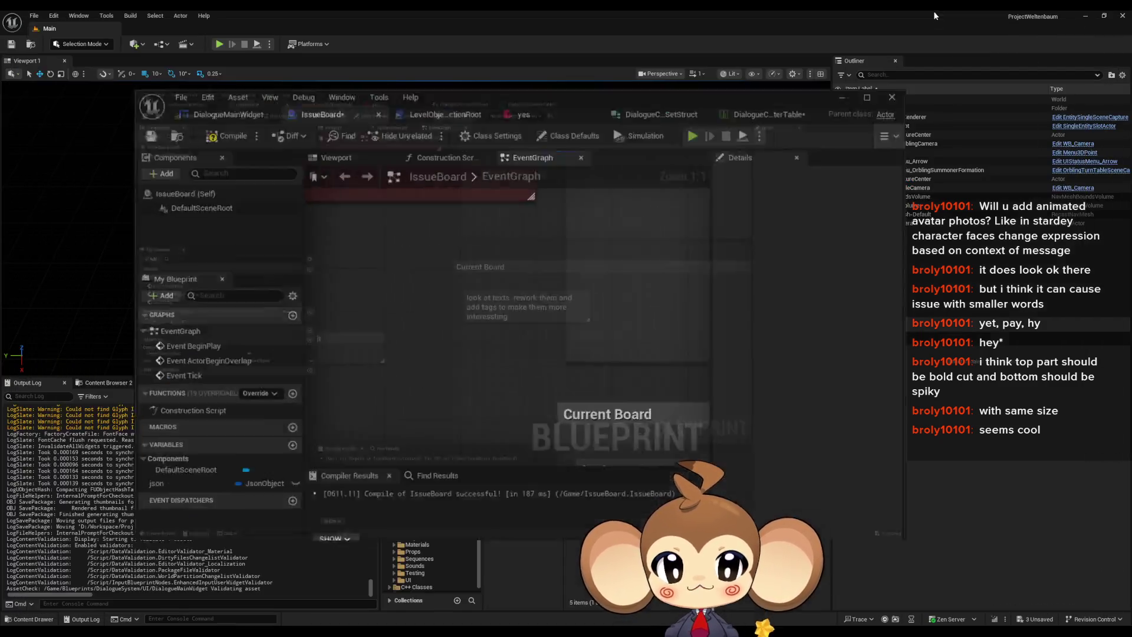
{"action": "mouse_move", "coordinate": [738, 151]}
{"action": "left_mouse_down"}
{"action": "mouse_move", "coordinate": [426, 59]}
{"action": "mouse_move", "coordinate": [557, 151]}
{"action": "mouse_move", "coordinate": [400, 56]}
{"action": "left_mouse_up"}
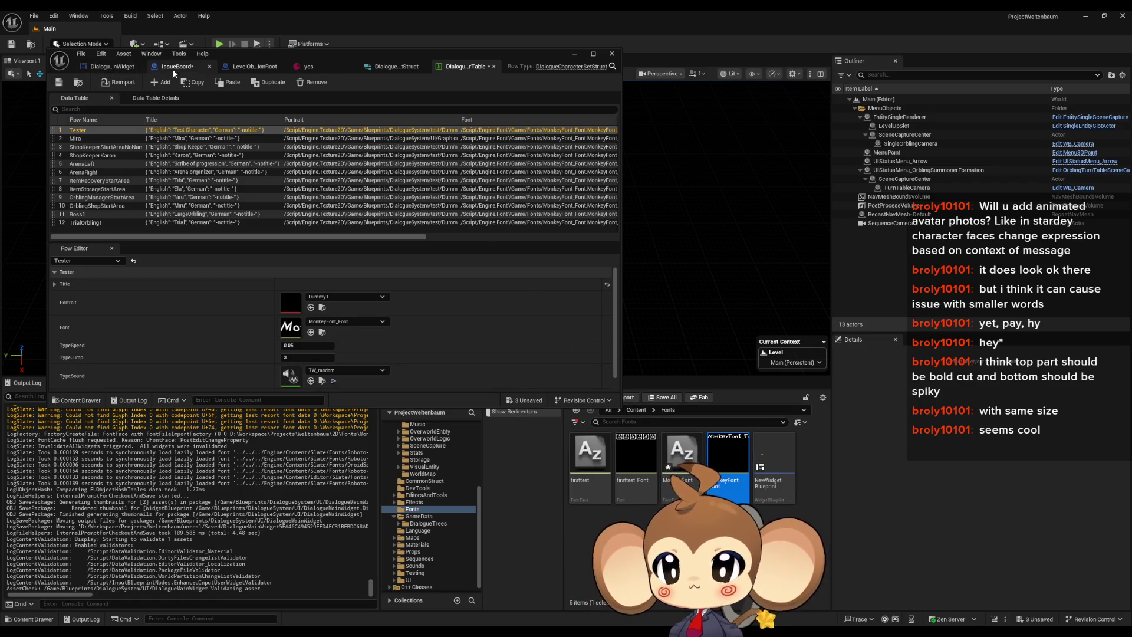
Step: Set the SET node's Dialogue Tree Asset to DD_StartArea_ItemShop and open that asset
{"action": "left_click", "coordinate": [238, 65]}
{"action": "mouse_move", "coordinate": [355, 334]}
{"action": "left_mouse_down"}
{"action": "mouse_move", "coordinate": [392, 251]}
{"action": "mouse_move", "coordinate": [221, 207]}
{"action": "mouse_move", "coordinate": [351, 232]}
{"action": "left_mouse_up"}
{"action": "left_click", "coordinate": [354, 228]}
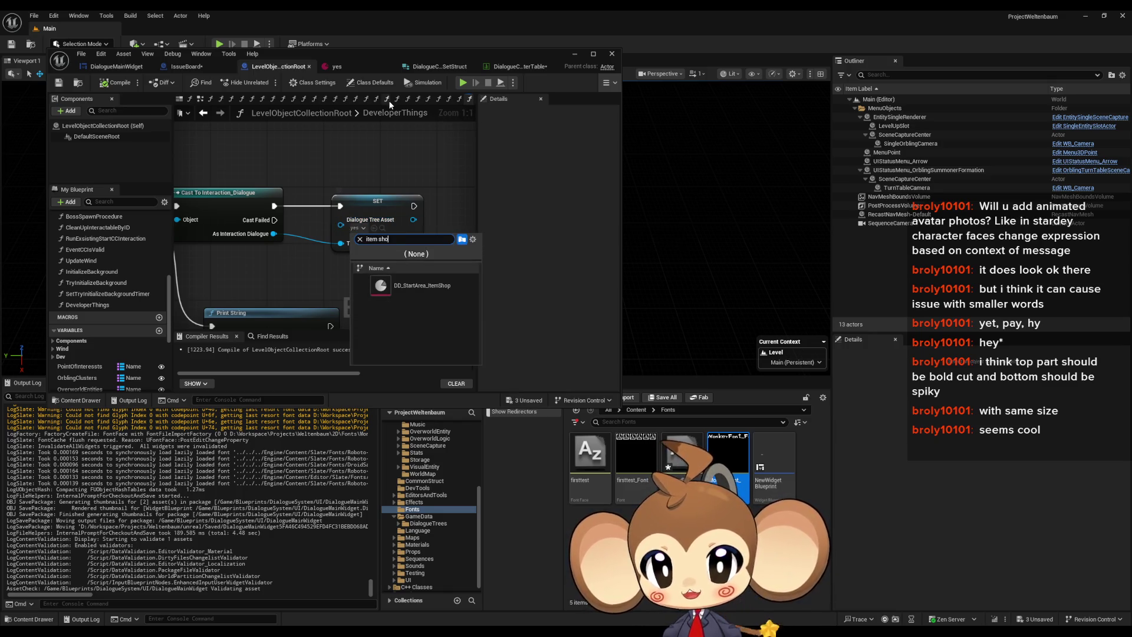
{"action": "left_click", "coordinate": [414, 285]}
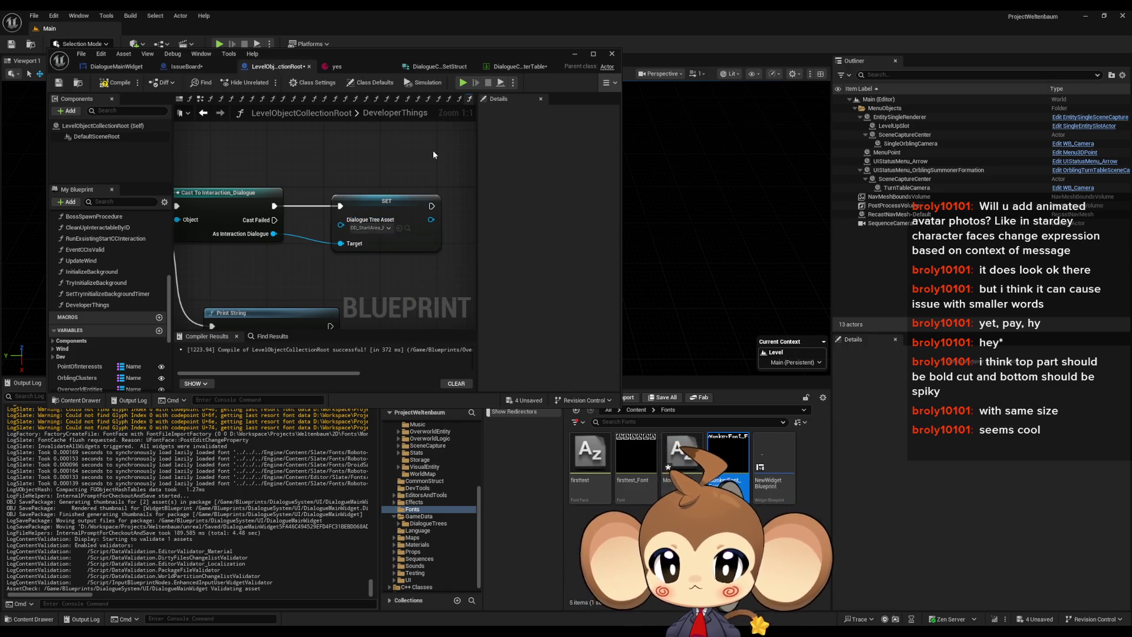
{"action": "left_click", "coordinate": [408, 227]}
{"action": "double_click", "coordinate": [685, 467]}
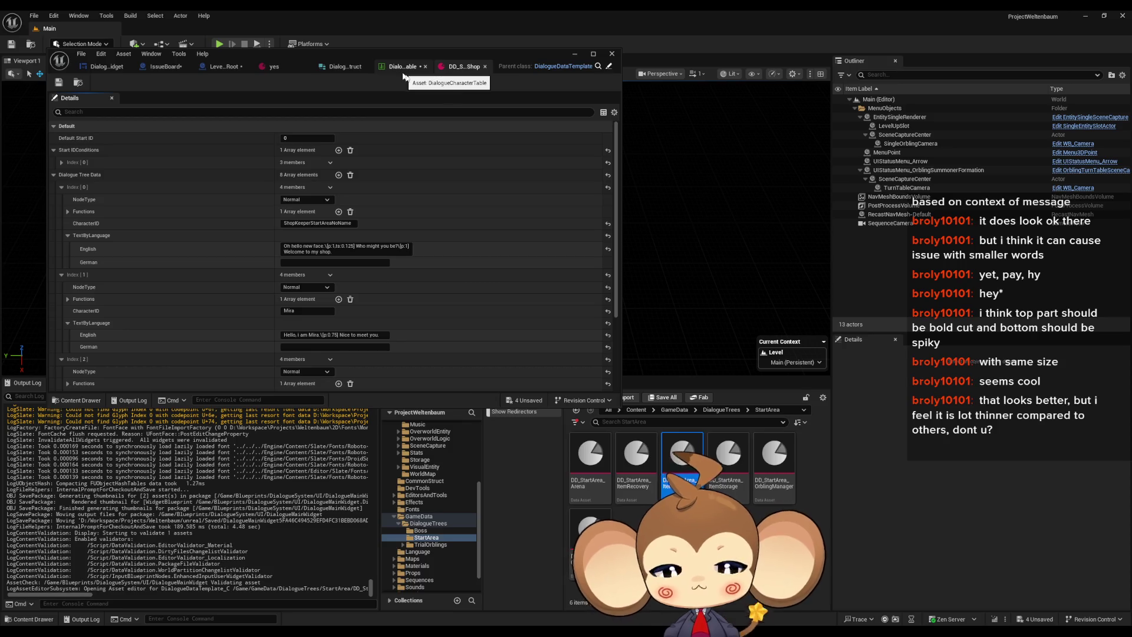
Step: Bring up the DD_StartArea_ItemShop asset to review its 8 dialogue entries
{"action": "left_click", "coordinate": [464, 66]}
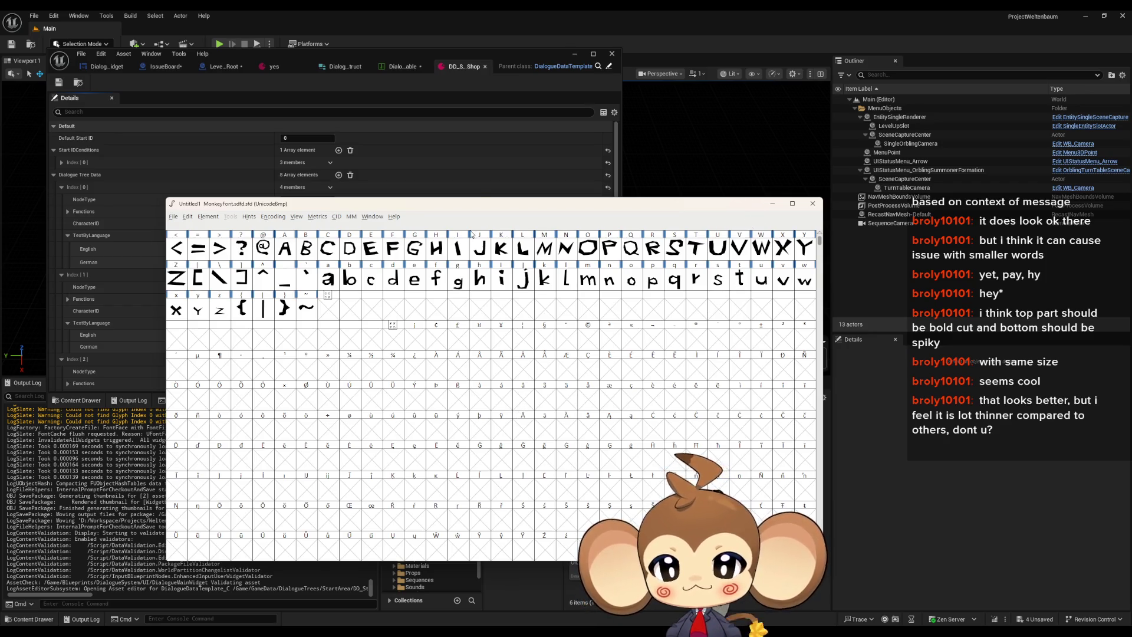
Step: Bring the FontForge MonkeyFont window to the front and close it
{"action": "left_click", "coordinate": [480, 196]}
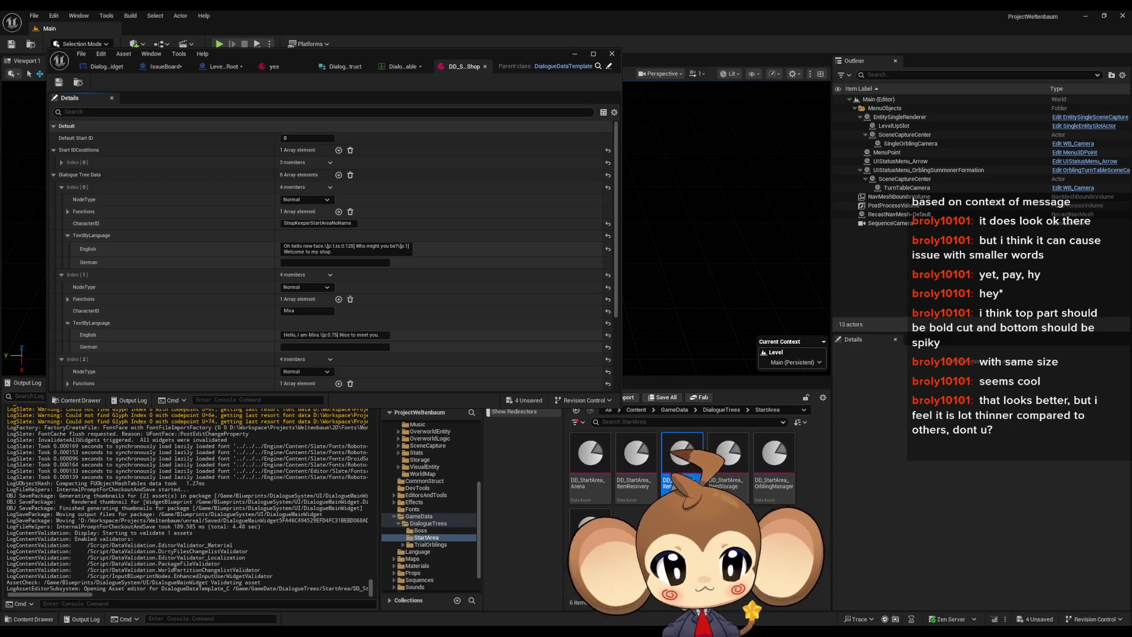
{"action": "key", "text": "alt+Tab"}
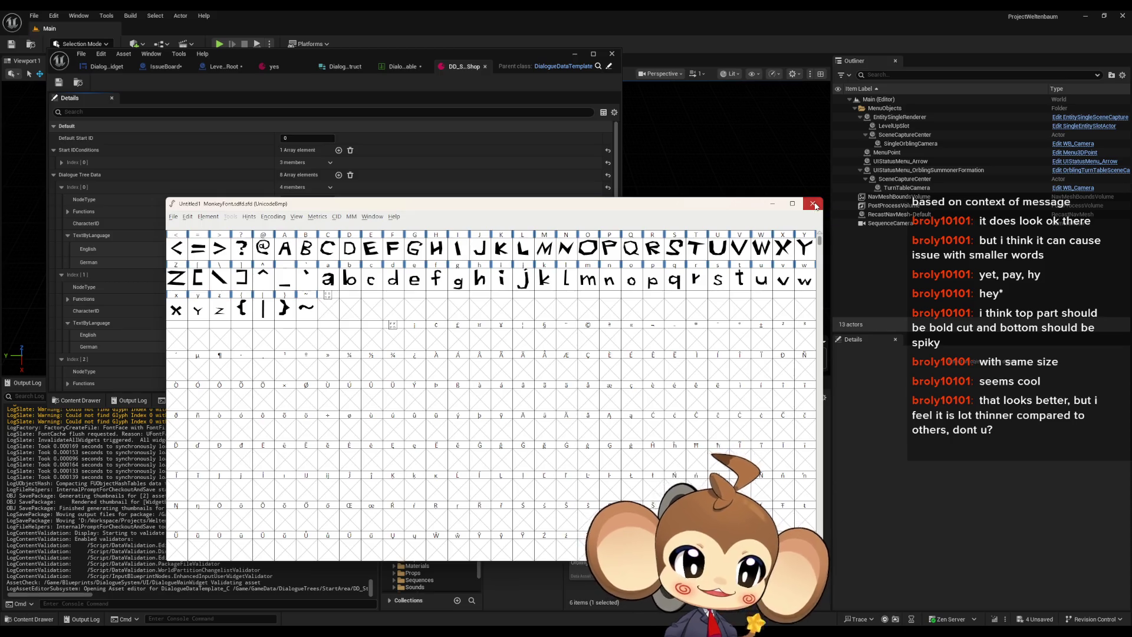
{"action": "left_click", "coordinate": [814, 204]}
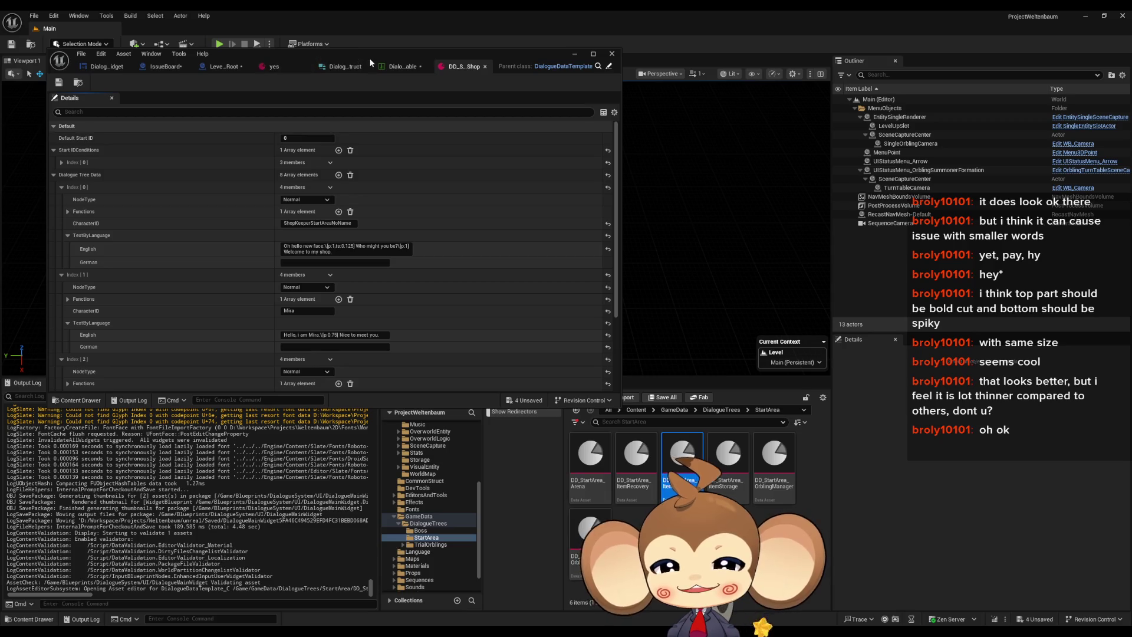
Step: Remove the [p:…] pause tags from the shopkeeper's greeting and Mira's reply lines
{"action": "left_click_drag", "start_coordinate": [369, 58], "coordinate": [601, 56]}
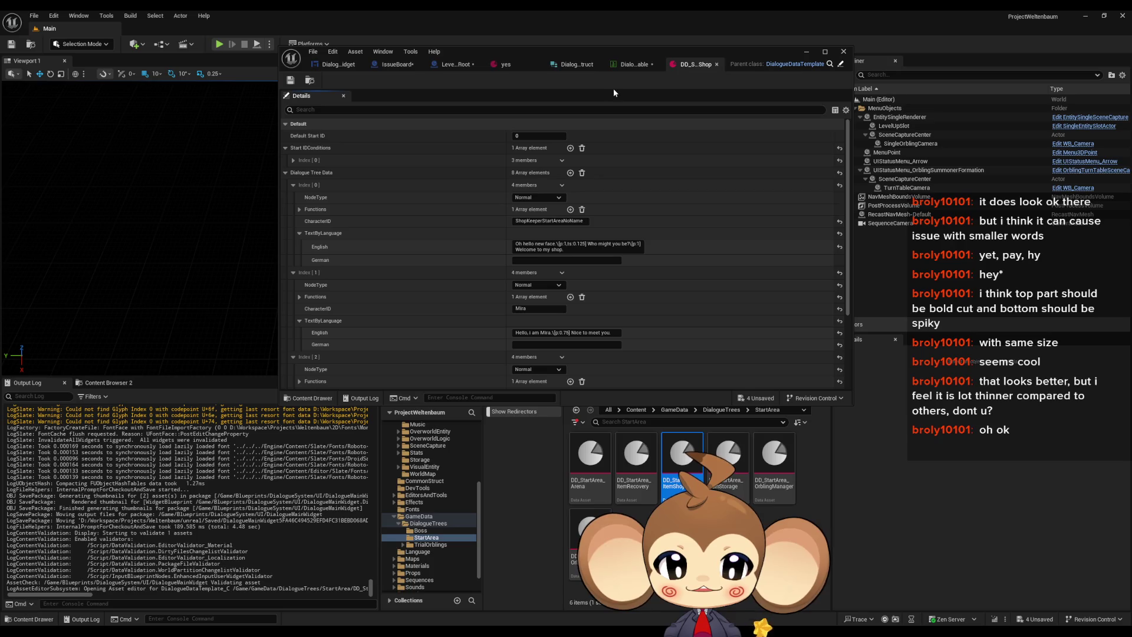
{"action": "left_click", "coordinate": [637, 246]}
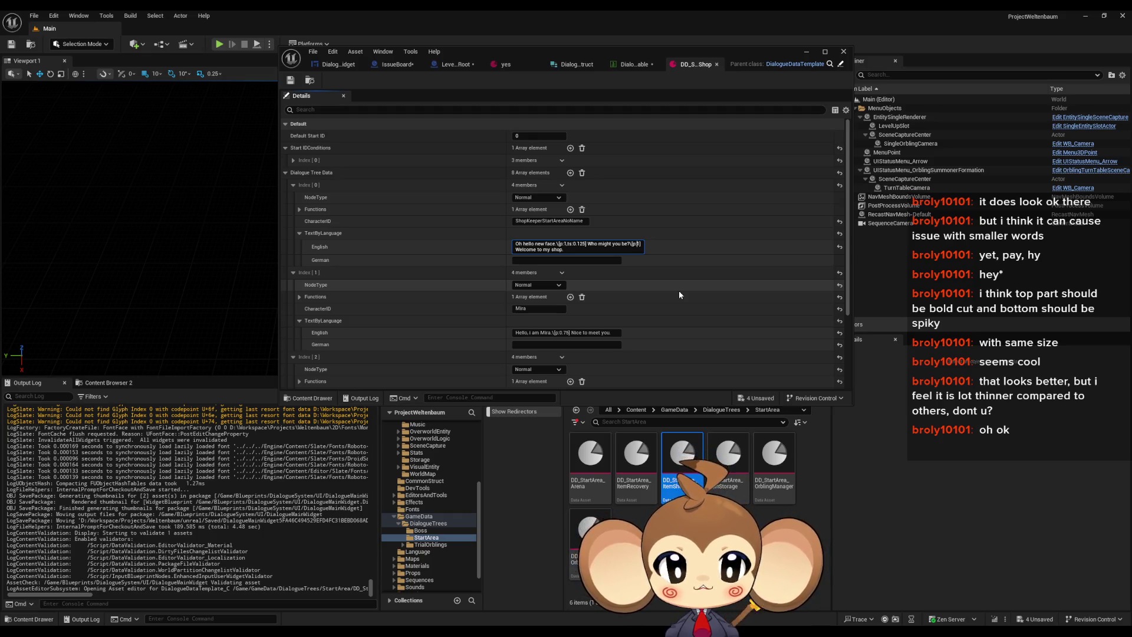
{"action": "key", "text": "BackSpace"}
{"action": "key", "text": "BackSpace"}
{"action": "key", "text": "BackSpace"}
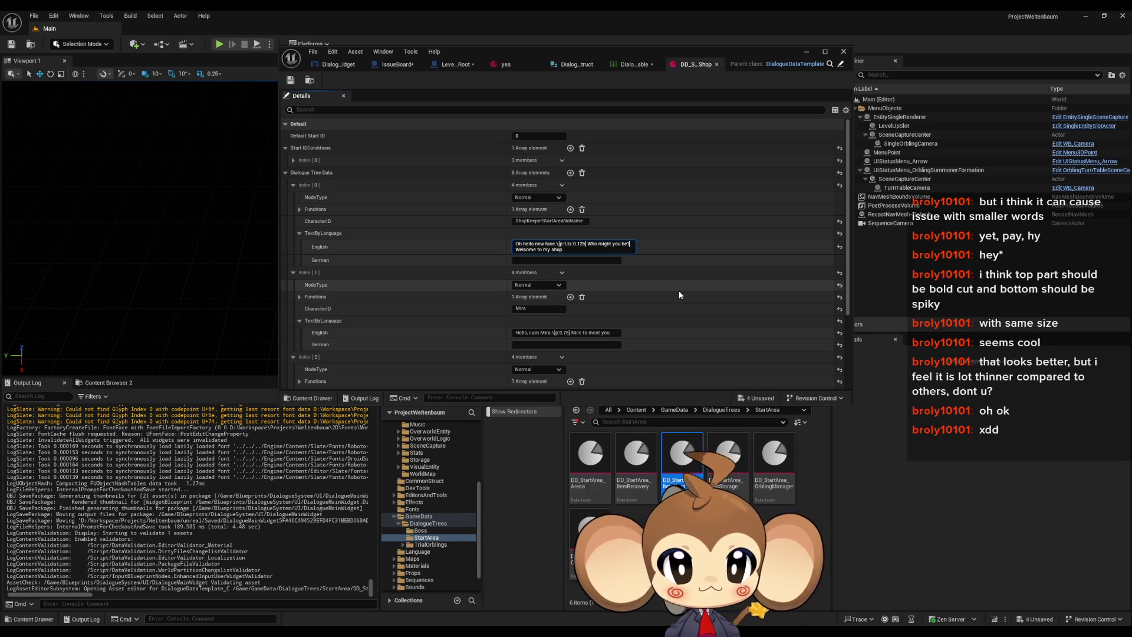
{"action": "double_click", "coordinate": [533, 48]}
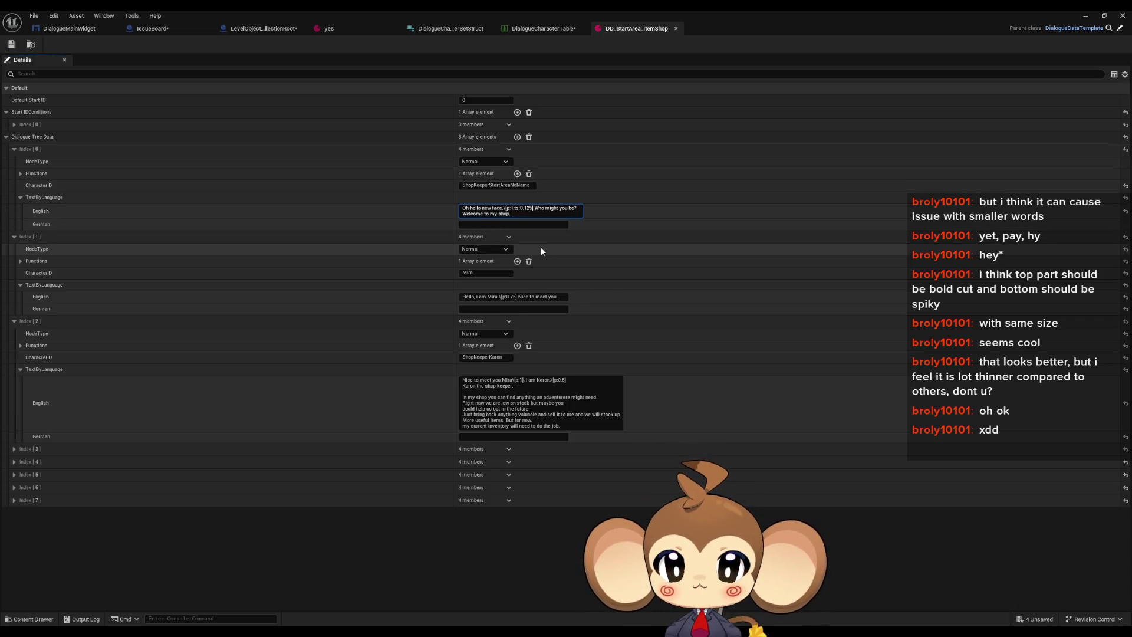
{"action": "key", "text": "BackSpace"}
{"action": "key", "text": "BackSpace"}
{"action": "key", "text": "BackSpace"}
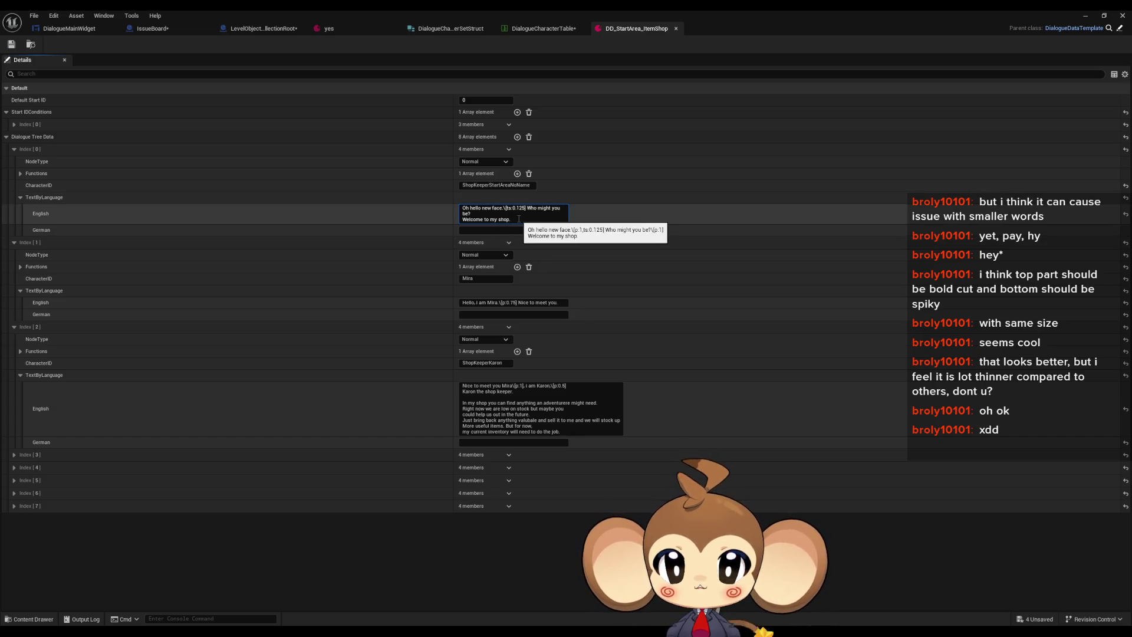
{"action": "left_click", "coordinate": [507, 303]}
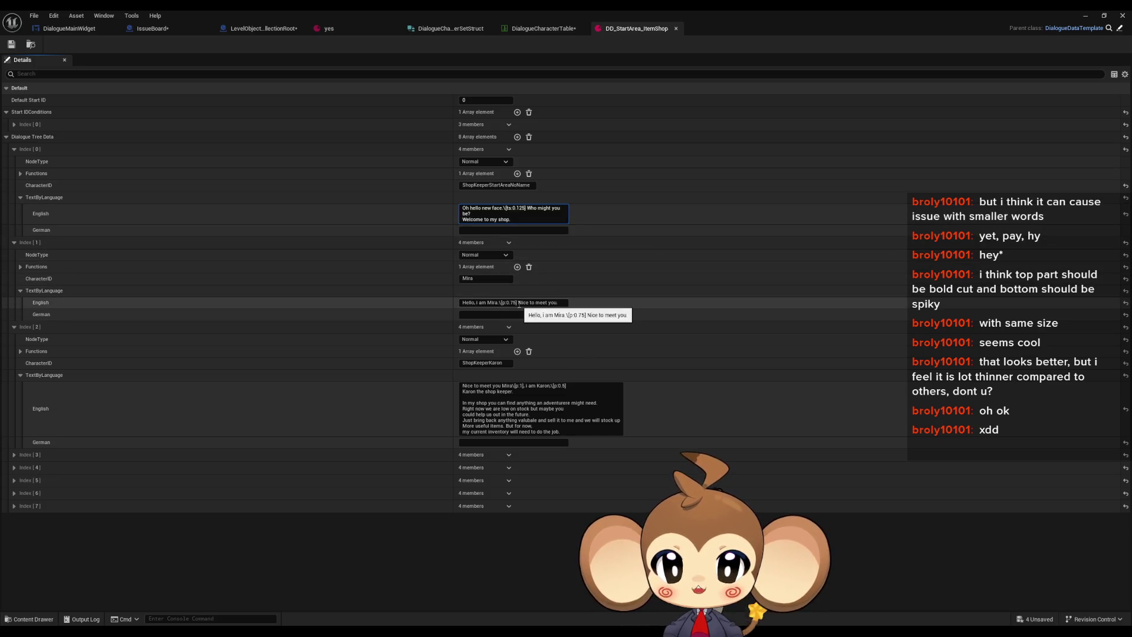
{"action": "key", "text": "BackSpace"}
{"action": "key", "text": "BackSpace"}
{"action": "key", "text": "BackSpace"}
{"action": "key", "text": "Delete"}
{"action": "key", "text": "Delete"}
{"action": "key", "text": "Delete"}
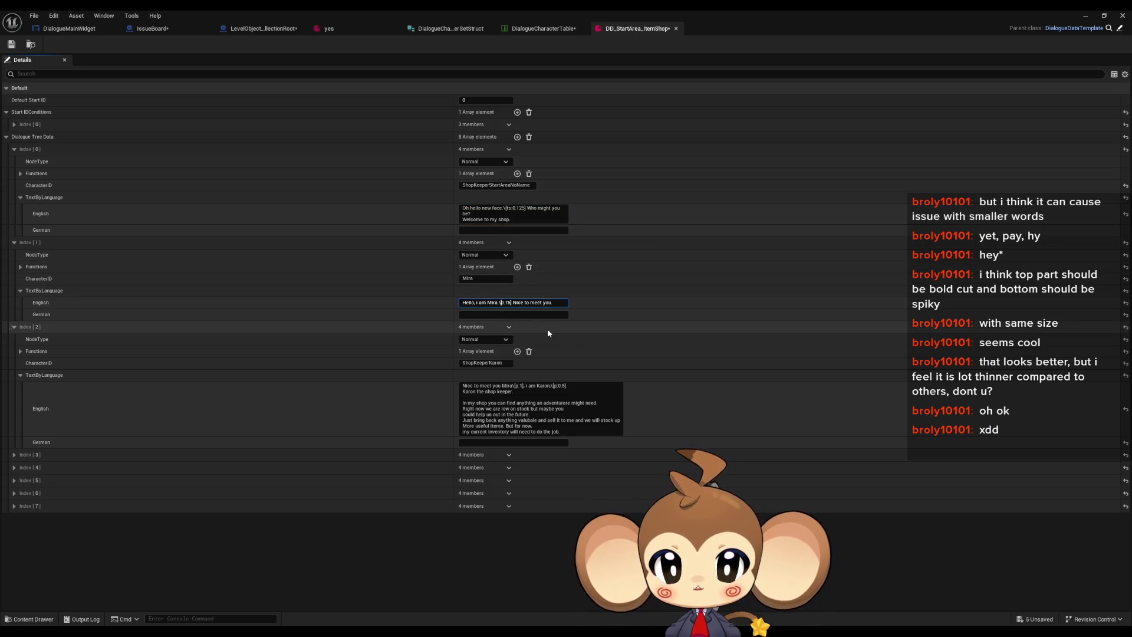
{"action": "key", "text": "Delete"}
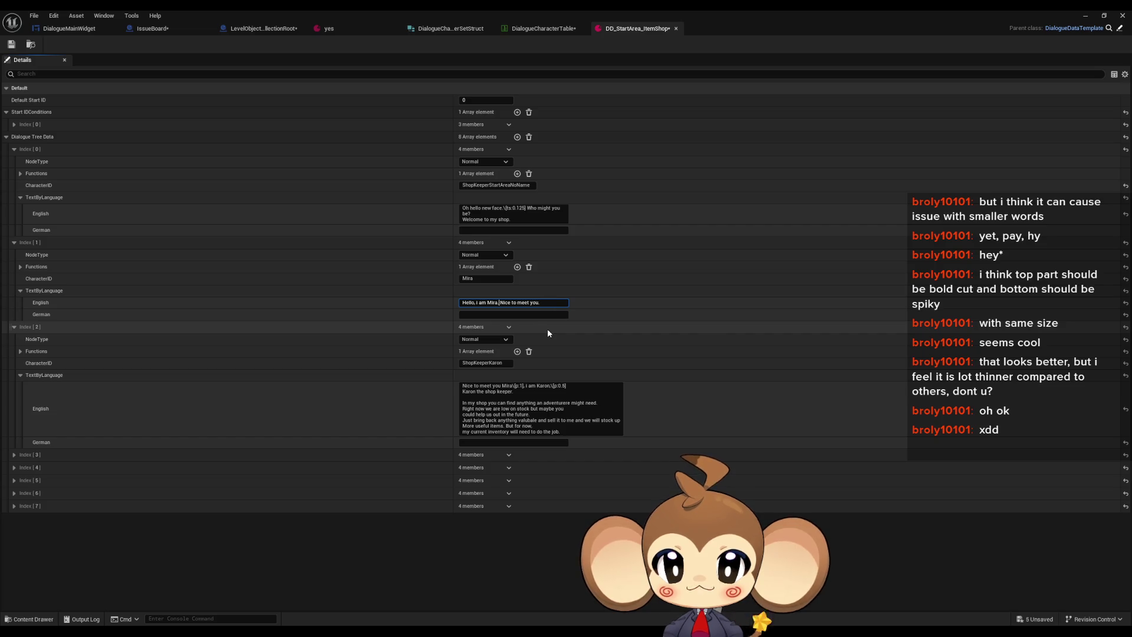
Step: Edit the shopkeeper's long introduction line, check entries 3 and 4, and save the asset
{"action": "left_click", "coordinate": [523, 387]}
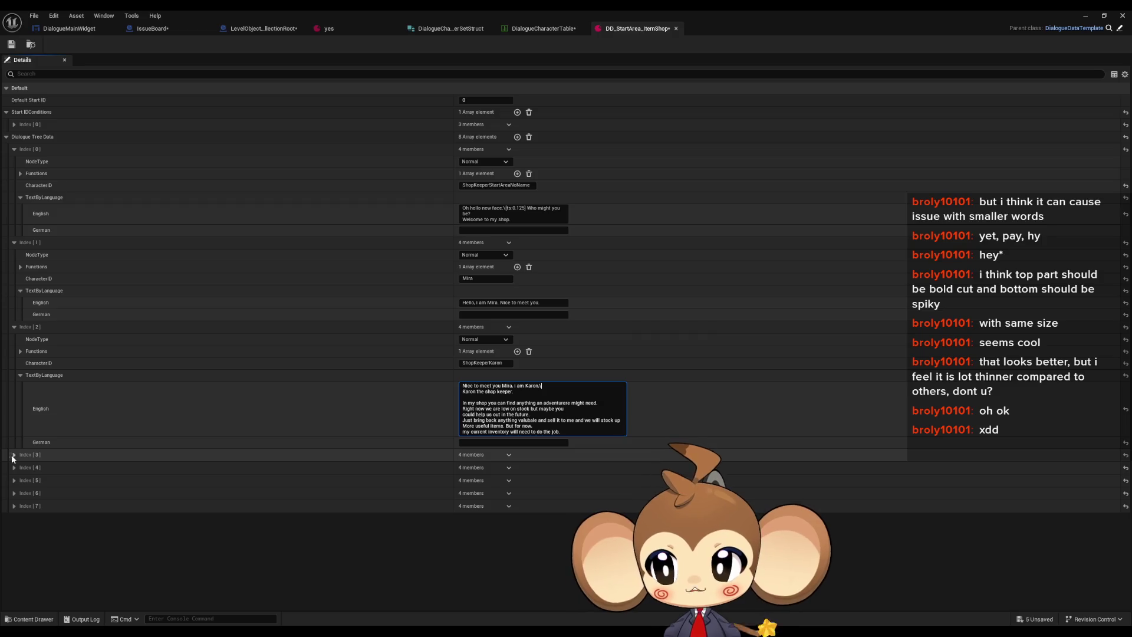
{"action": "left_click", "coordinate": [13, 455]}
{"action": "left_click", "coordinate": [14, 515]}
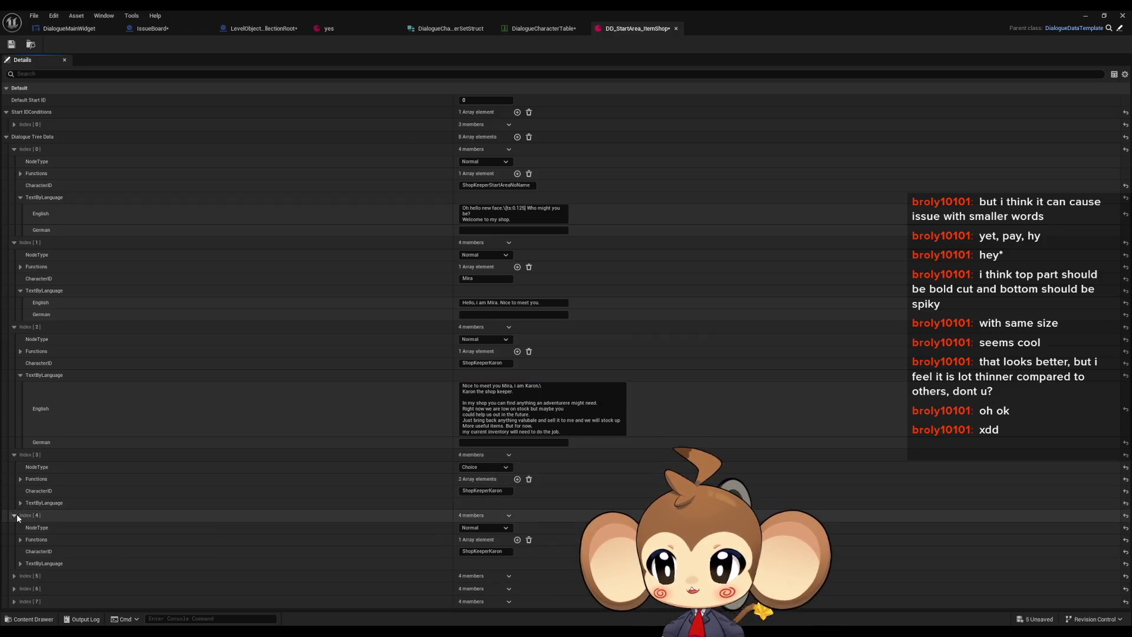
{"action": "left_click", "coordinate": [14, 515]}
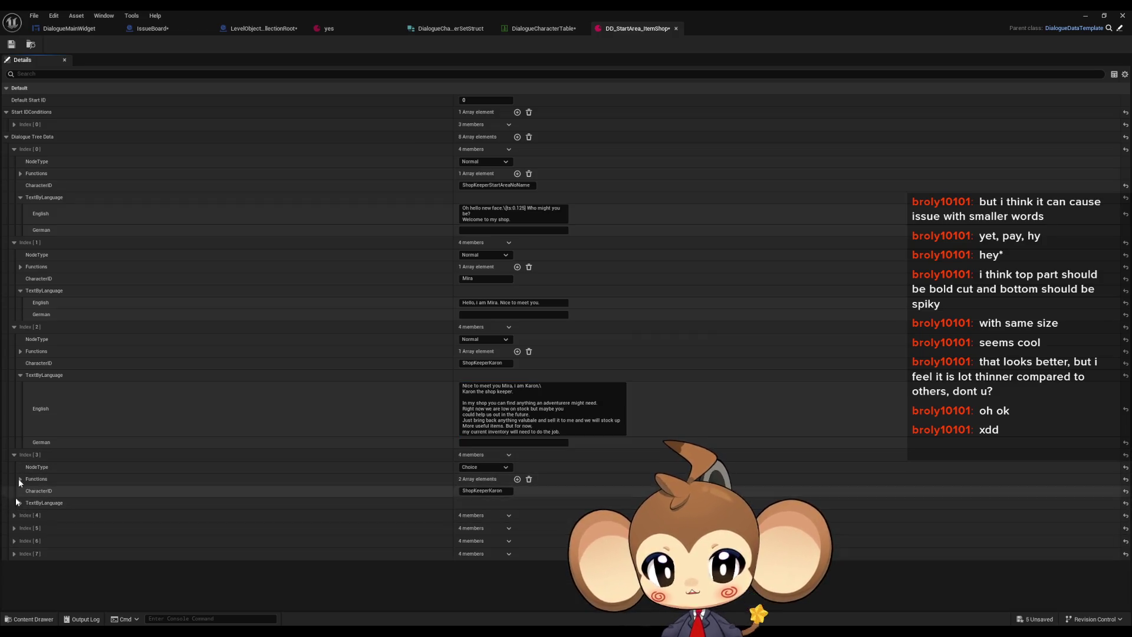
{"action": "left_click", "coordinate": [9, 46]}
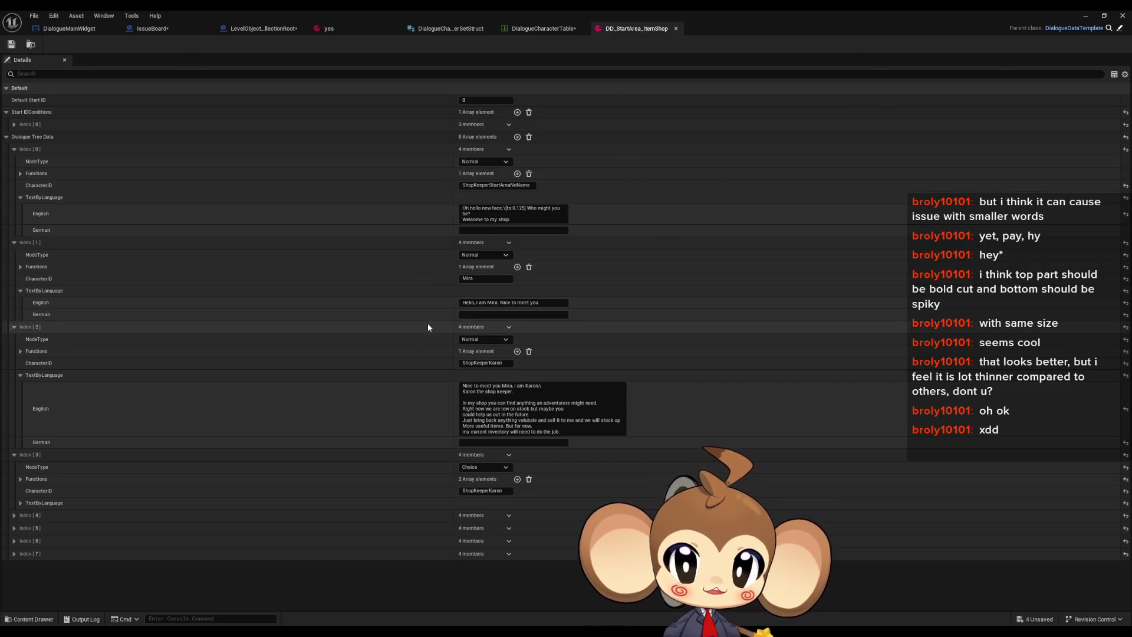
{"action": "left_click", "coordinate": [543, 28]}
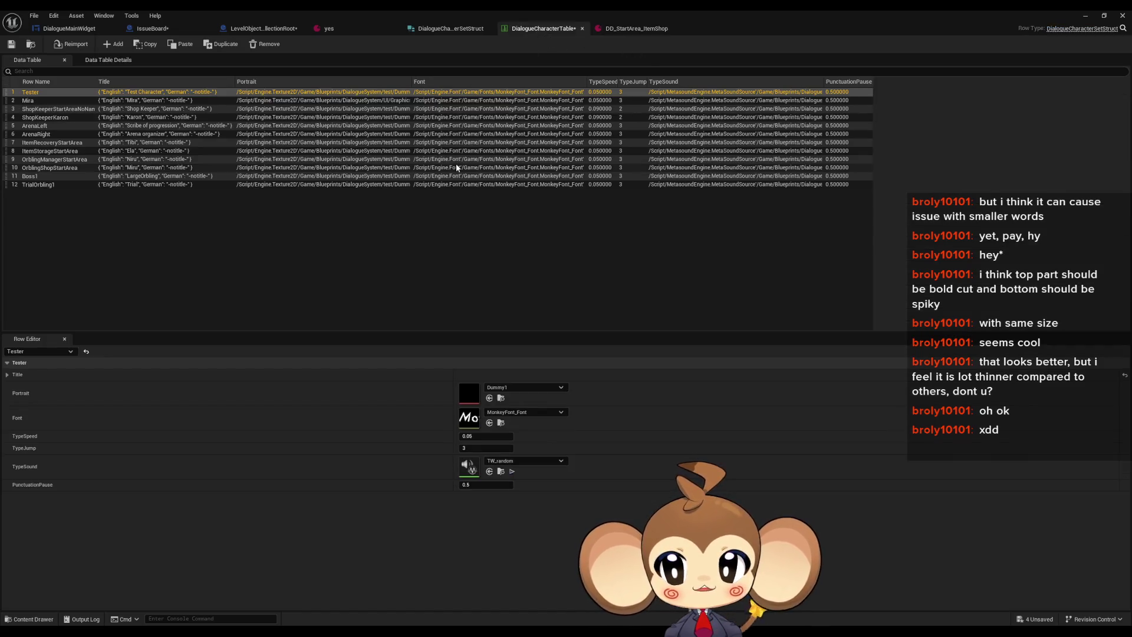
Step: Inspect the Mira and ShopKeeperStartAreaNoName rows in DialogueCharacterTable, then return to the level editor
{"action": "left_click", "coordinate": [34, 101]}
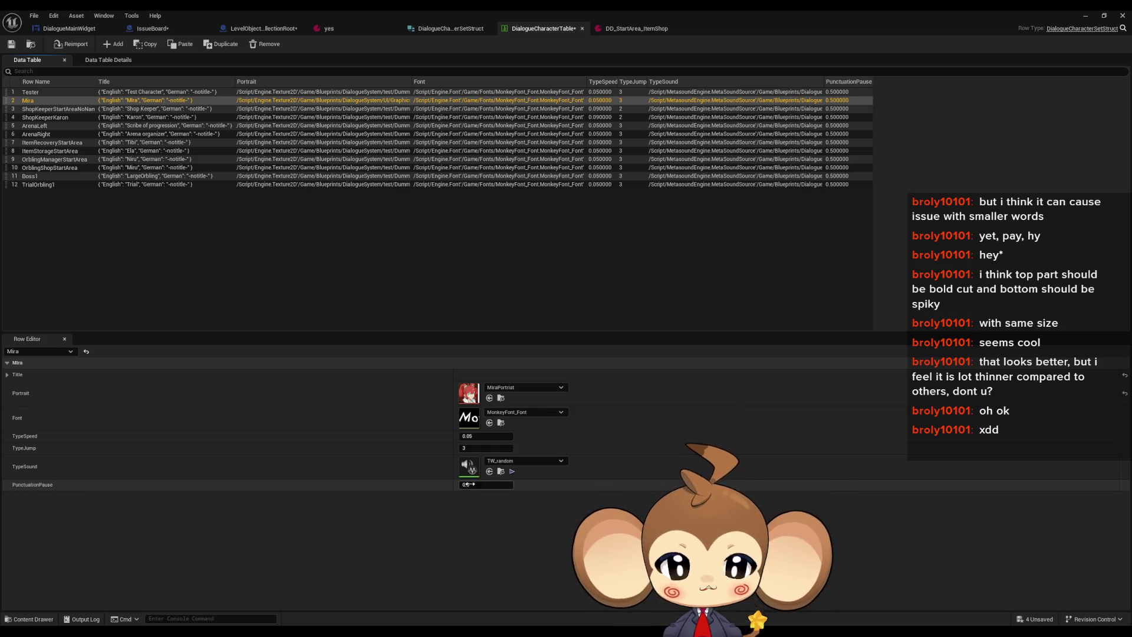
{"action": "left_click", "coordinate": [65, 110]}
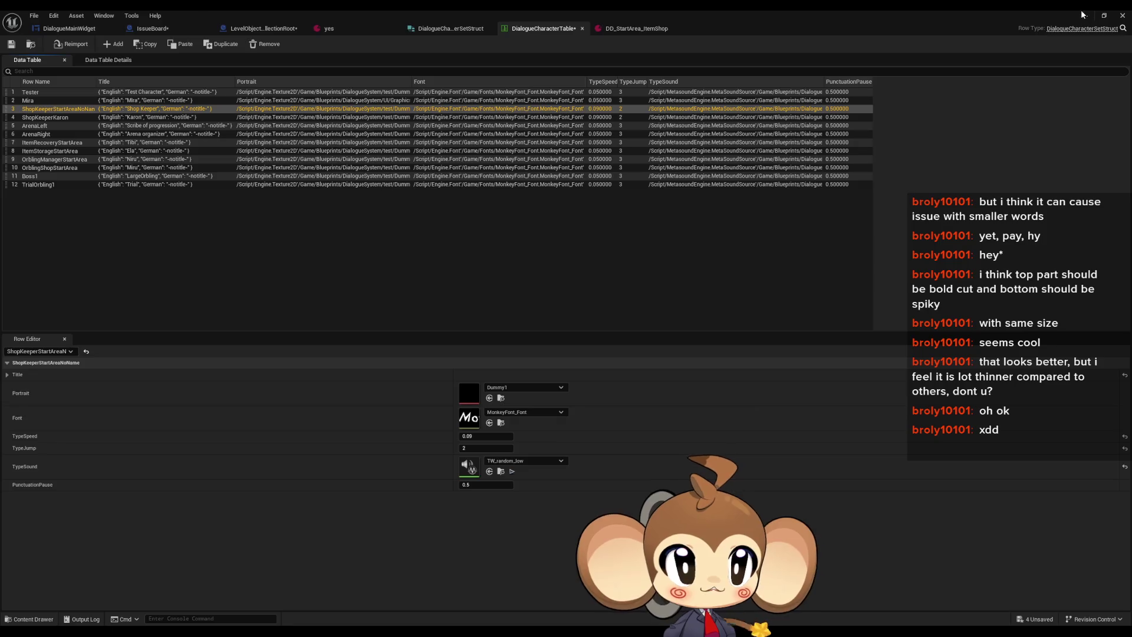
{"action": "key", "text": "alt+Tab"}
{"action": "left_click", "coordinate": [219, 43]}
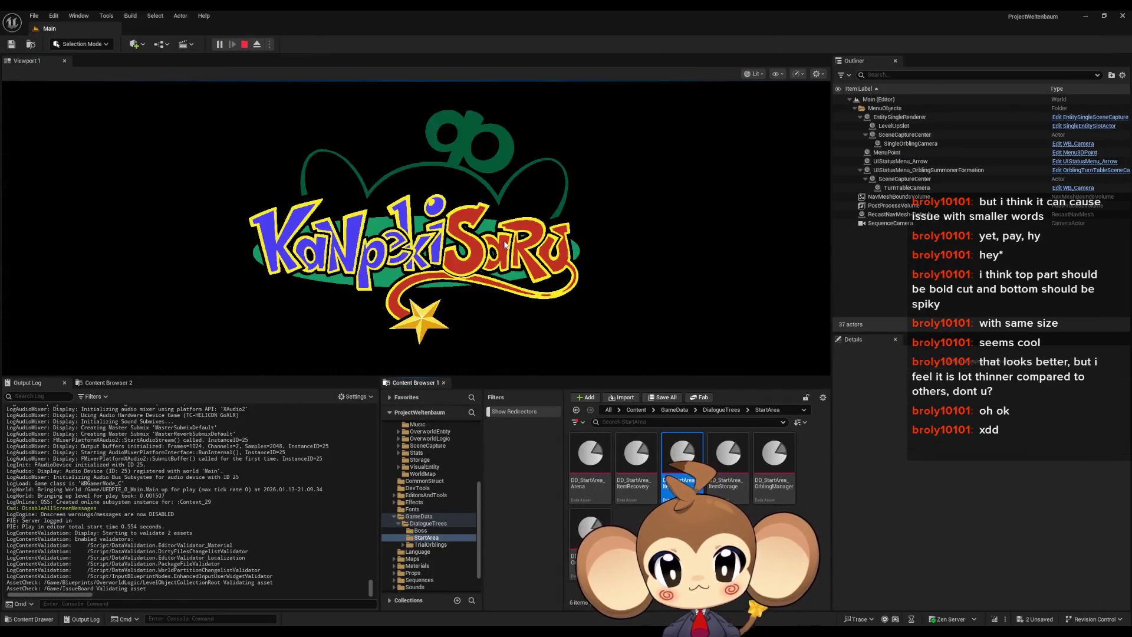
{"action": "key", "text": "Down"}
{"action": "key", "text": "Return"}
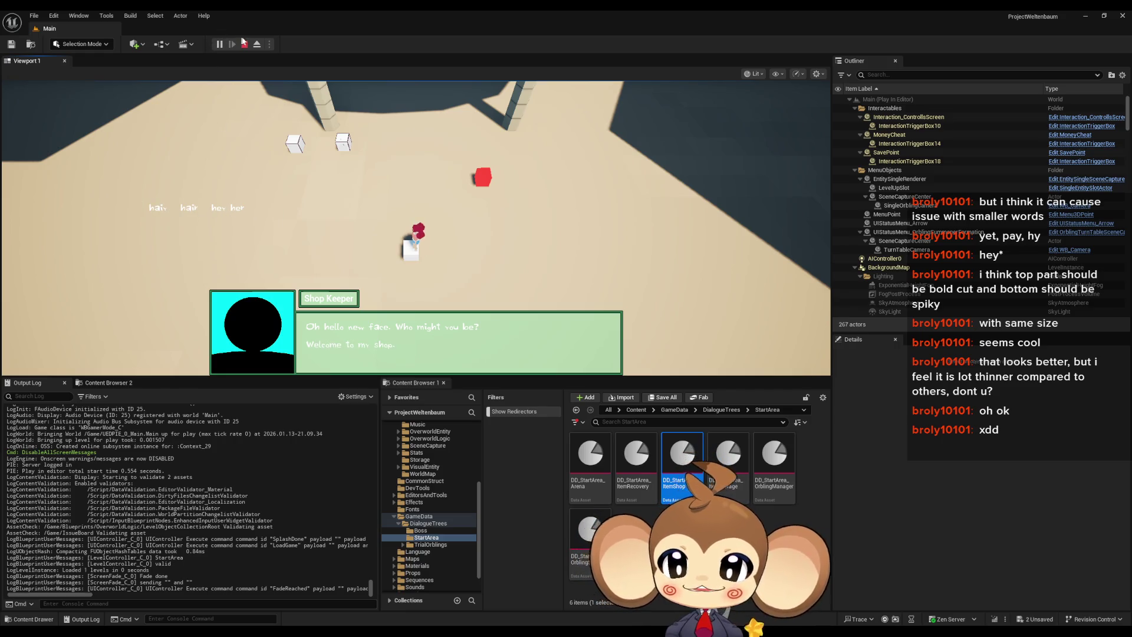
{"action": "key", "text": "Escape"}
{"action": "left_click", "coordinate": [521, 587]}
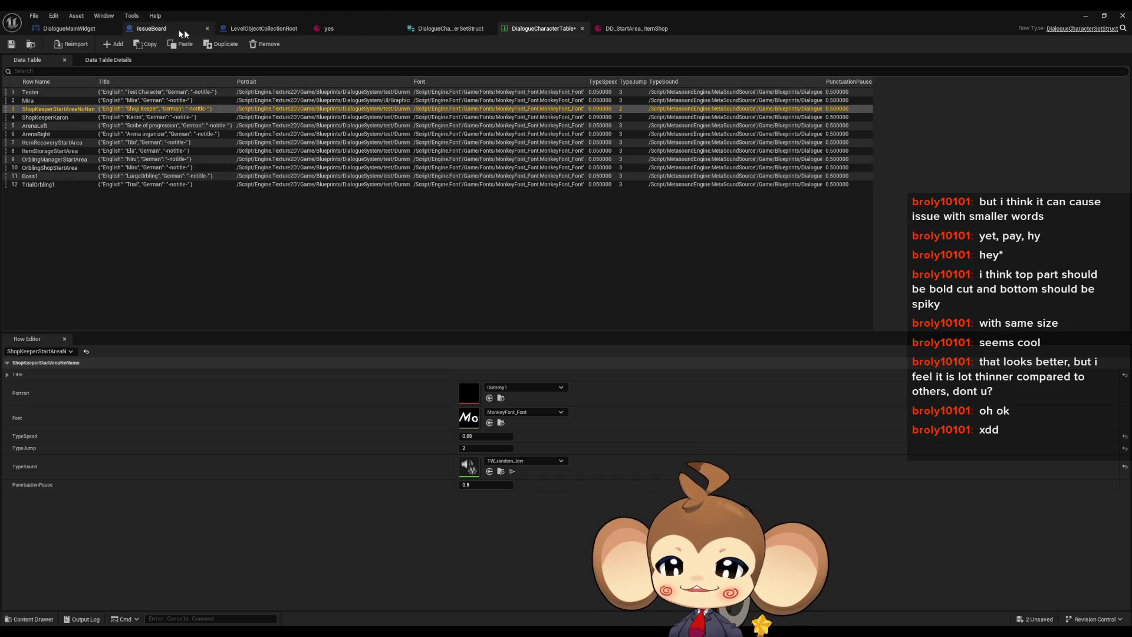
{"action": "left_click", "coordinate": [90, 28]}
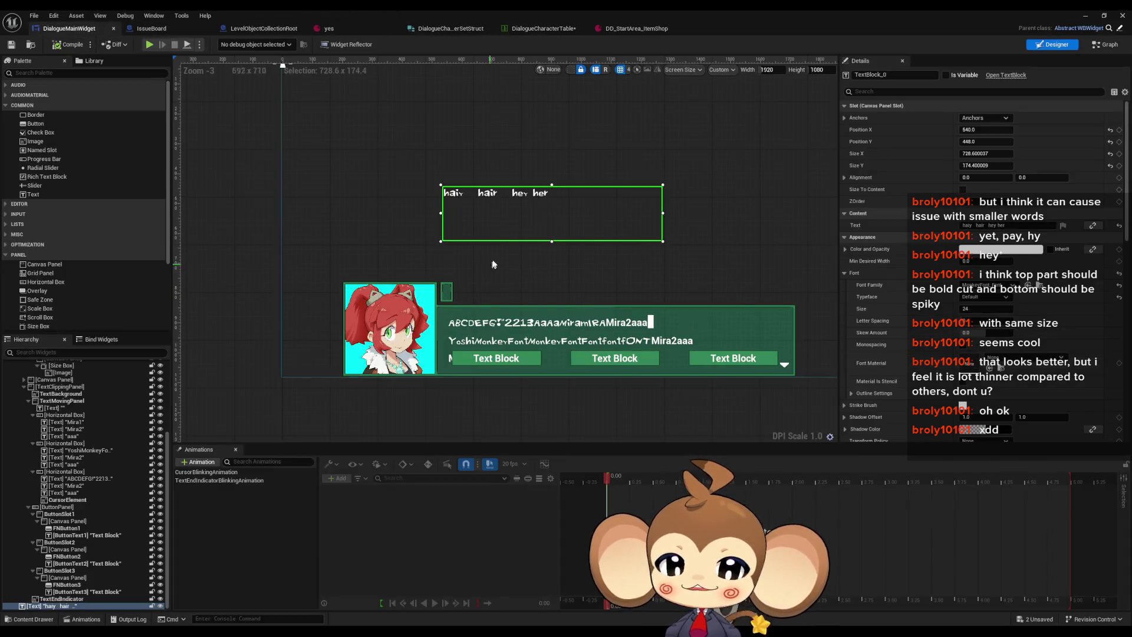
{"action": "left_click", "coordinate": [74, 606]}
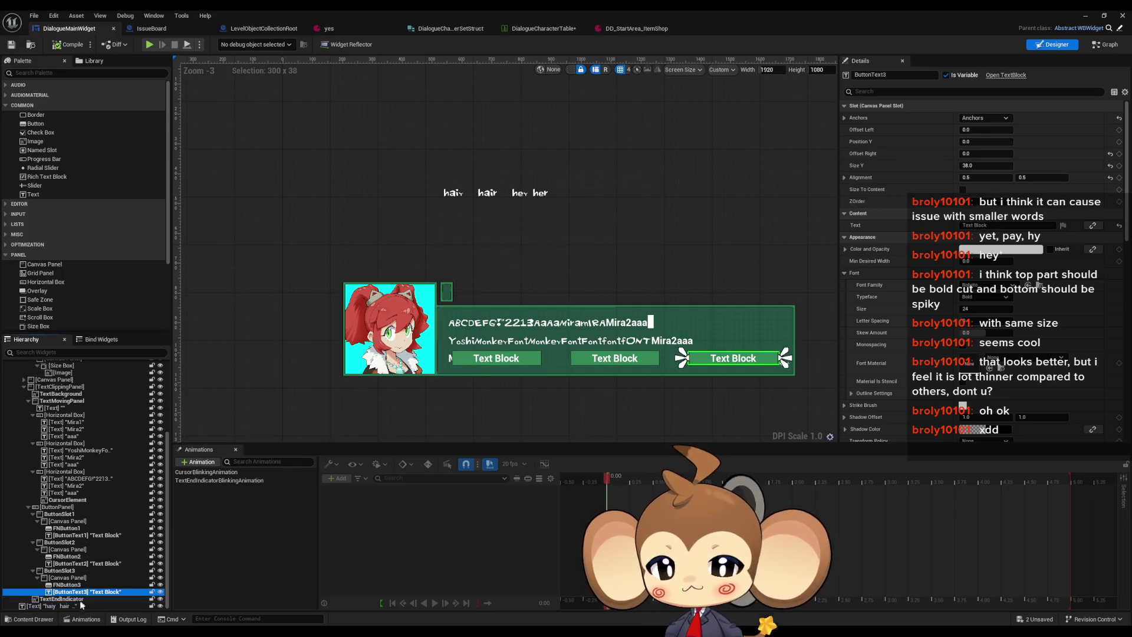
{"action": "left_click", "coordinate": [1086, 16]}
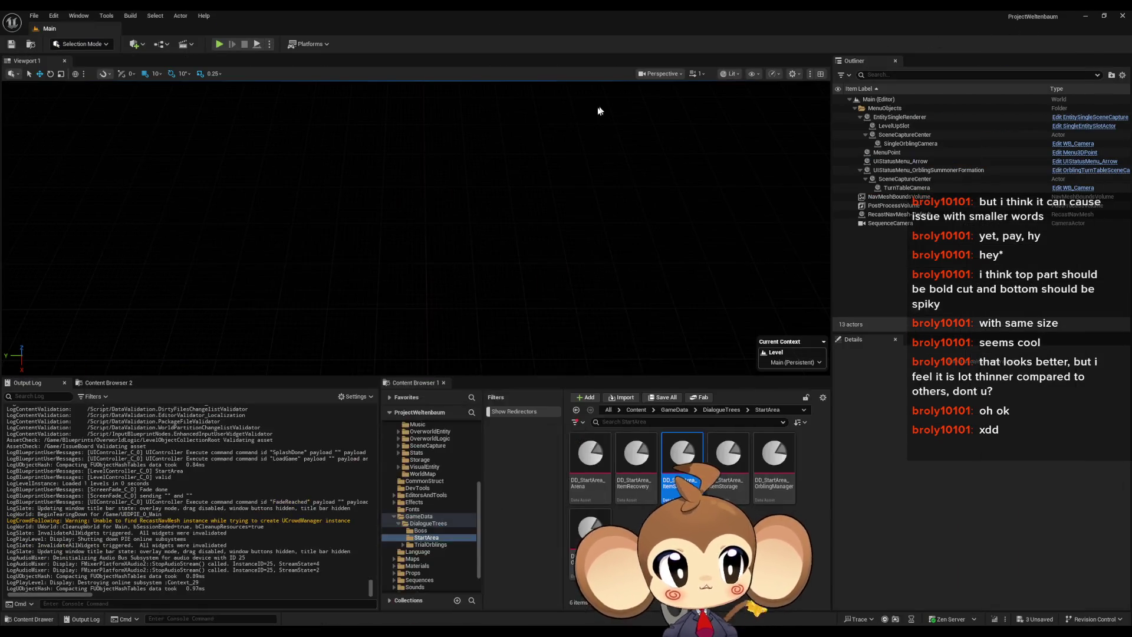
Step: Start play mode, load the saved game and advance the dialogue to Karon's line
{"action": "left_click", "coordinate": [219, 45]}
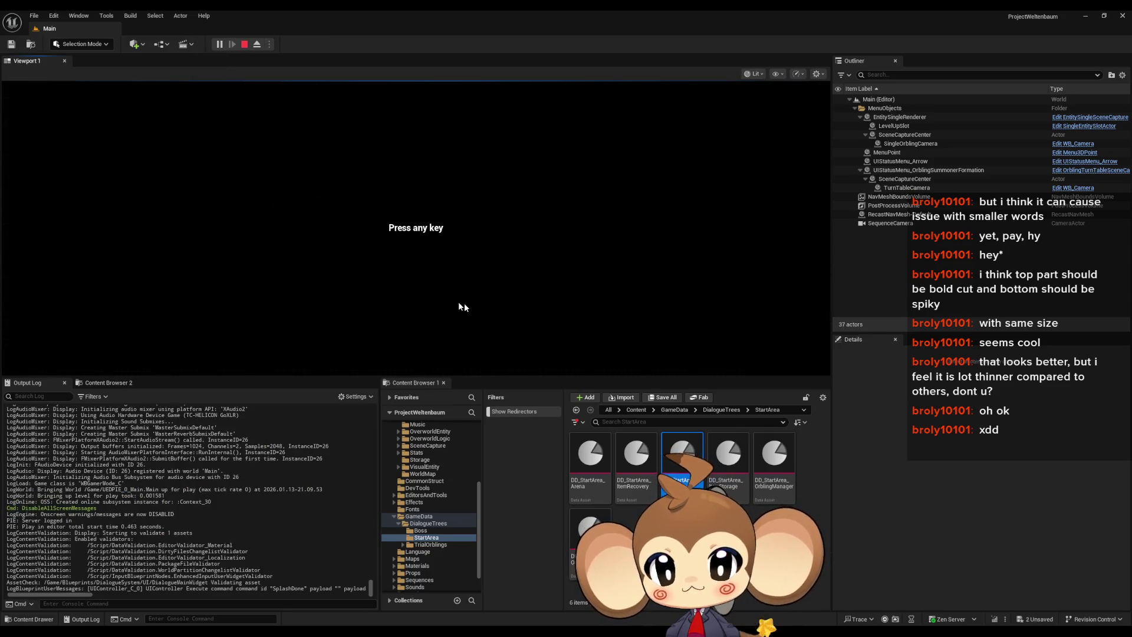
{"action": "left_click", "coordinate": [465, 303]}
{"action": "left_click", "coordinate": [163, 328]}
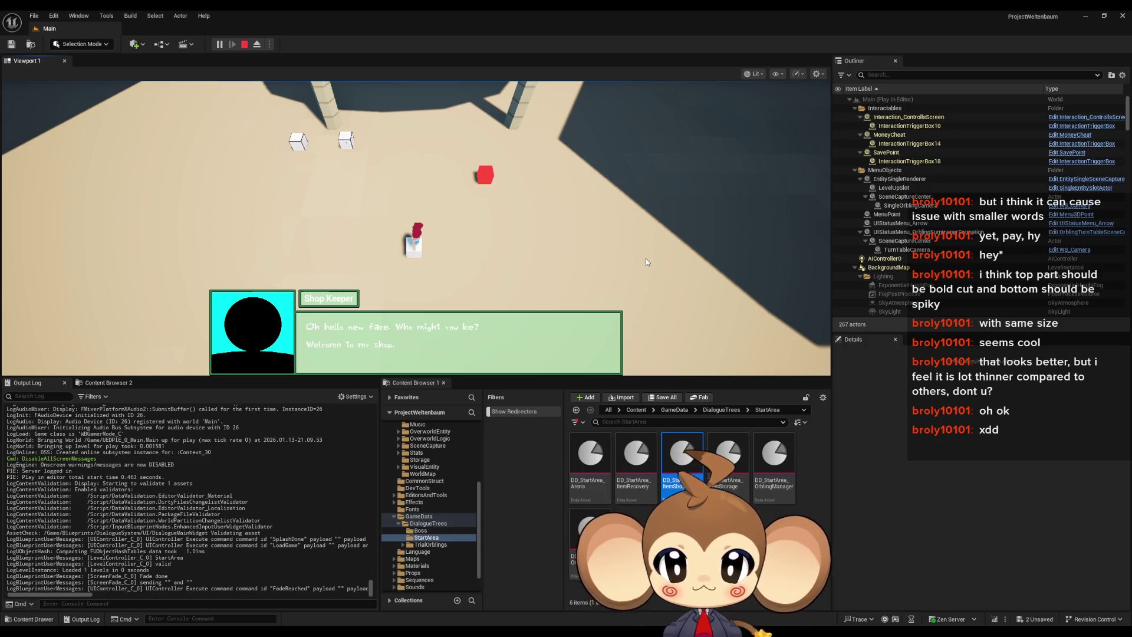
{"action": "key", "text": "space"}
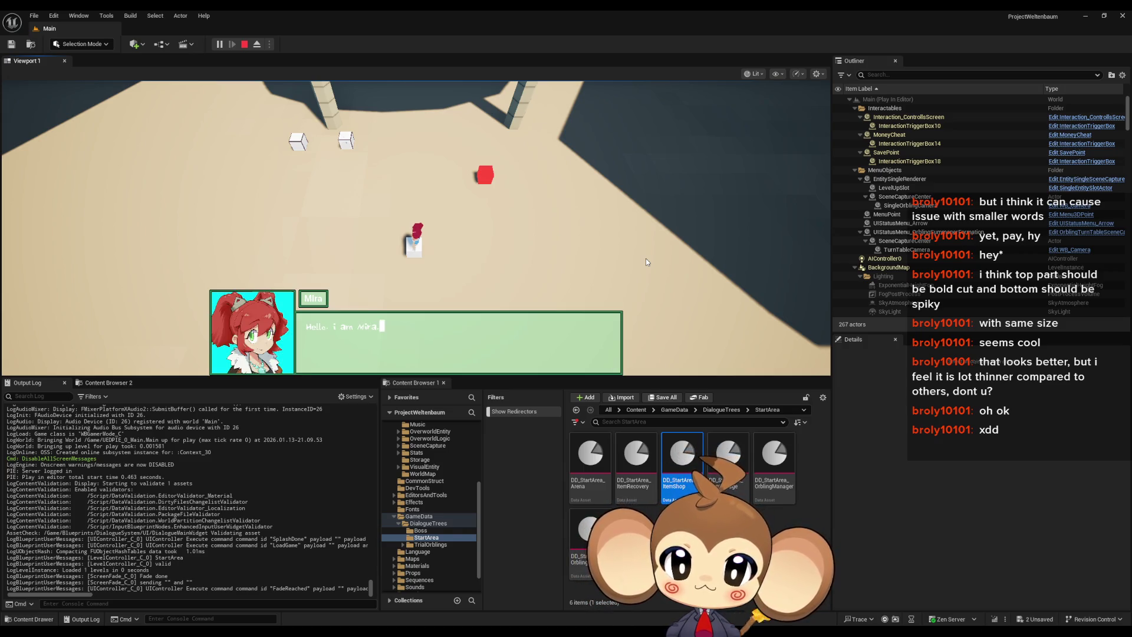
{"action": "key", "text": "space"}
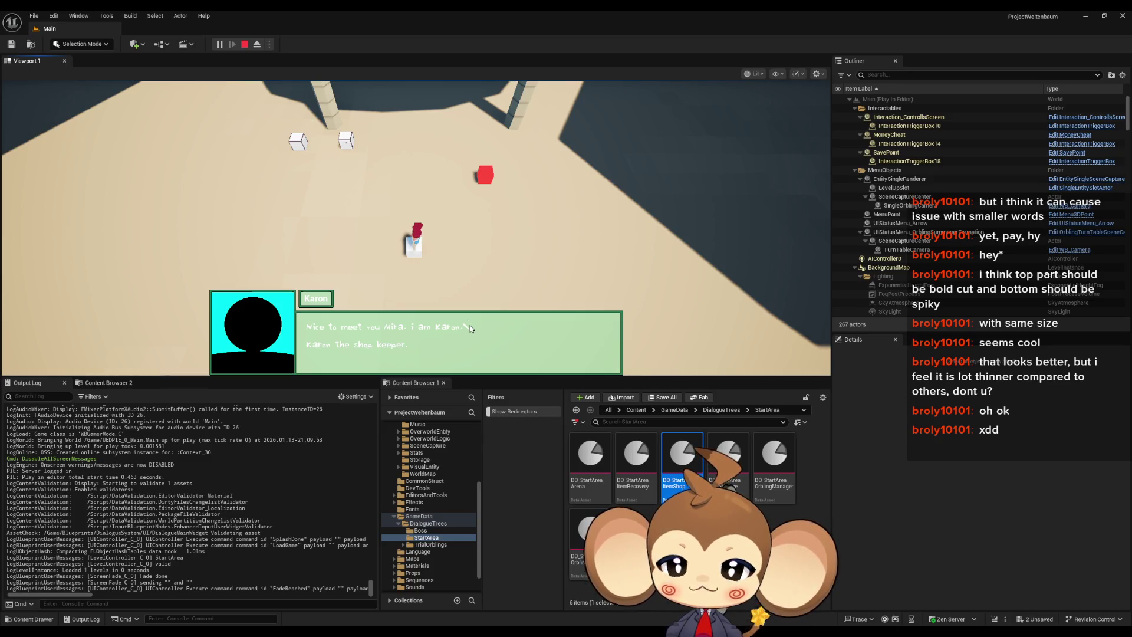
Step: Check the DD_StartArea_ItemShop dialogue asset, then hide it to return to the game
{"action": "left_click", "coordinate": [515, 602]}
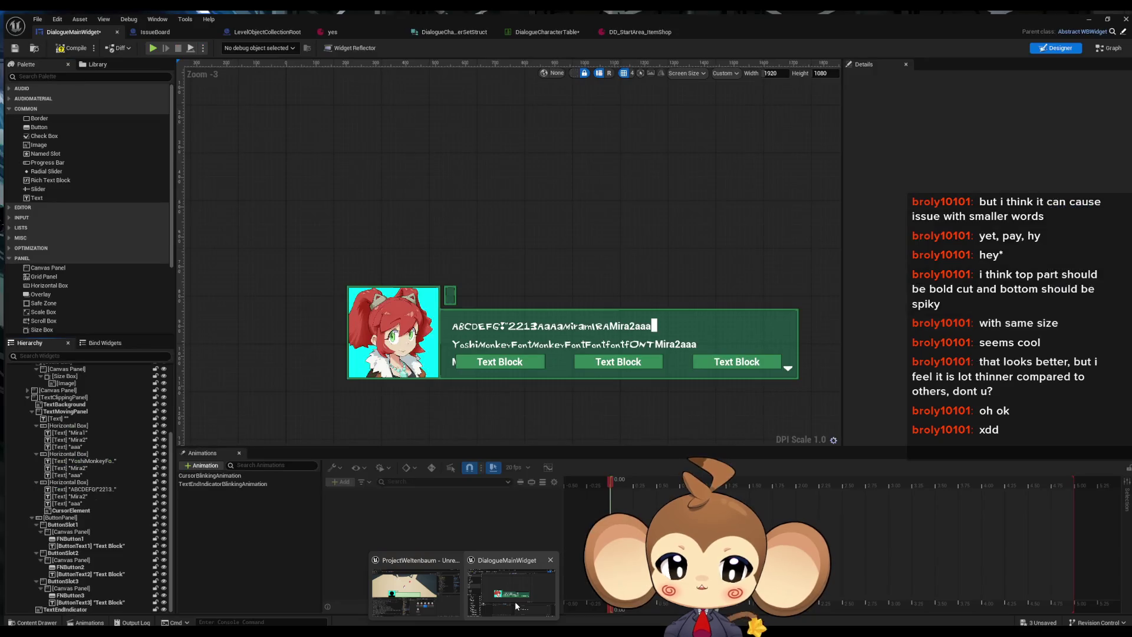
{"action": "left_click", "coordinate": [643, 28]}
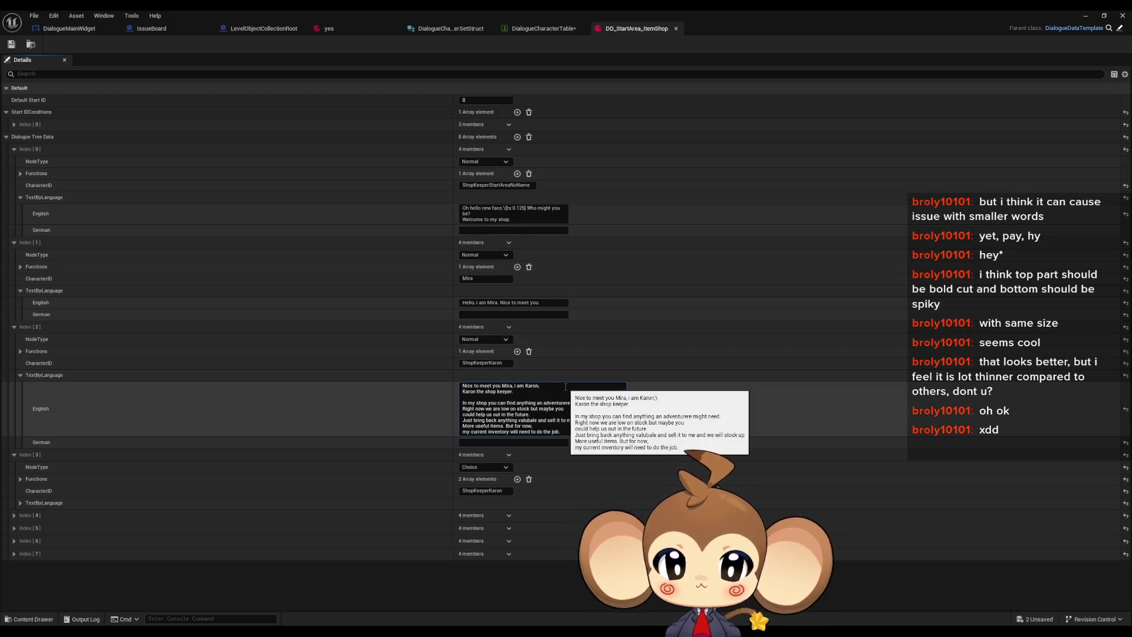
{"action": "left_click", "coordinate": [1093, 15]}
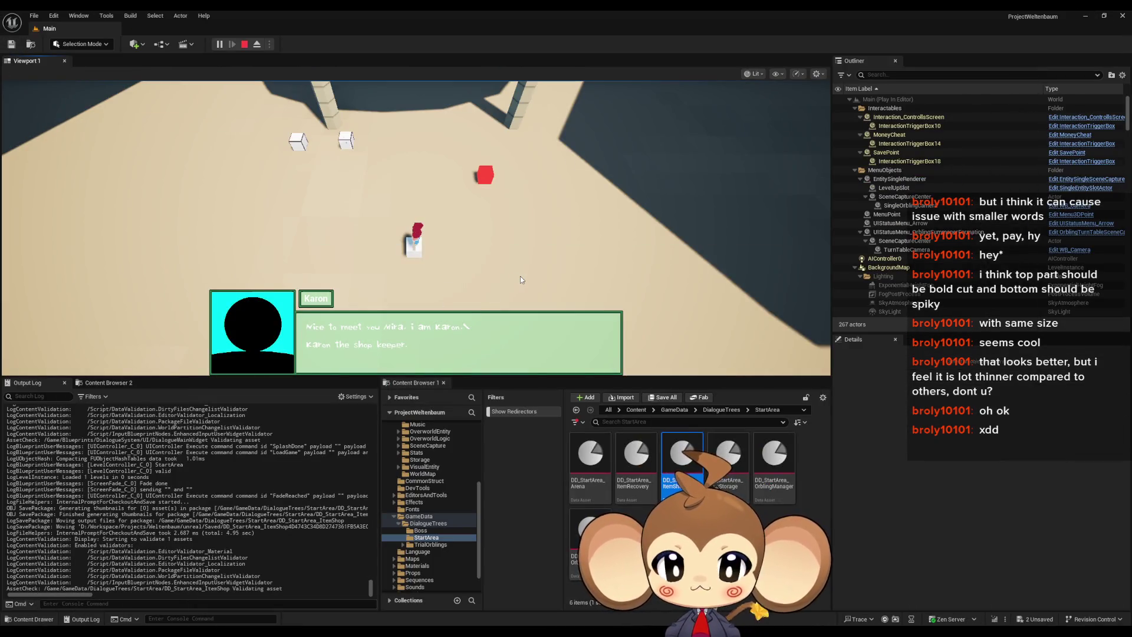
Step: Advance Karon's lines to the store offer, decline it and close the farewell line
{"action": "left_click", "coordinate": [520, 280]}
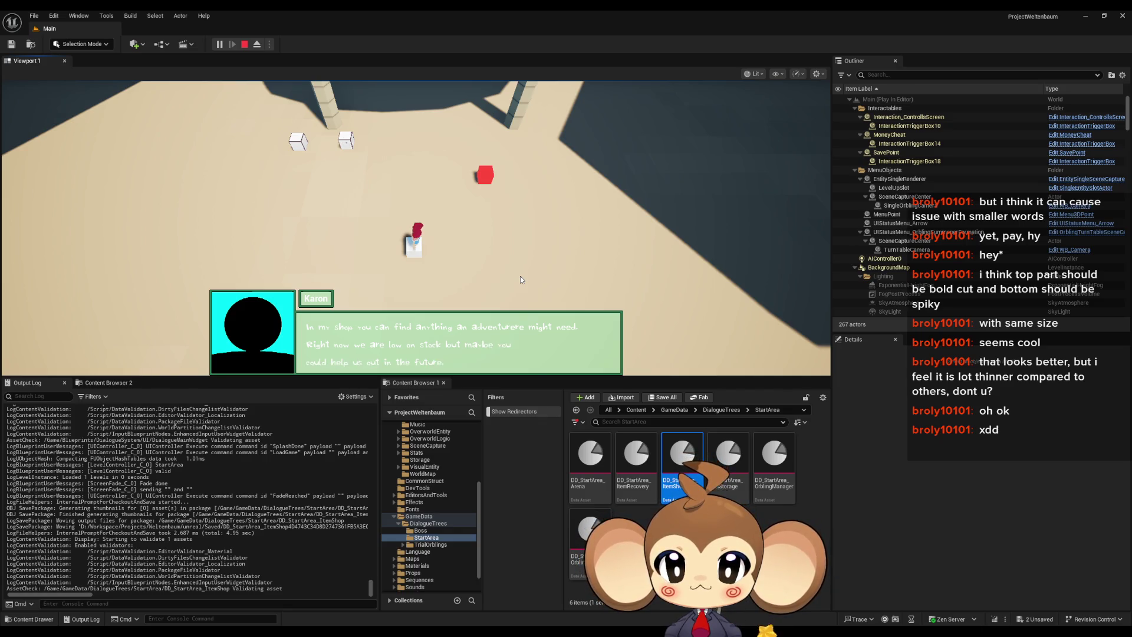
{"action": "key", "text": "e"}
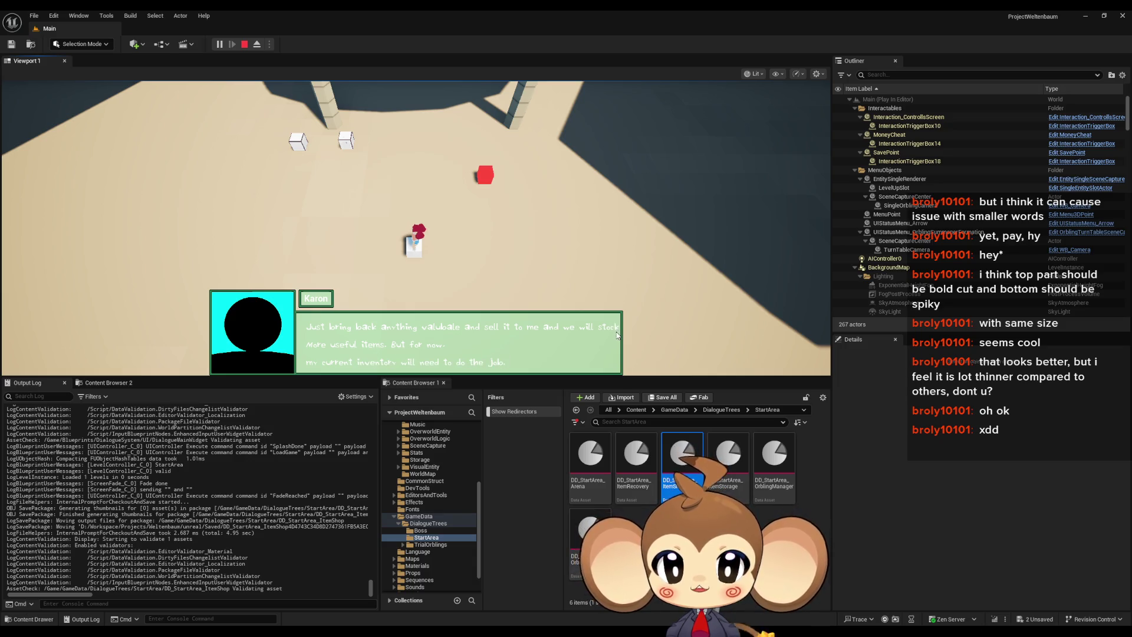
{"action": "left_click", "coordinate": [716, 300]}
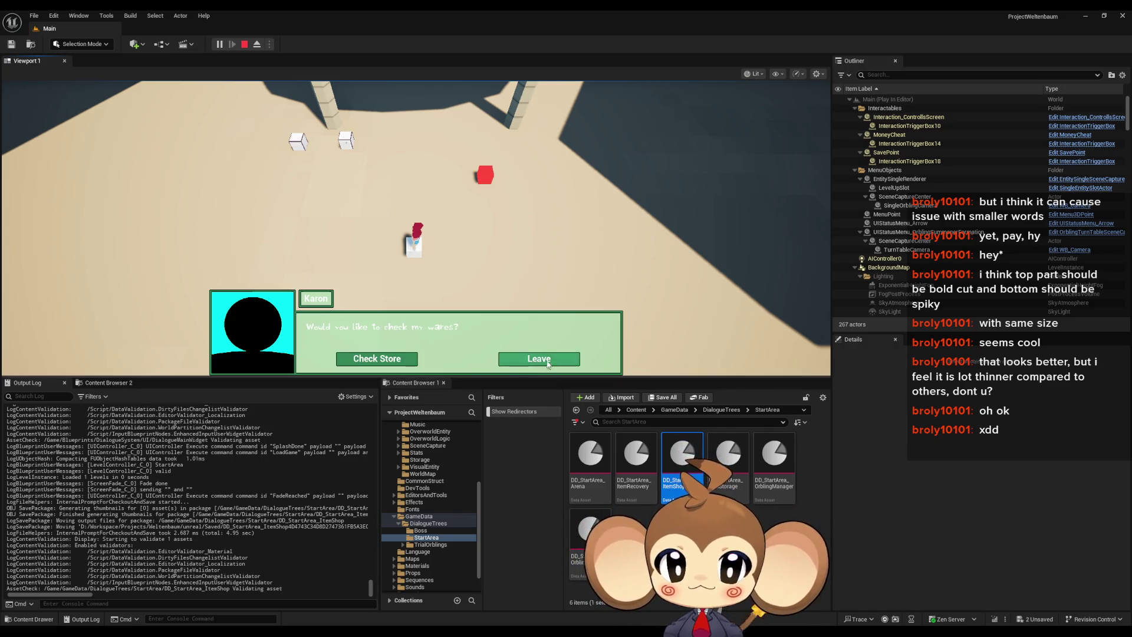
{"action": "left_click", "coordinate": [547, 364]}
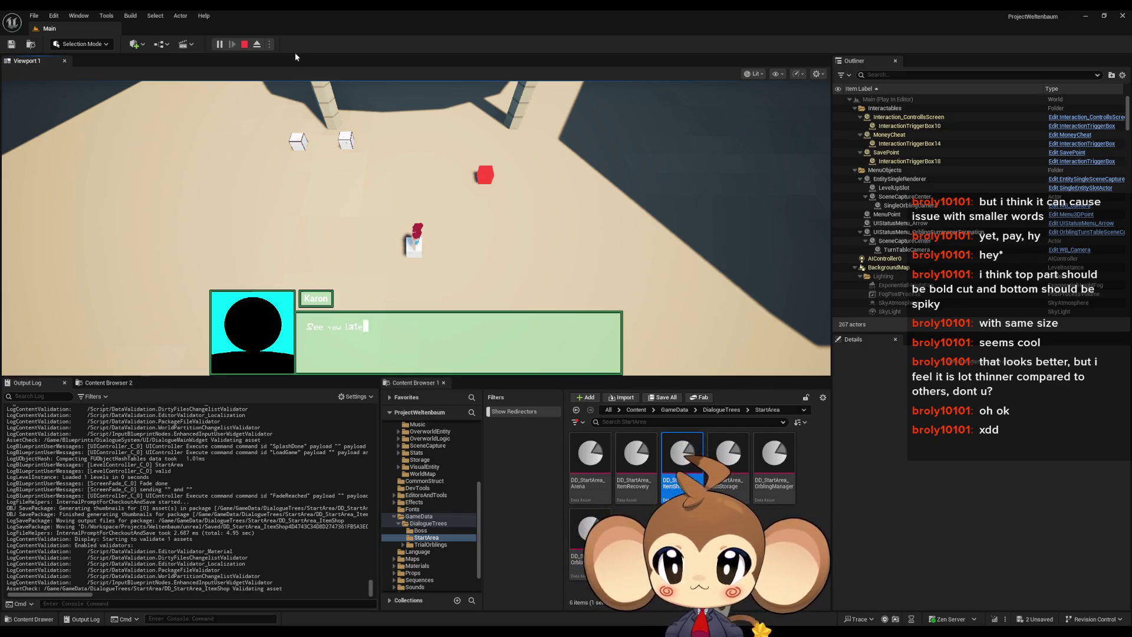
{"action": "left_click", "coordinate": [511, 161]}
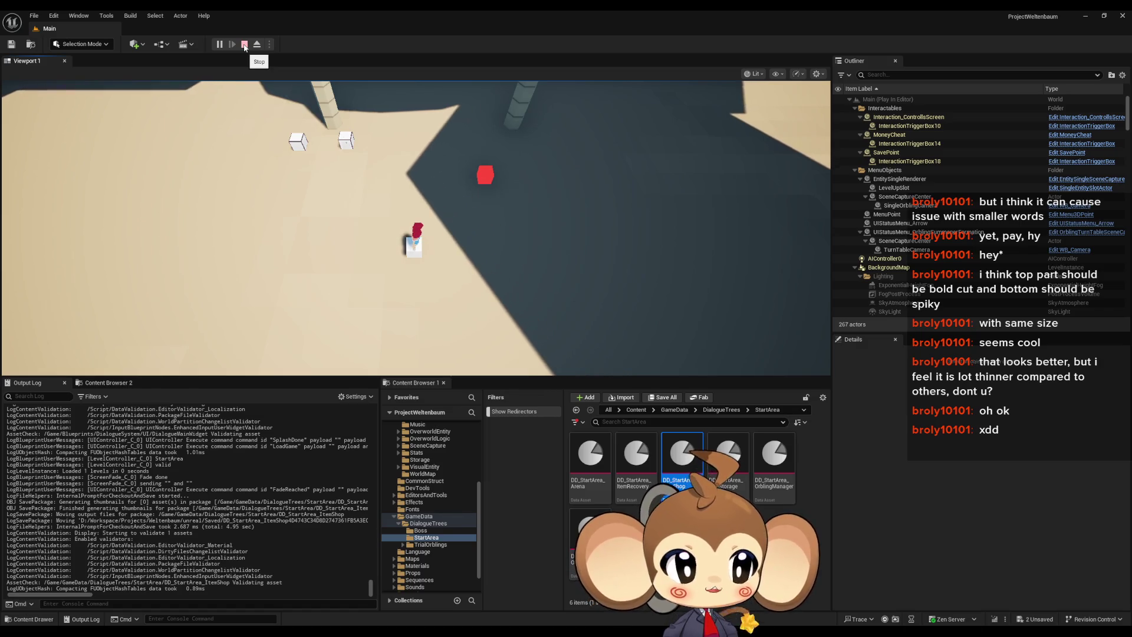
Step: Stop play and rewrap Karon's Index 2 English text so 'stock up' starts a new line
{"action": "left_click", "coordinate": [244, 46]}
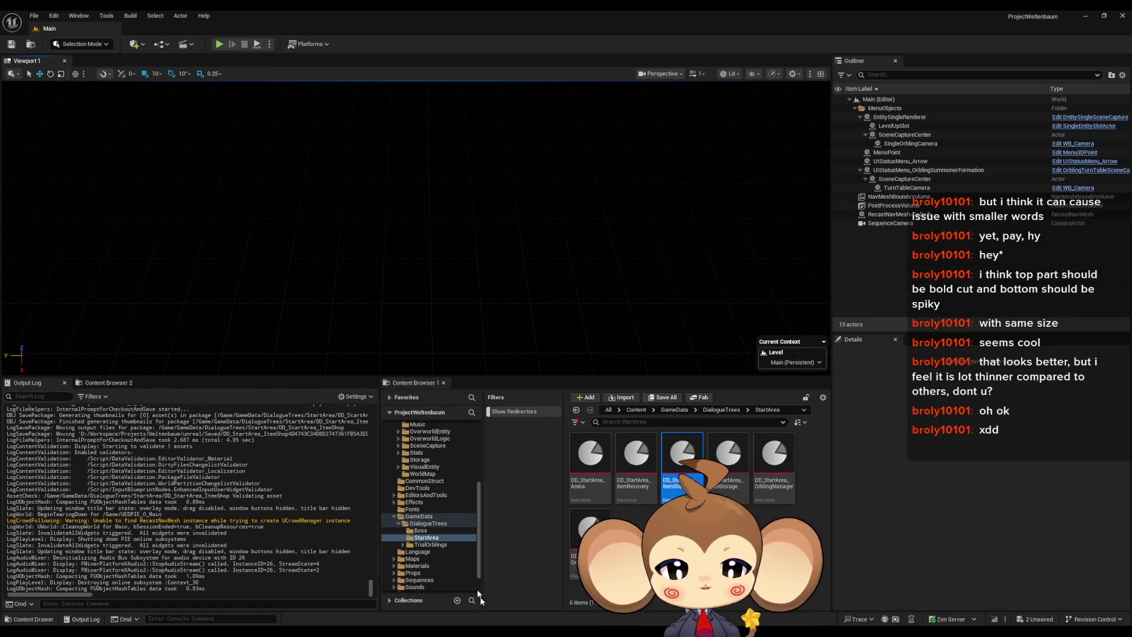
{"action": "left_click", "coordinate": [529, 599]}
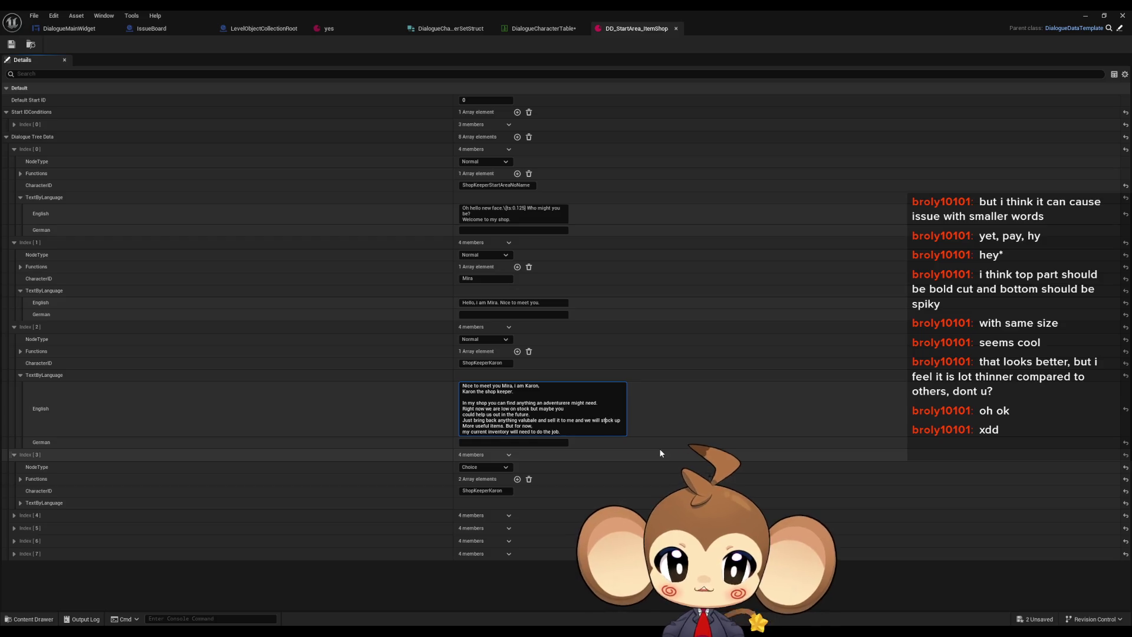
{"action": "key", "text": "Left"}
{"action": "key", "text": "Left"}
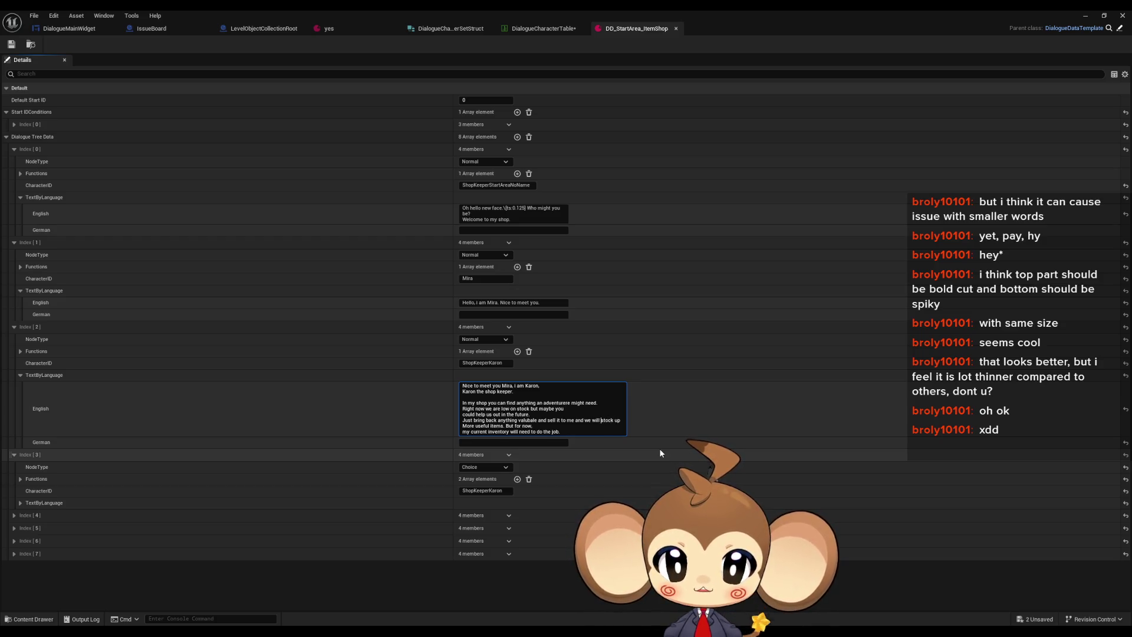
{"action": "key", "text": "shift+Return"}
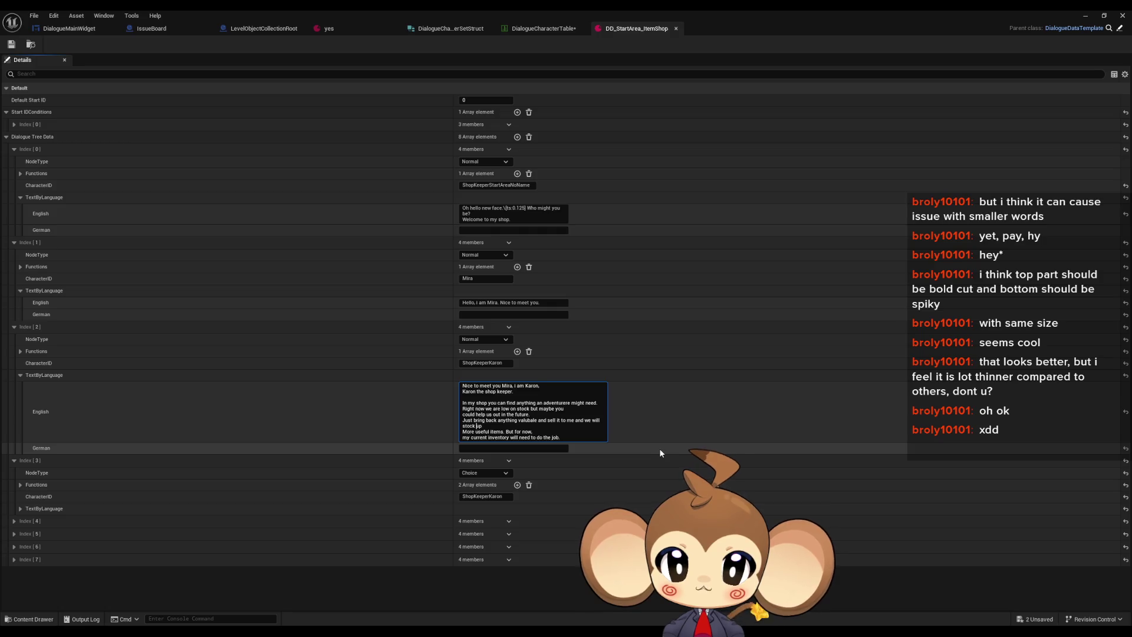
{"action": "key", "text": "Delete"}
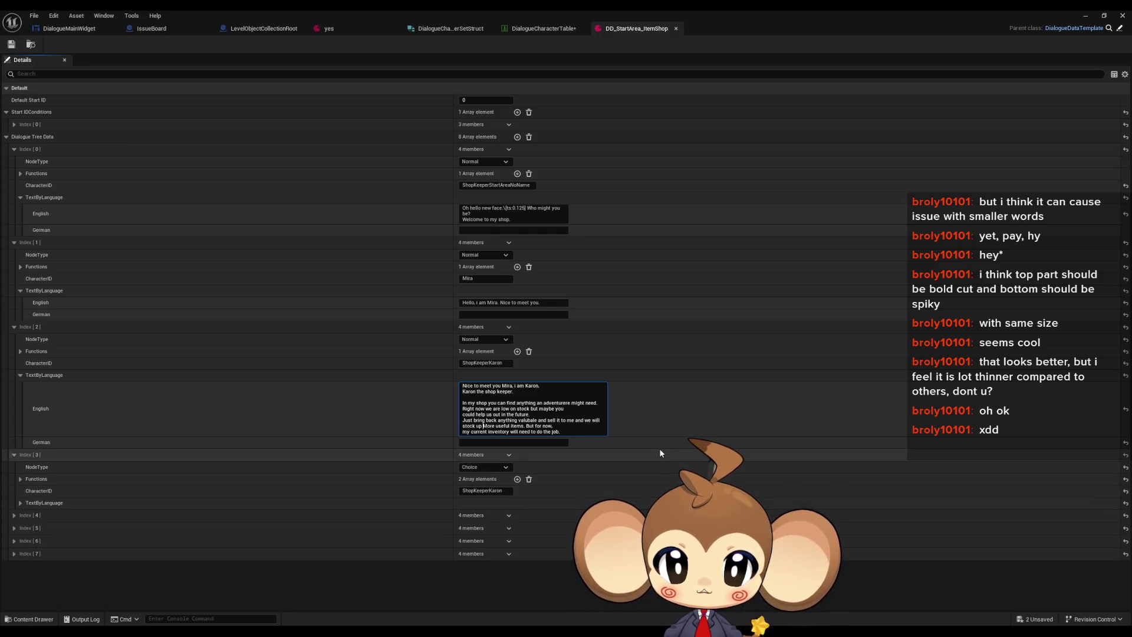
Step: Change 'More' to lowercase 'more' in Karon's line and relaunch play mode
{"action": "key", "text": "Delete"}
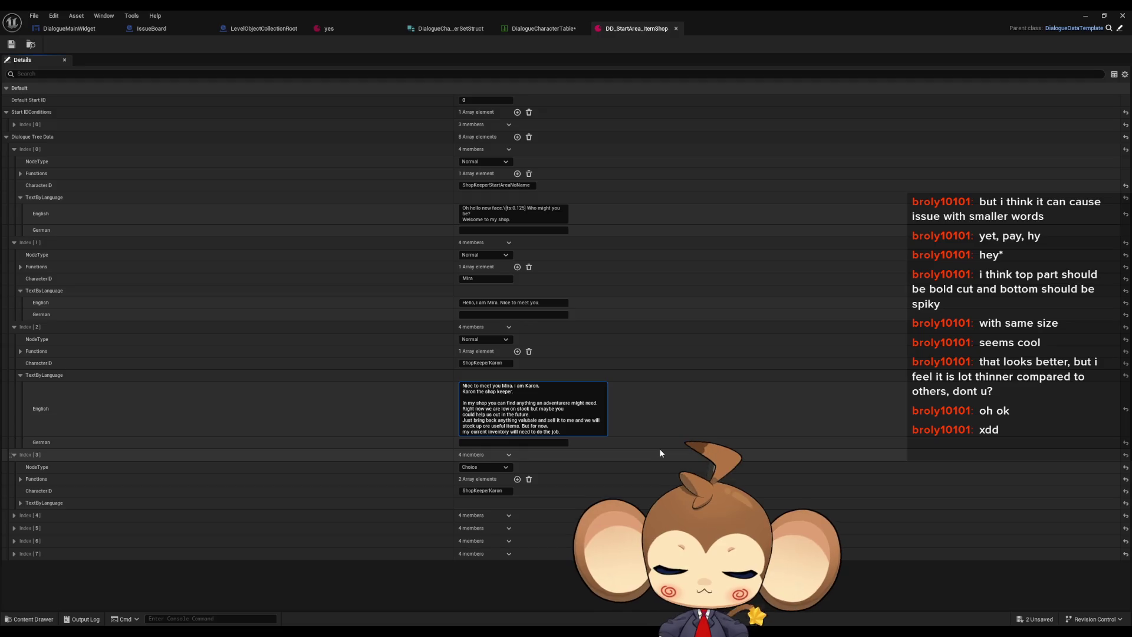
{"action": "type", "text": "m"}
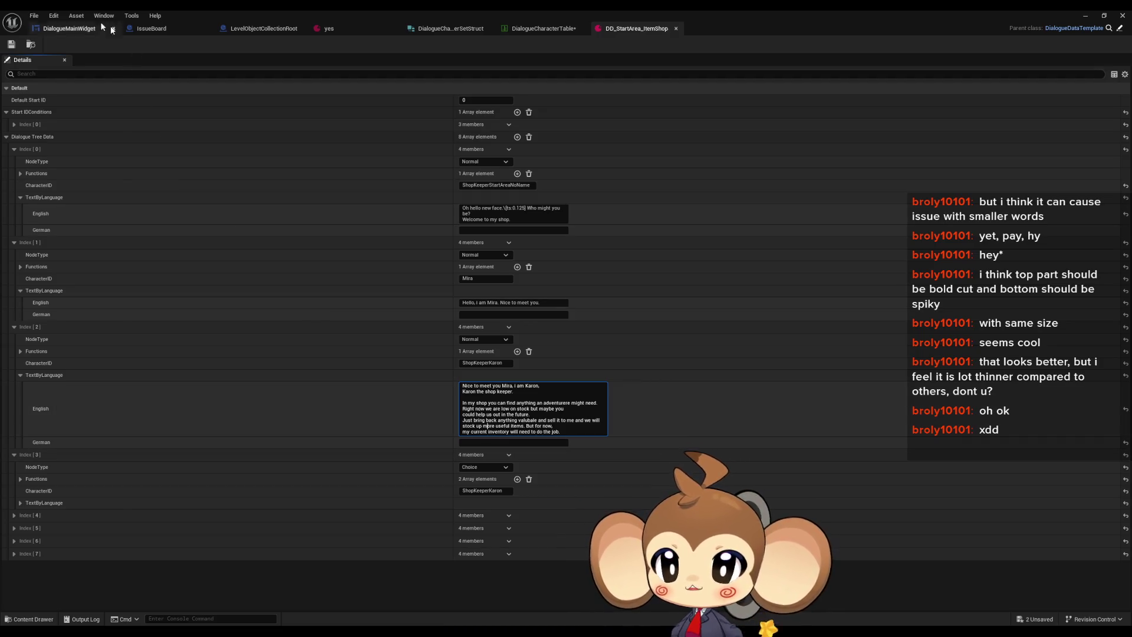
{"action": "left_click", "coordinate": [35, 60]}
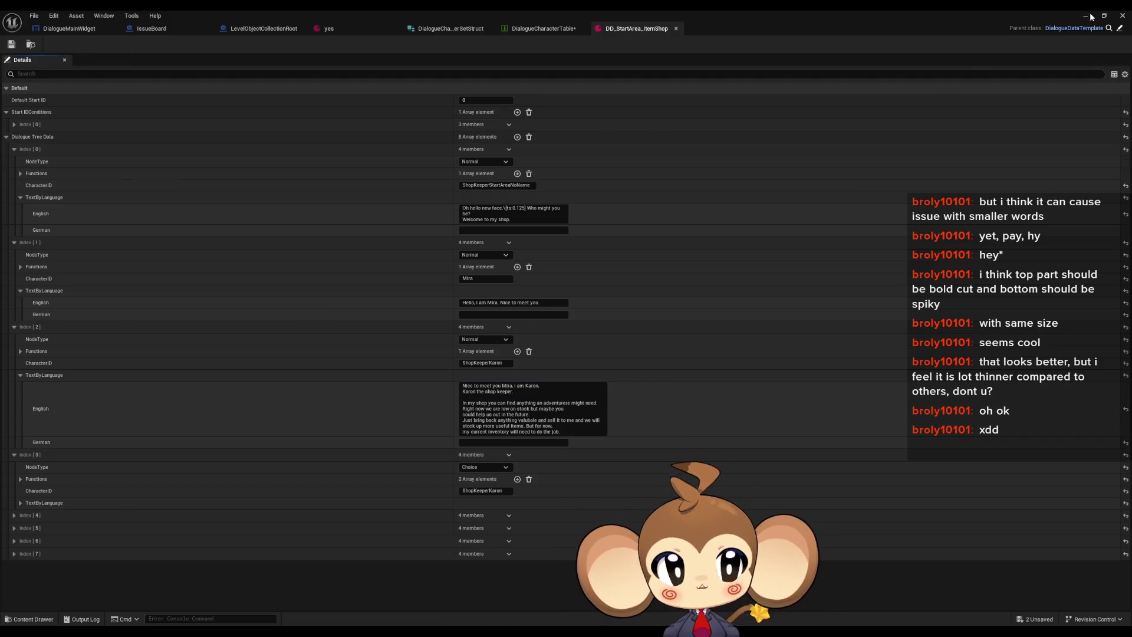
{"action": "left_click", "coordinate": [1085, 16]}
{"action": "left_click", "coordinate": [219, 44]}
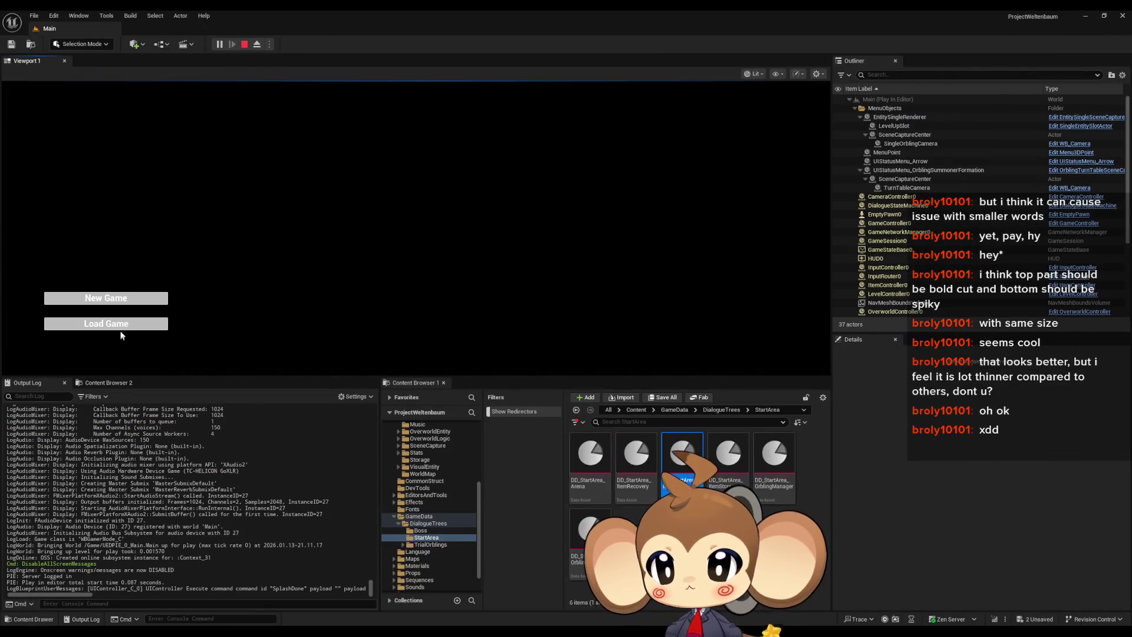
Step: Load the save, talk to Karon through his rewrapped shop description, then stop playing
{"action": "left_click", "coordinate": [121, 334]}
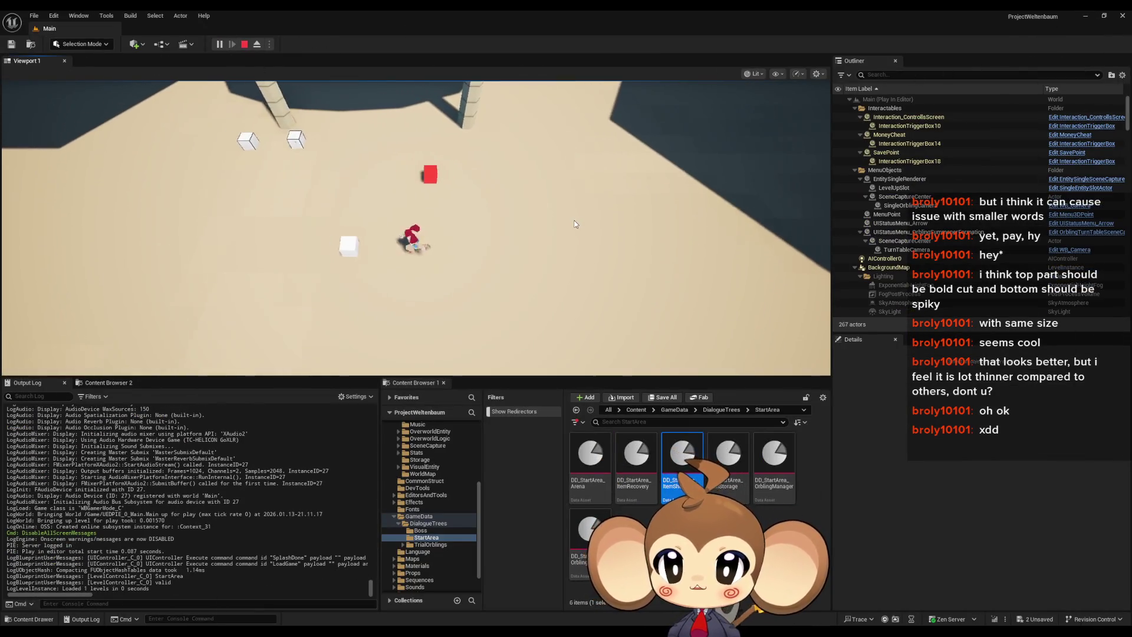
{"action": "key", "text": "a"}
{"action": "key", "text": "e"}
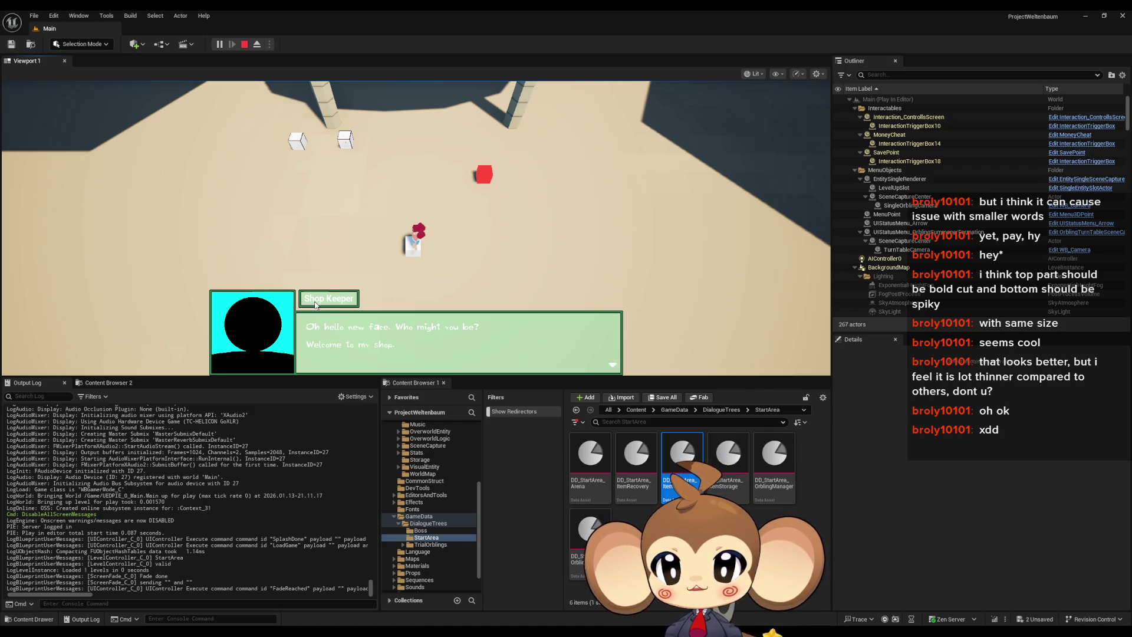
{"action": "left_click", "coordinate": [578, 206]}
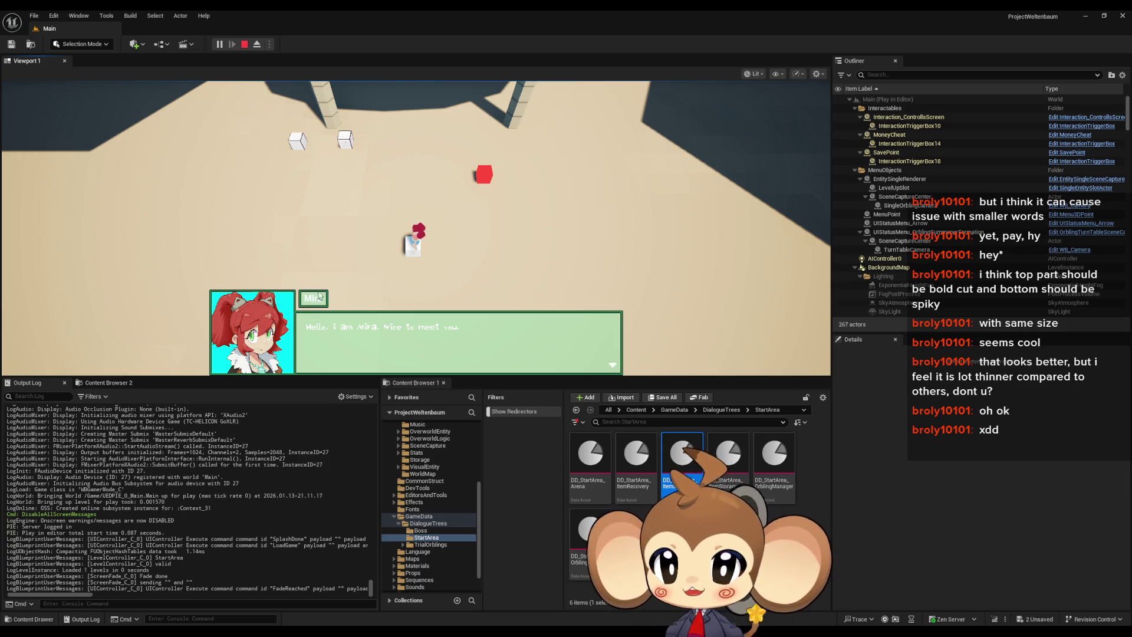
{"action": "left_click", "coordinate": [597, 206]}
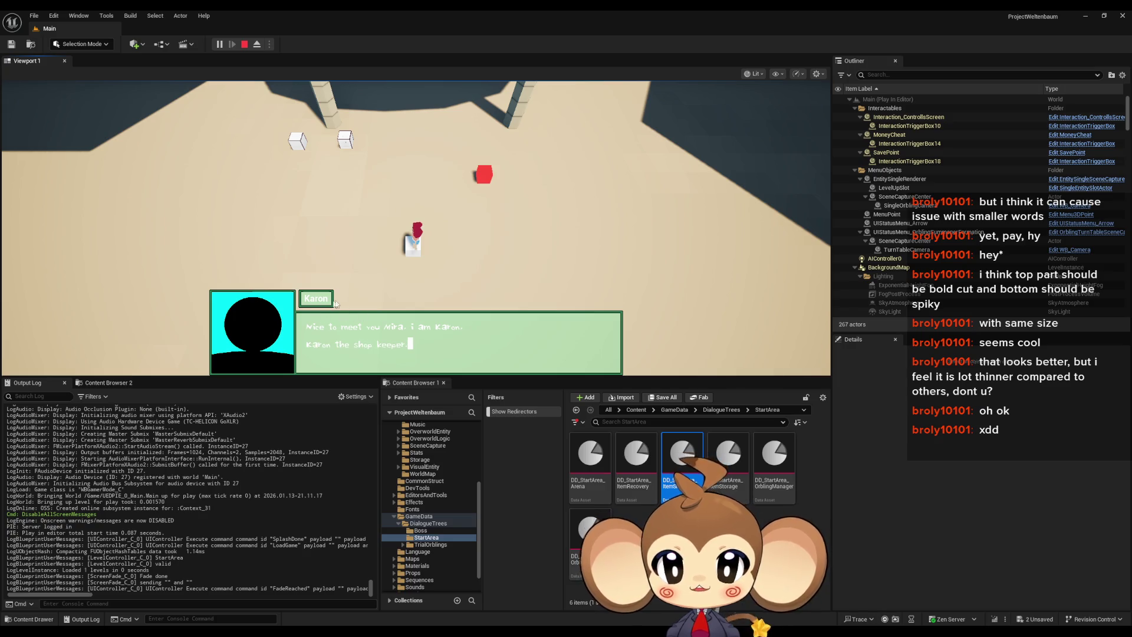
{"action": "left_click", "coordinate": [379, 147]}
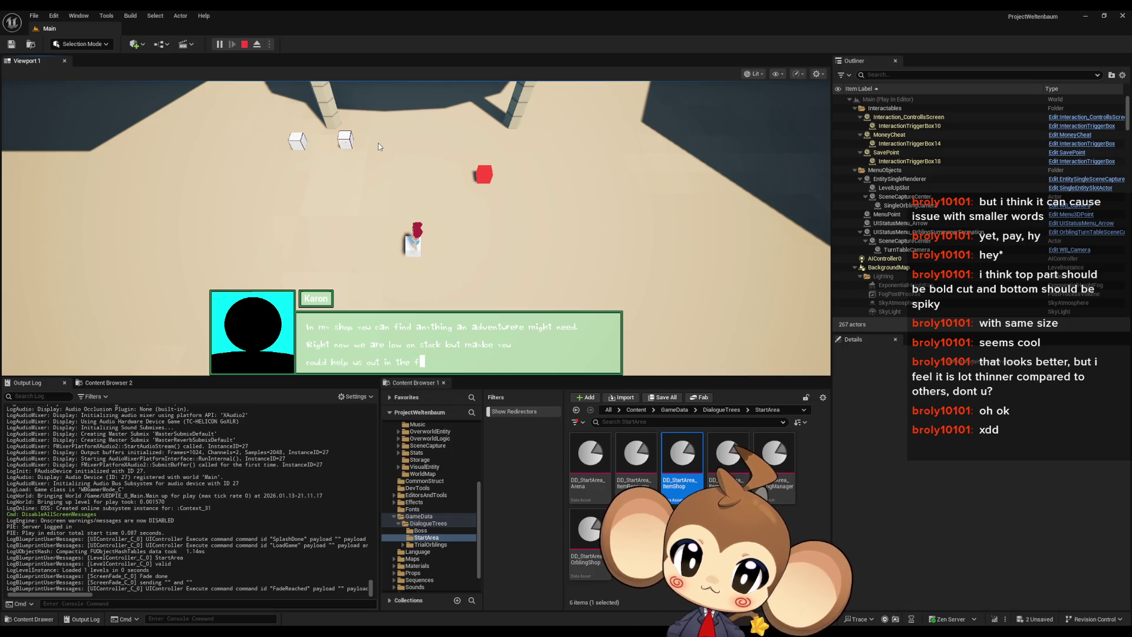
{"action": "left_click", "coordinate": [244, 45]}
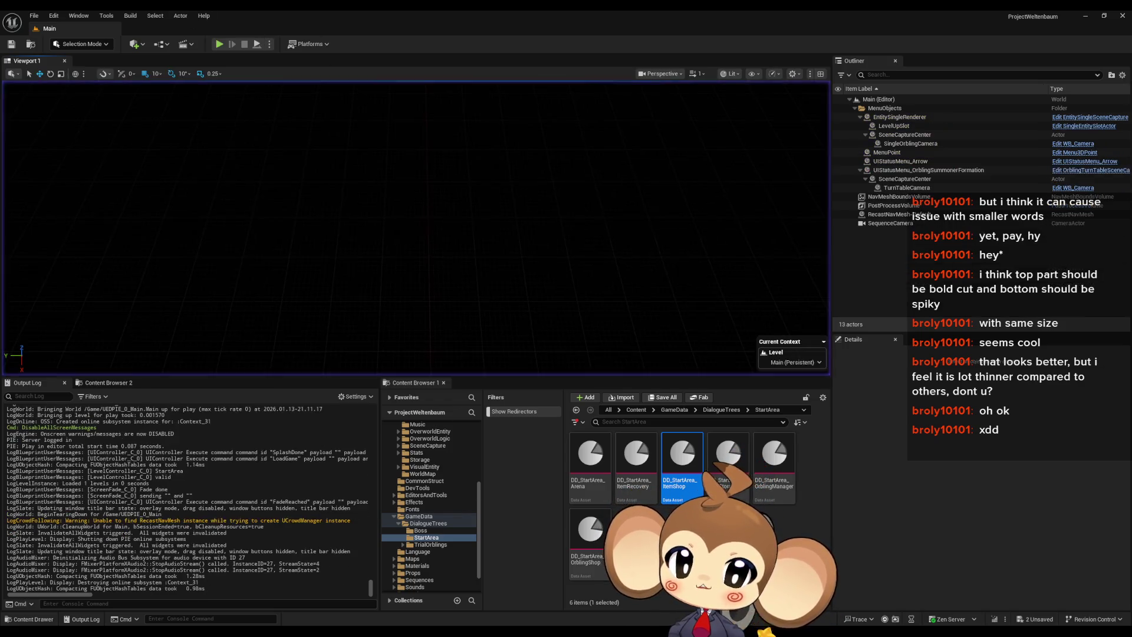
Step: Open DialogueCharacterTable's Mira row and inspect its English 'Mira' and German '-notitle-' titles
{"action": "double_click", "coordinate": [678, 463]}
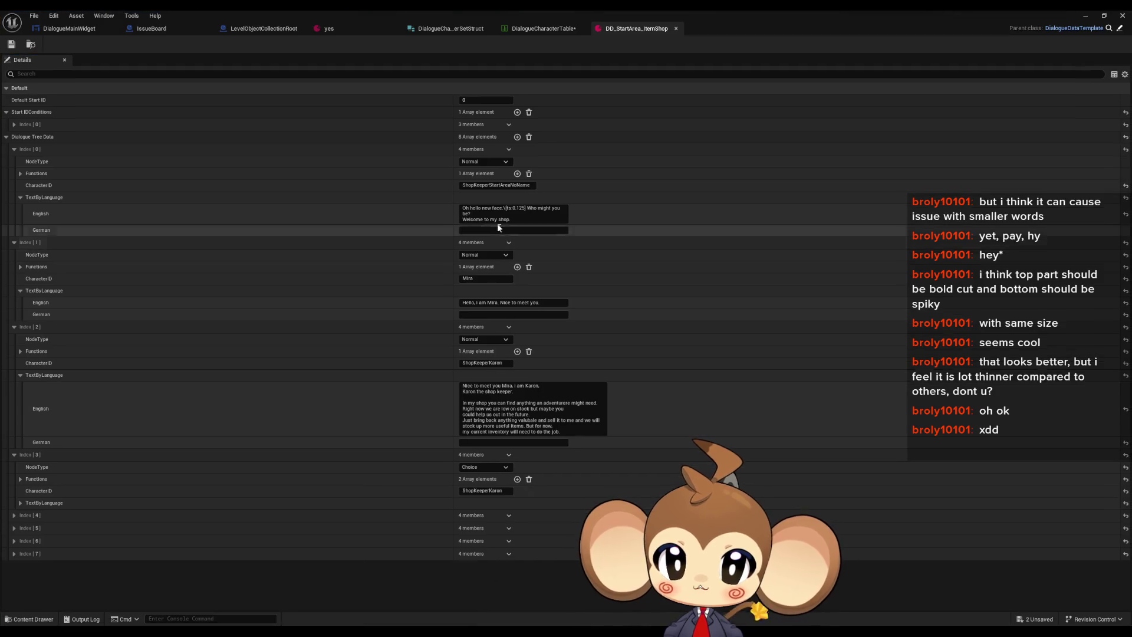
{"action": "left_click", "coordinate": [543, 28]}
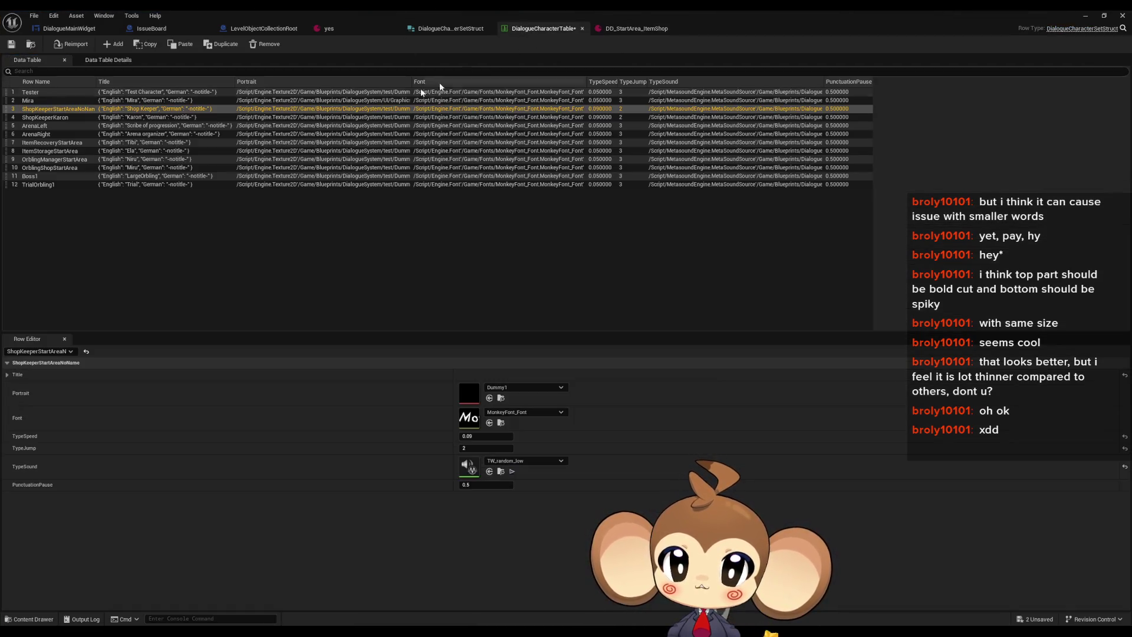
{"action": "left_click", "coordinate": [35, 100]}
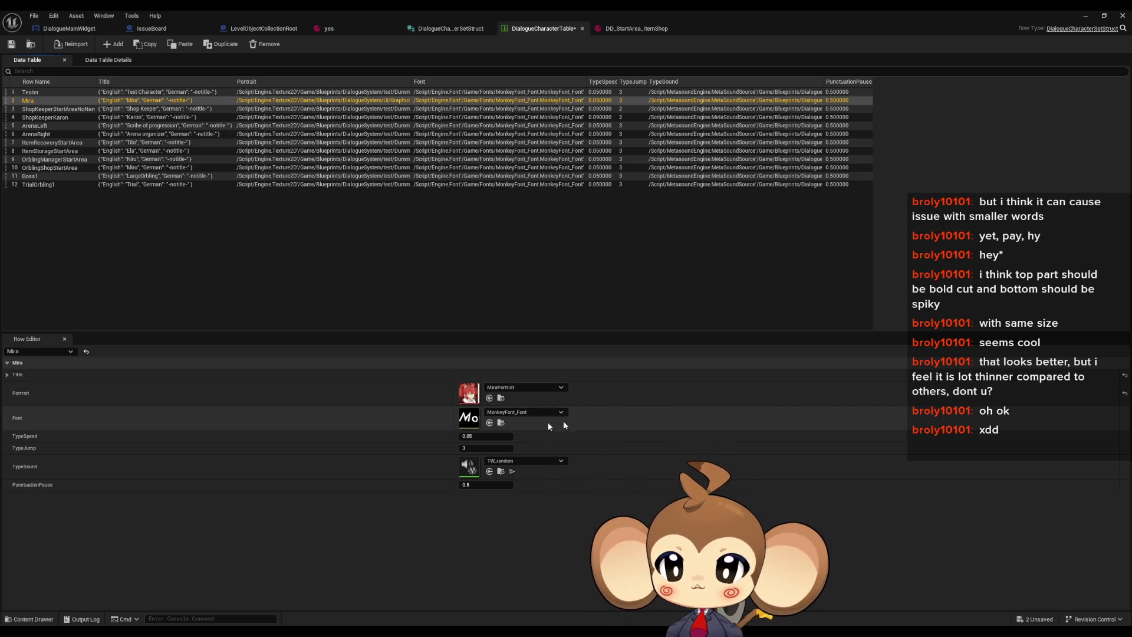
{"action": "left_click", "coordinate": [8, 375]}
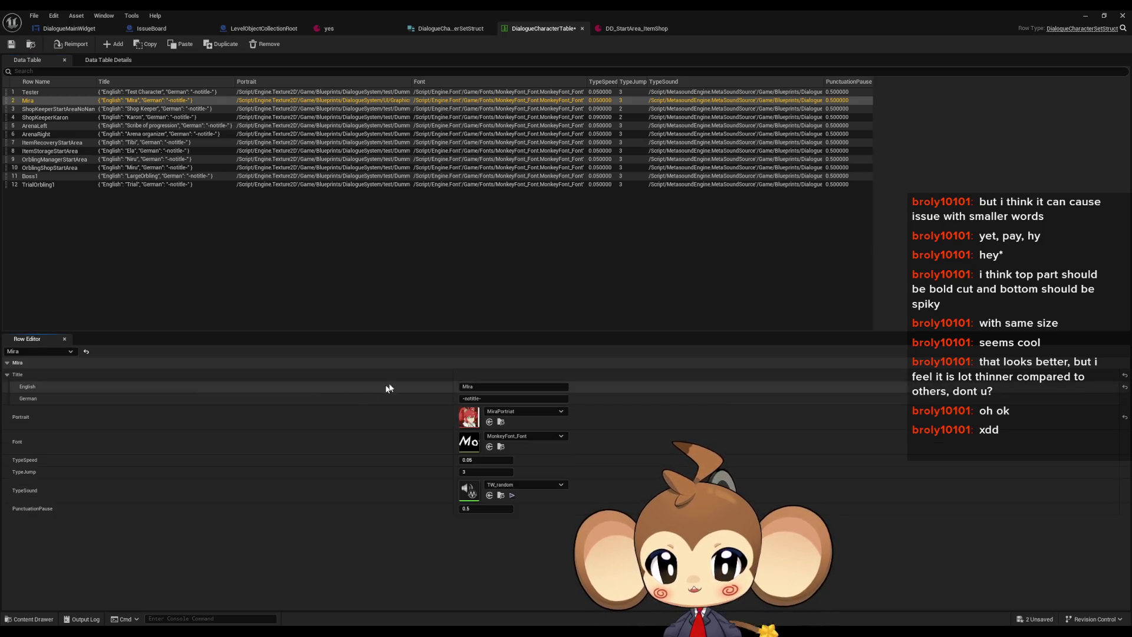
{"action": "left_click", "coordinate": [522, 387]}
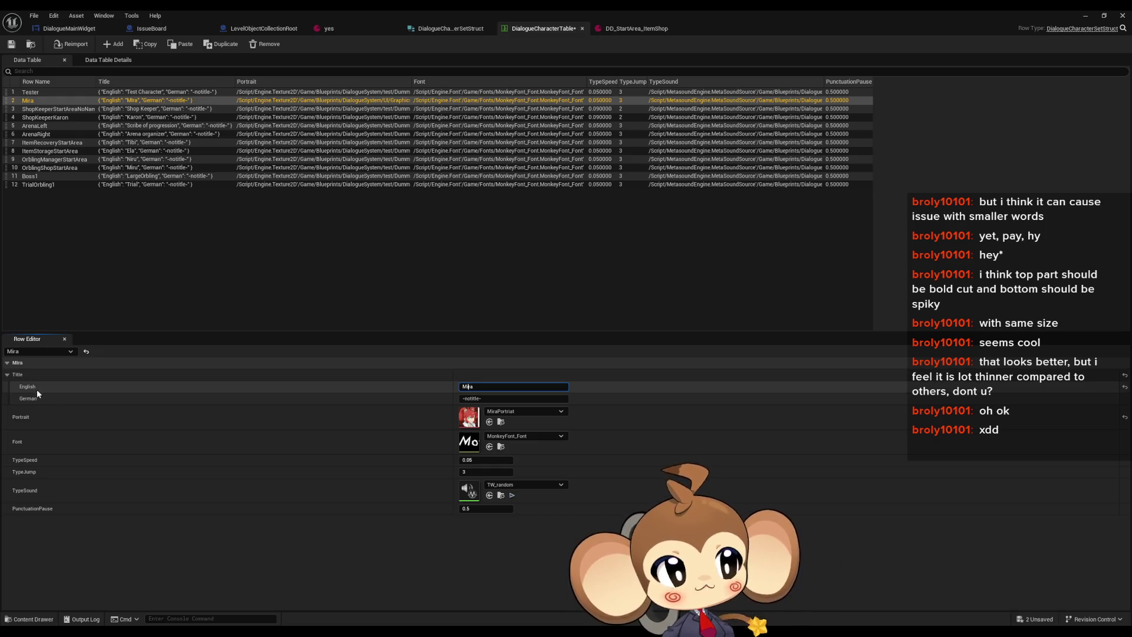
{"action": "left_click", "coordinate": [491, 399]}
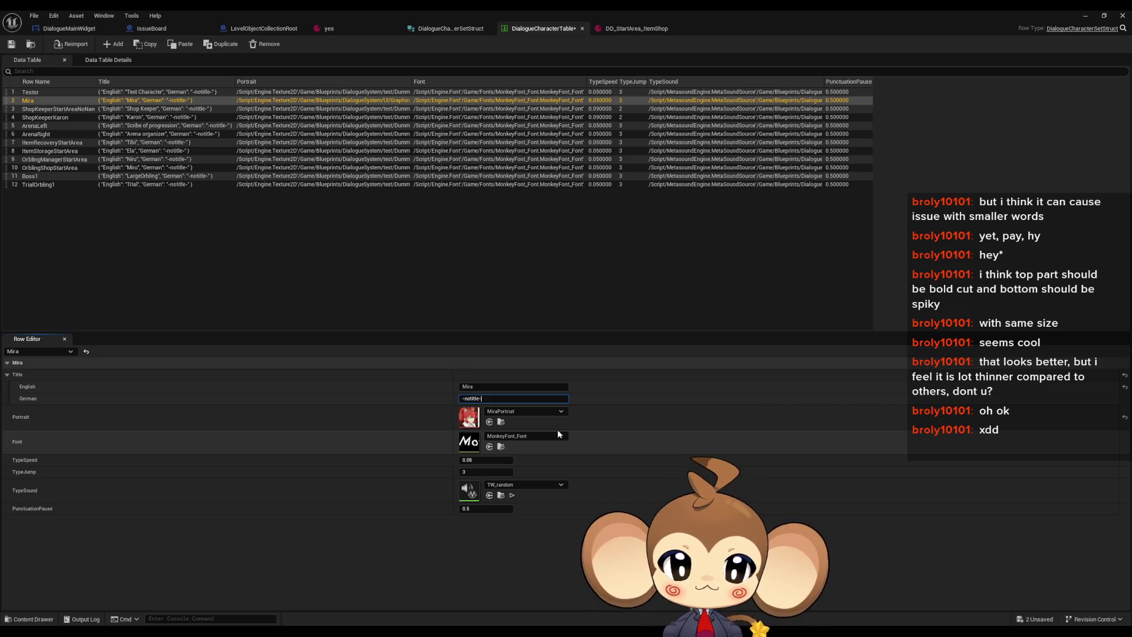